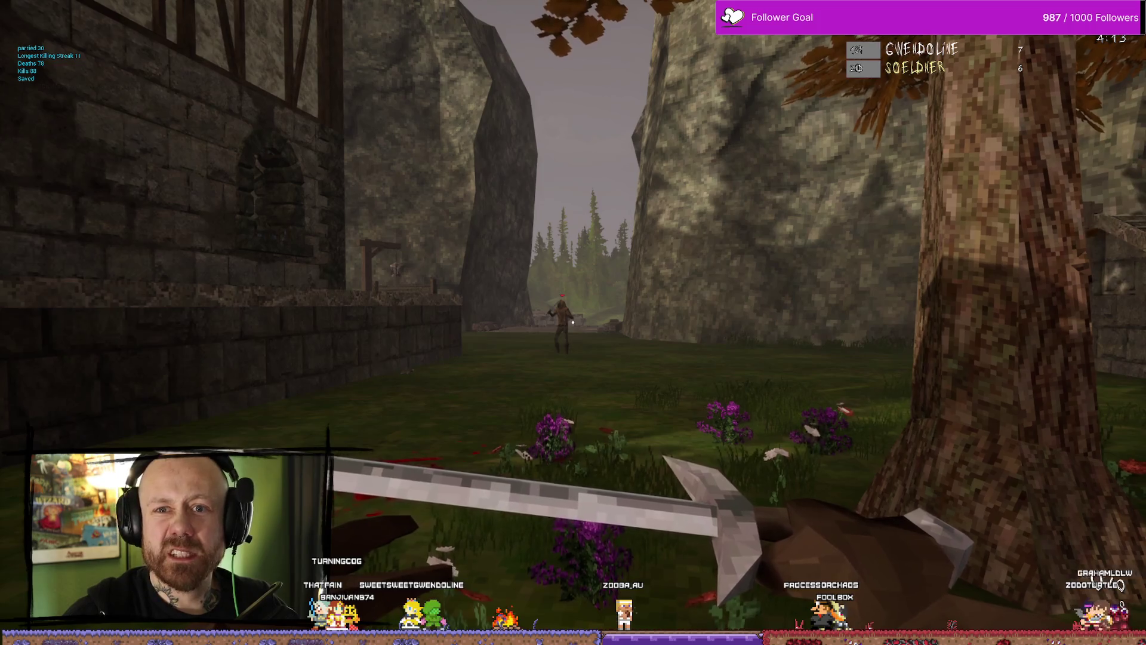
Advance through the canyon, kill the approaching enemy, then respawn after being killed
key("w")
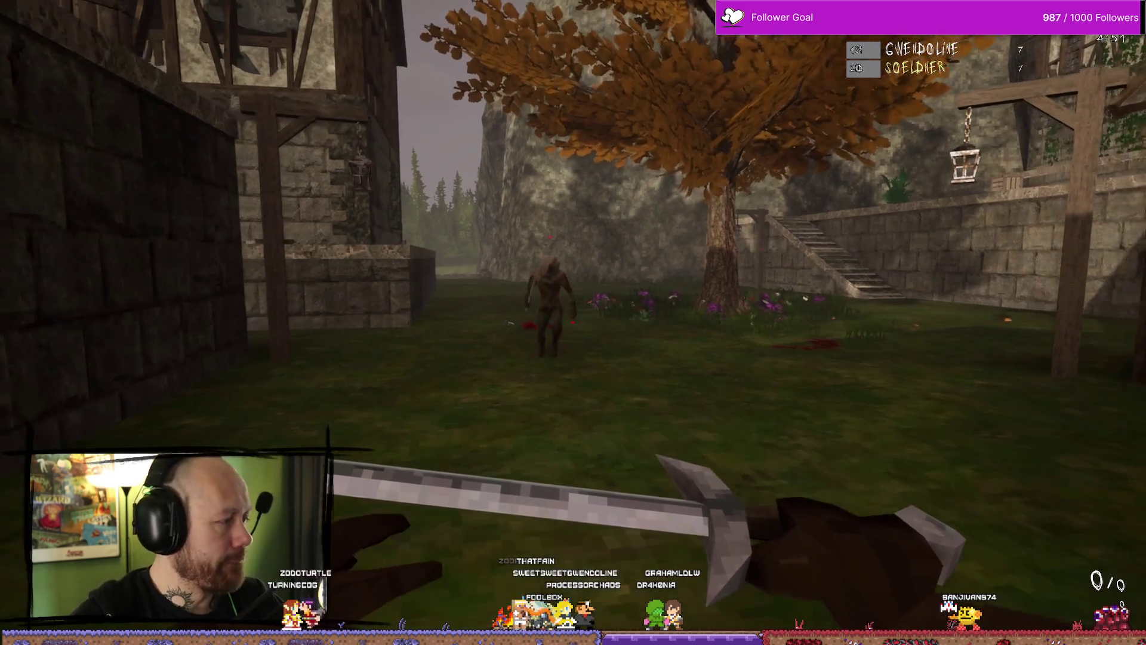
left_click(573, 323)
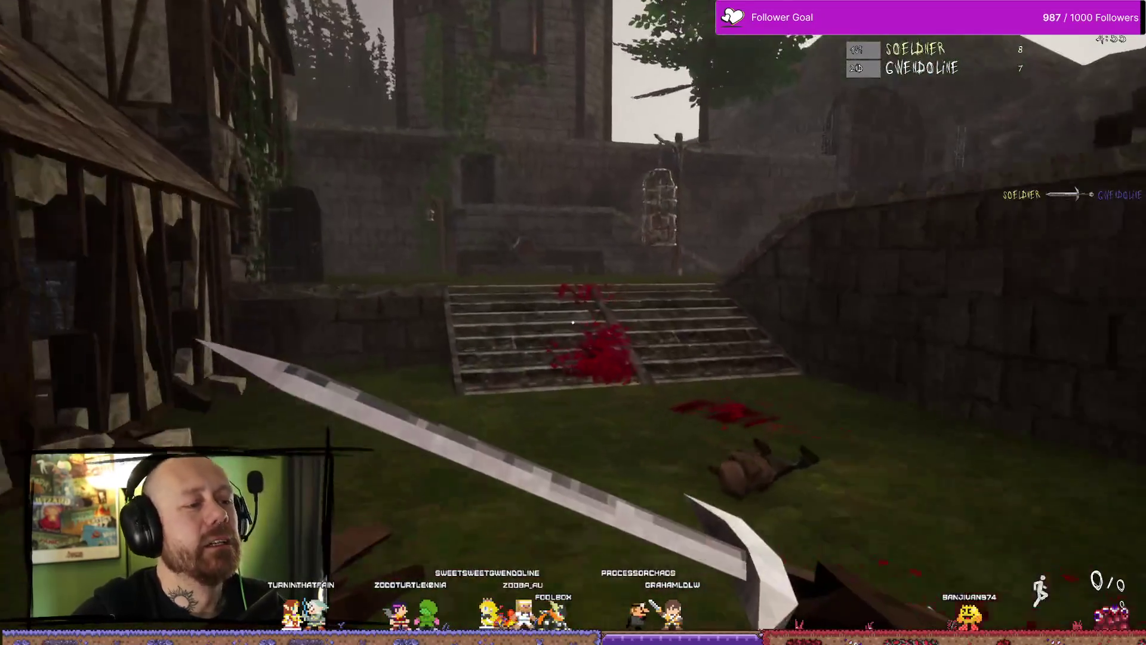
key("w")
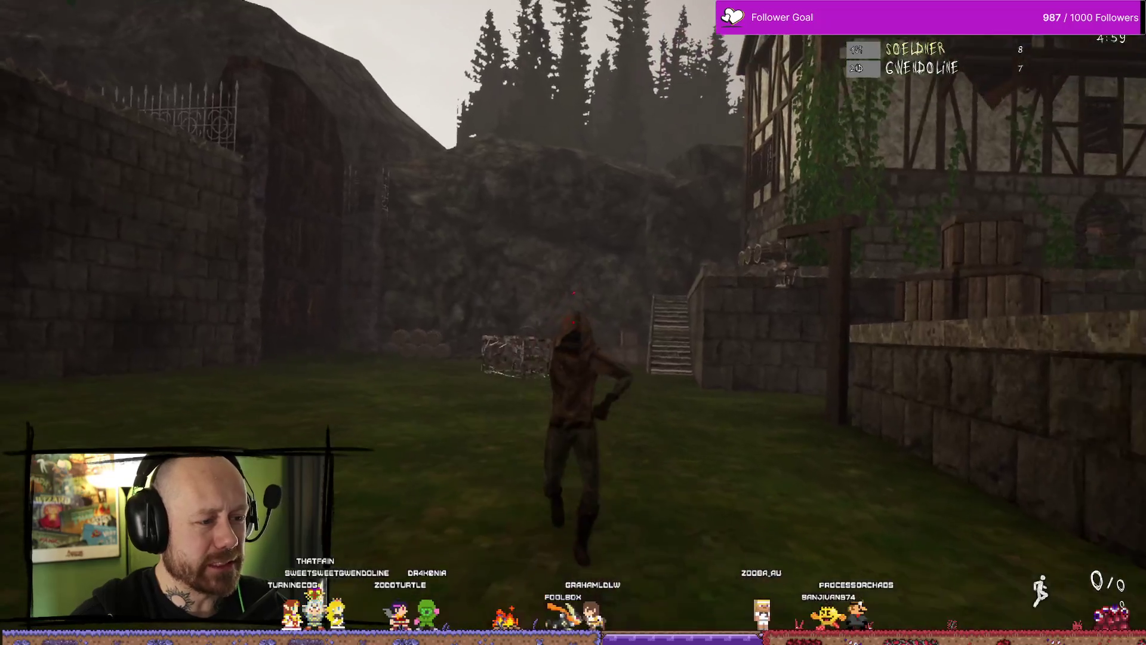
left_click(573, 323)
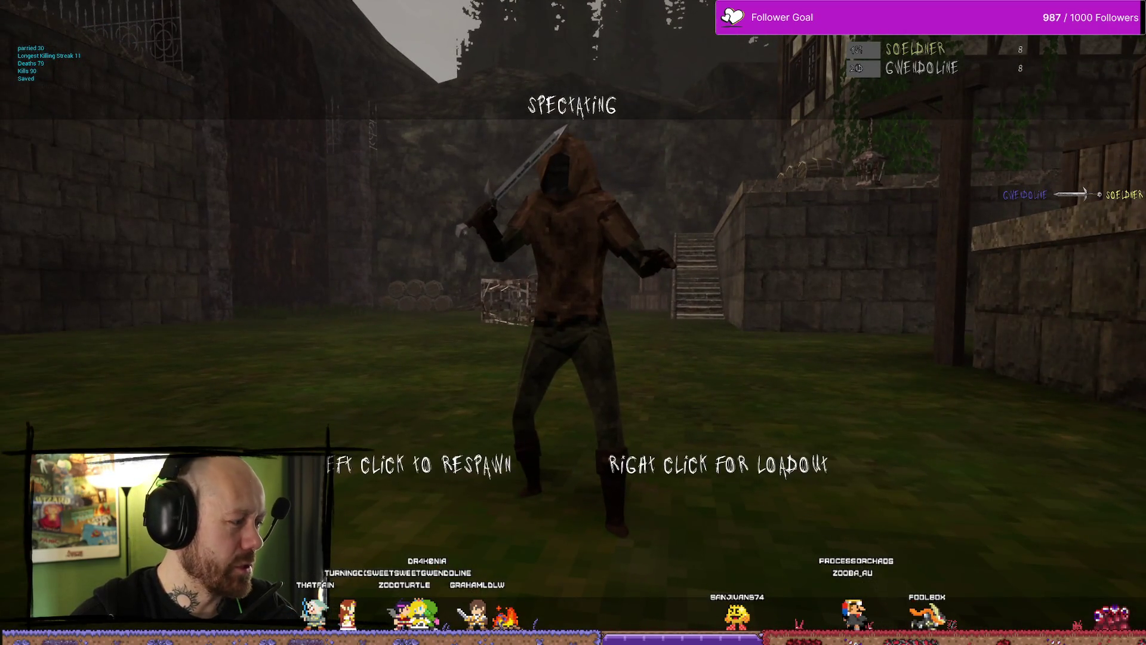
left_click(573, 322)
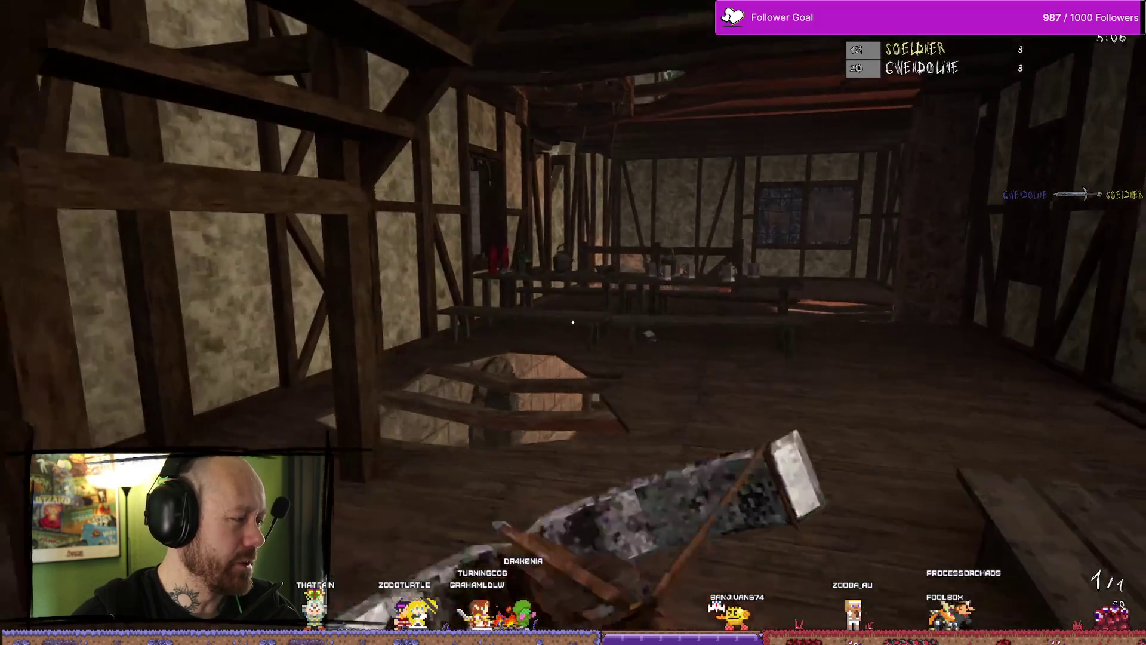
Cross the courtyard from the tavern and kill the hooded enemy near the stairs
key("w")
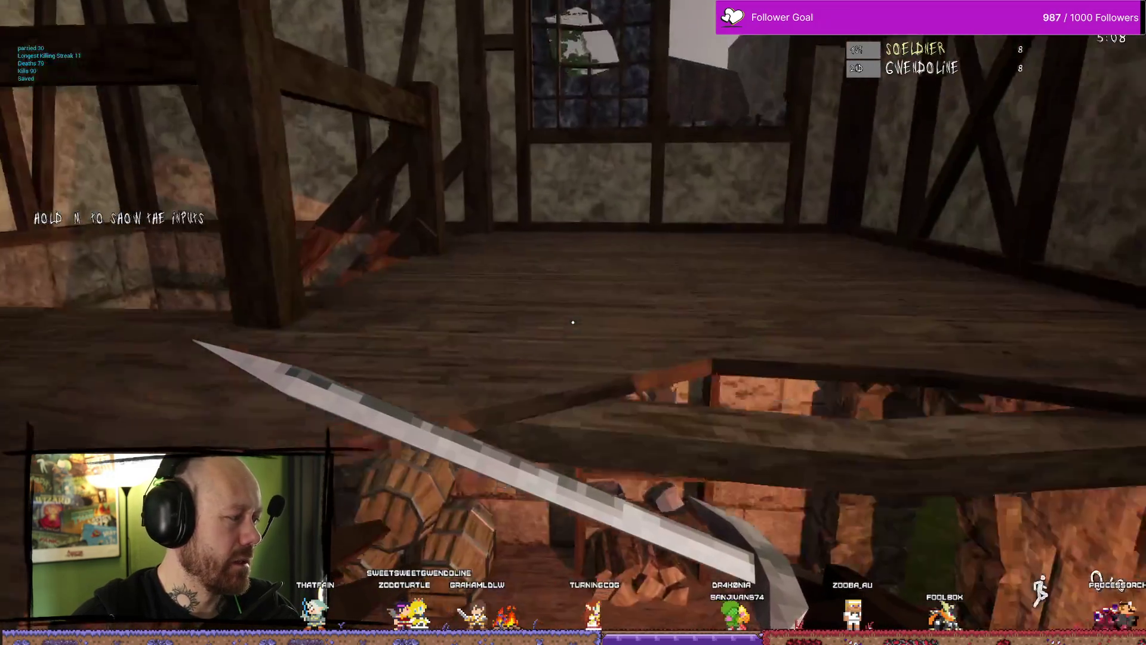
key("w")
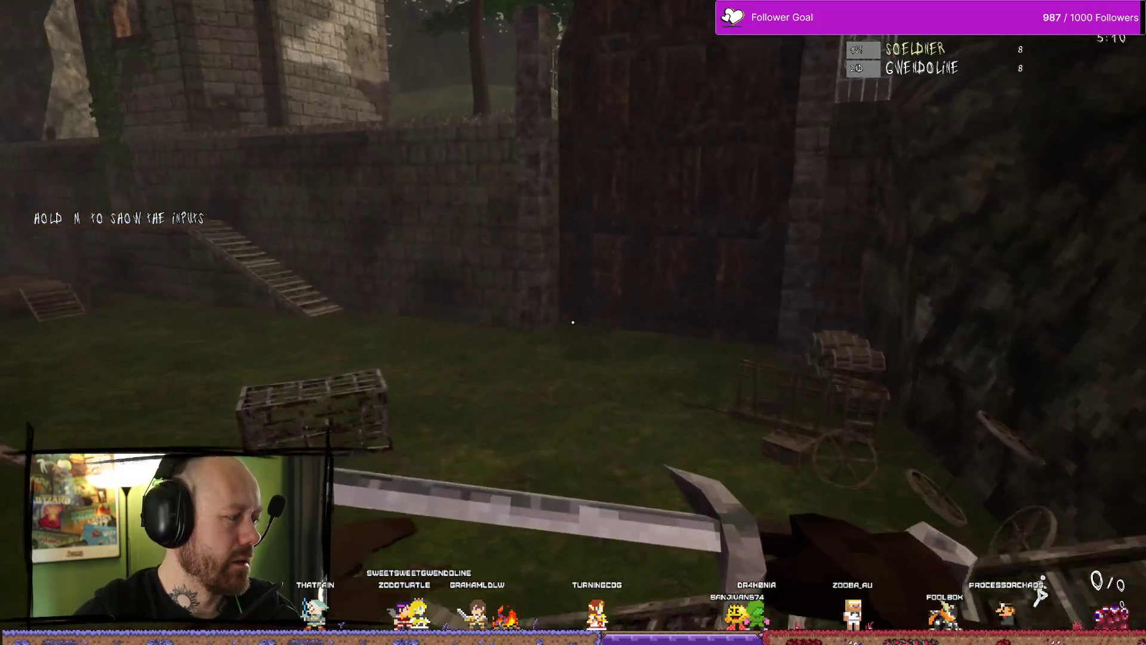
key("w")
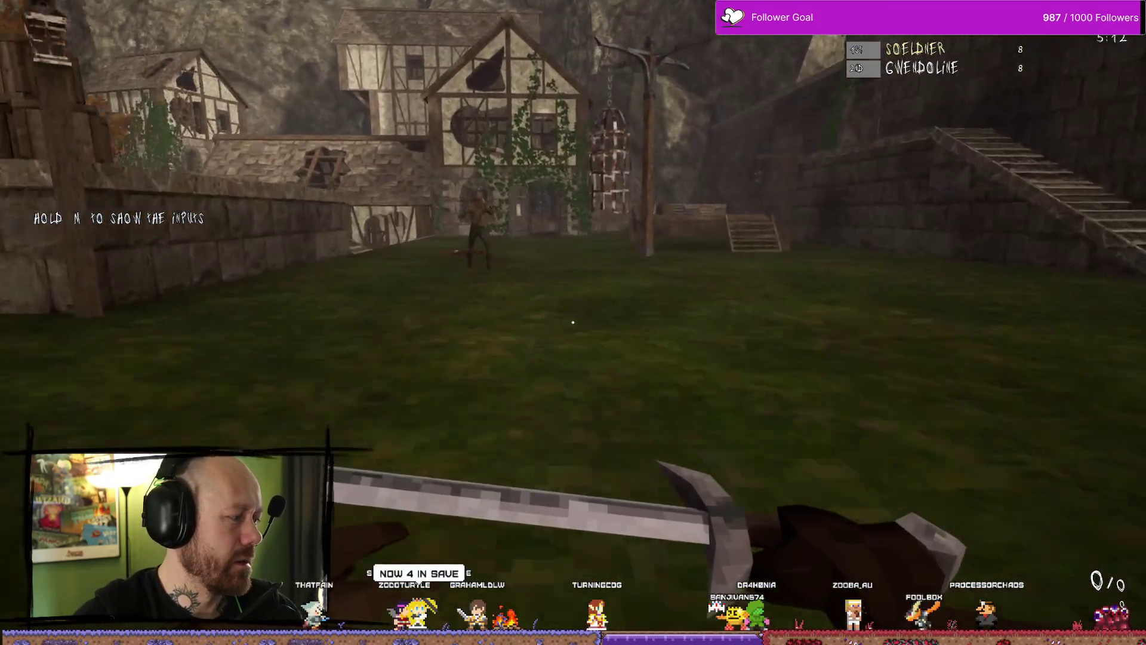
key("w")
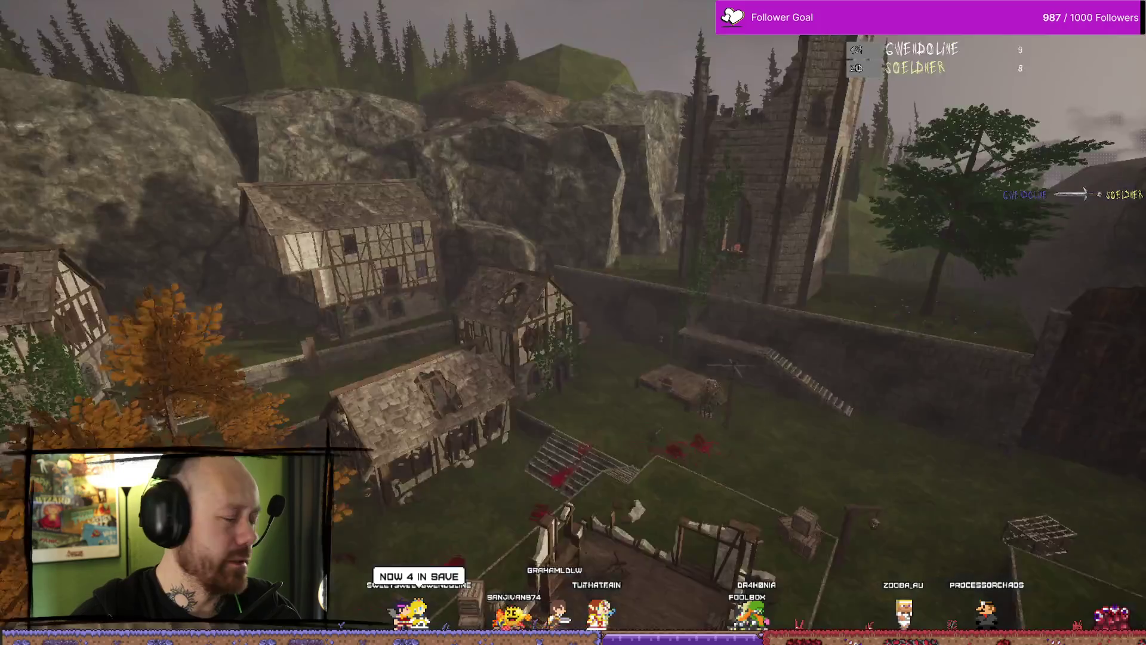
key("w")
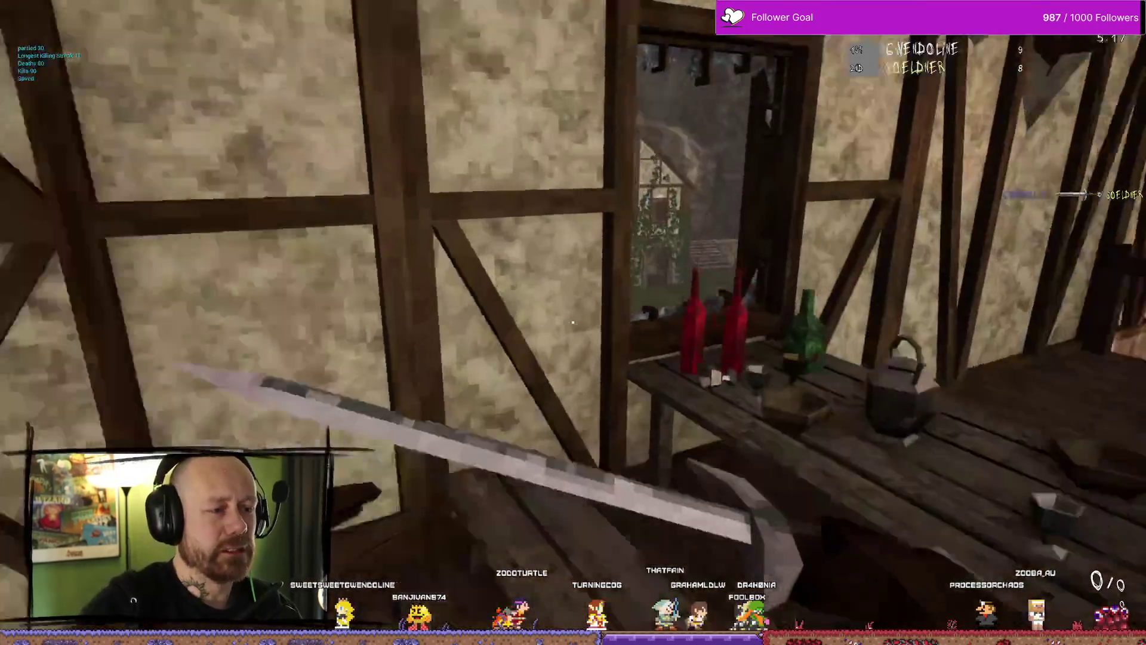
key("w")
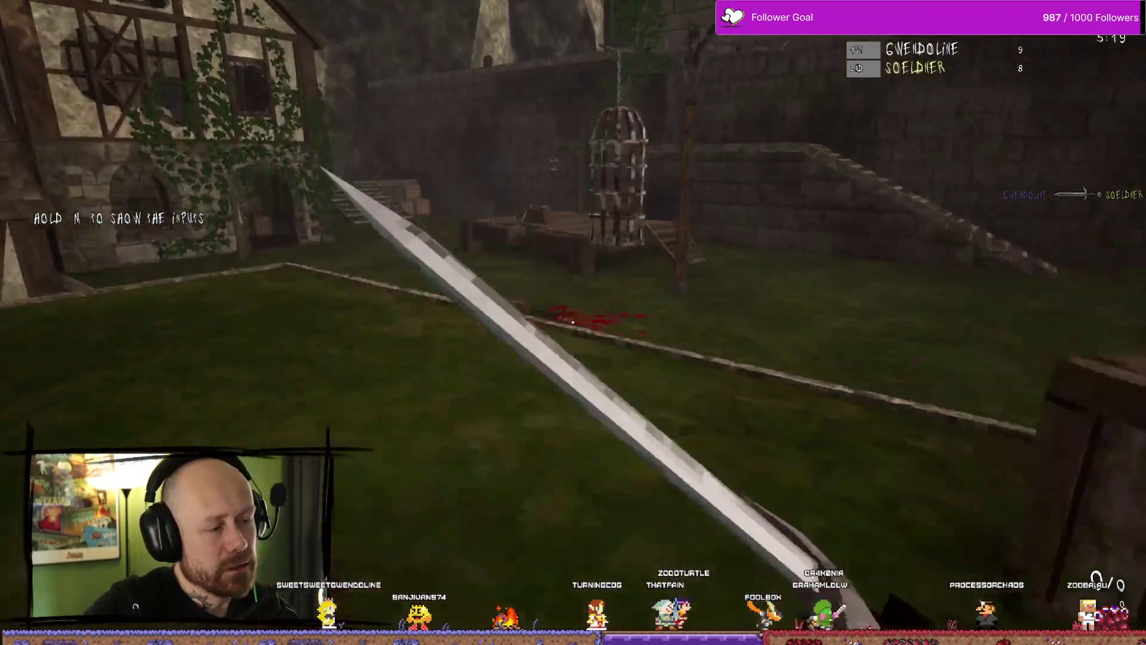
key("w")
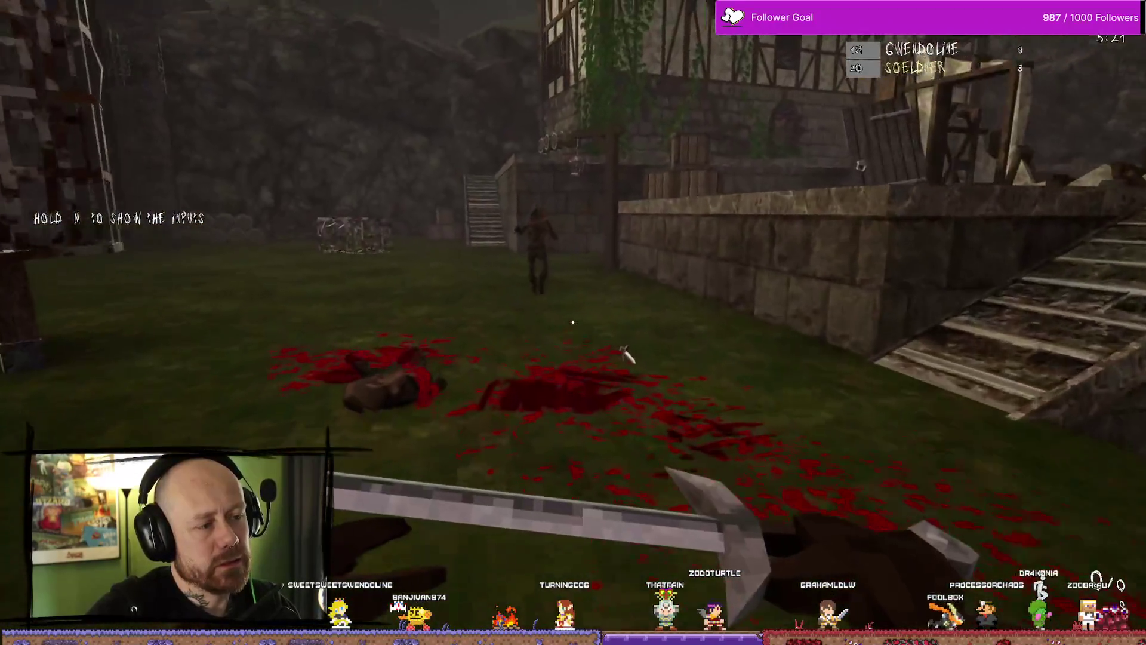
key("w")
left_click(573, 322)
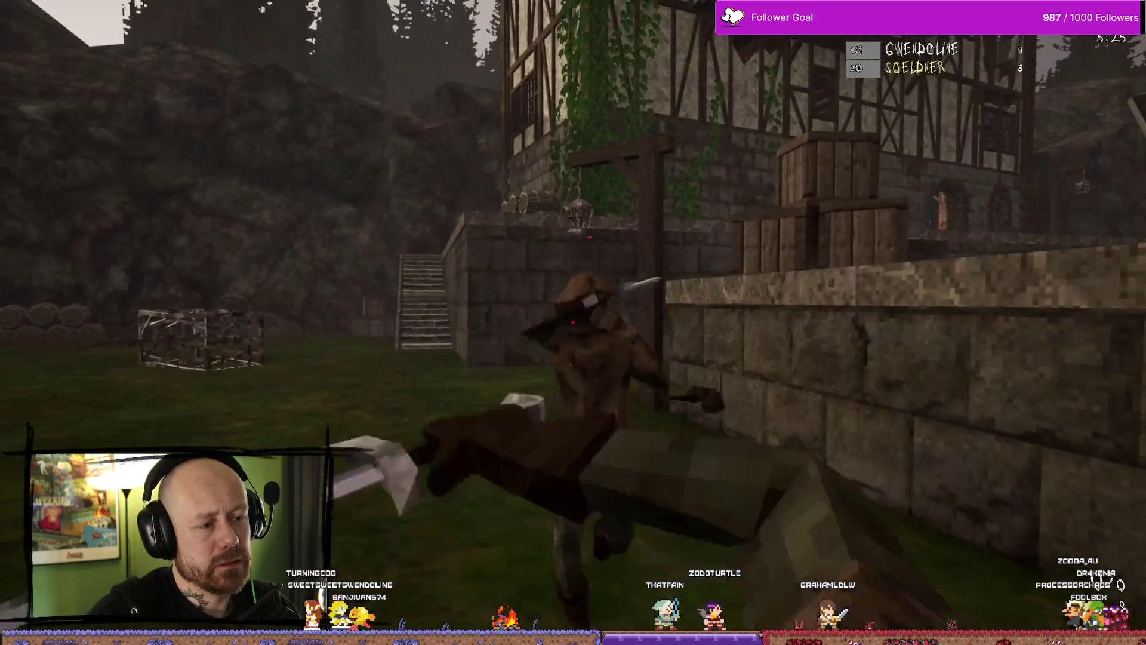
left_click(573, 322)
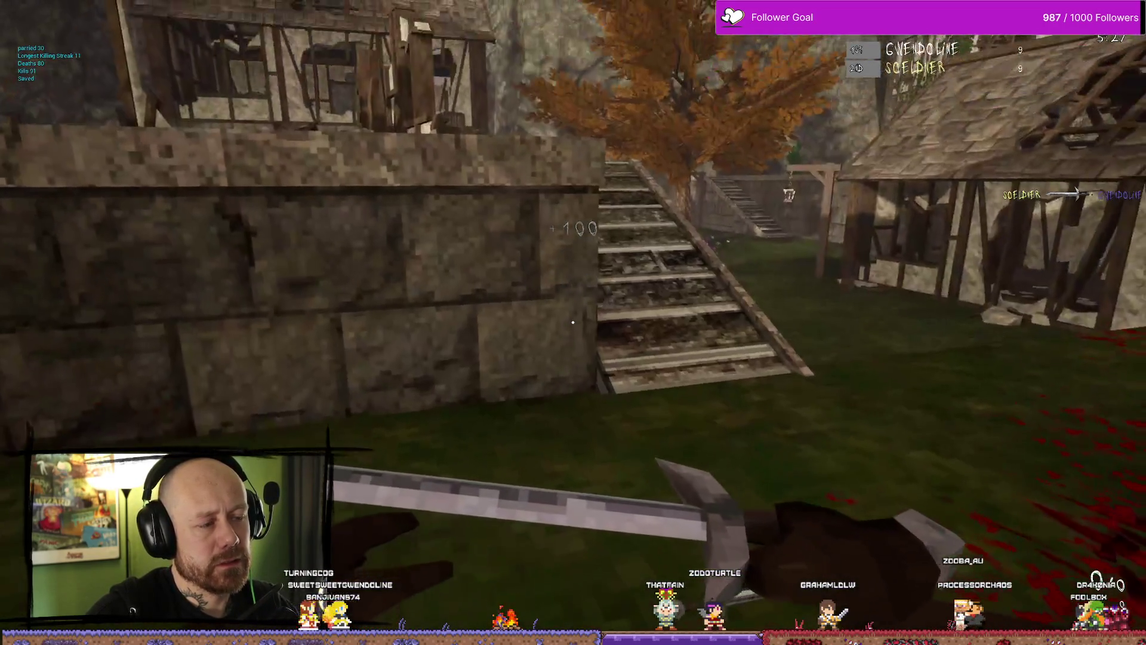
Climb the stone stairs, kill the enemy there, then head past the gallows toward the cage
key("w")
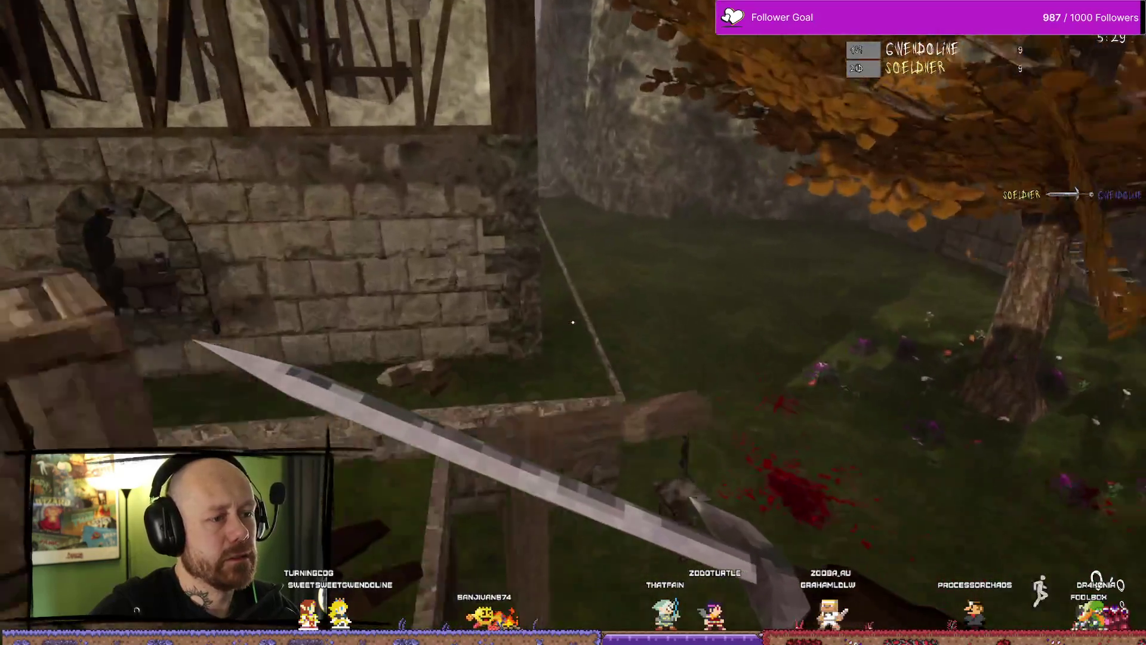
key("w")
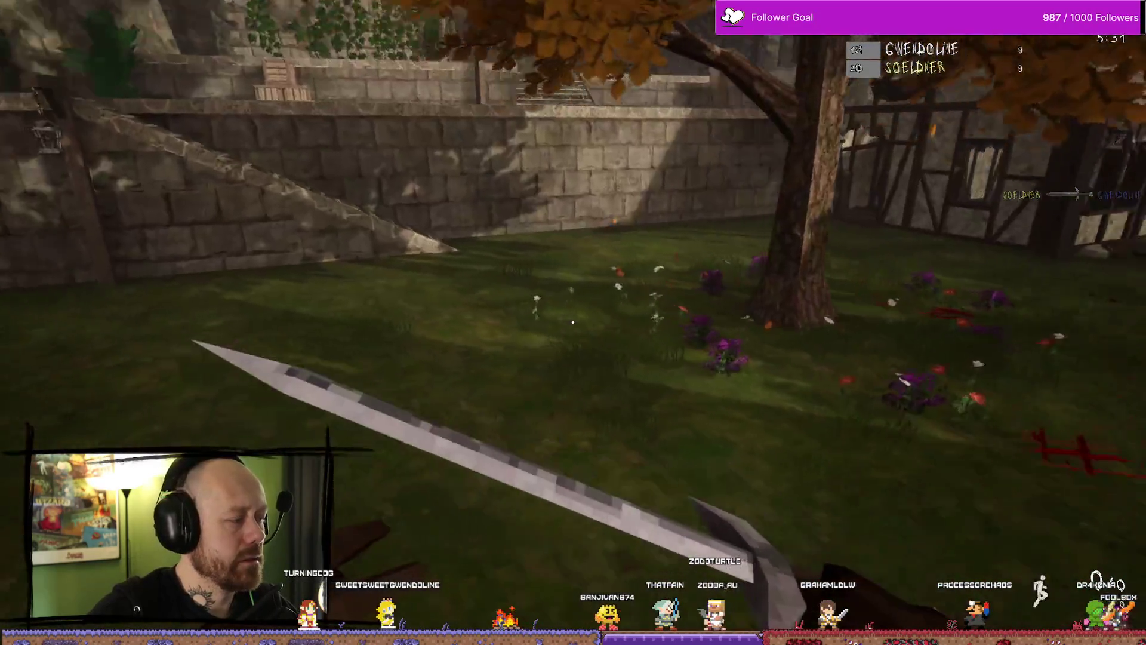
key("w")
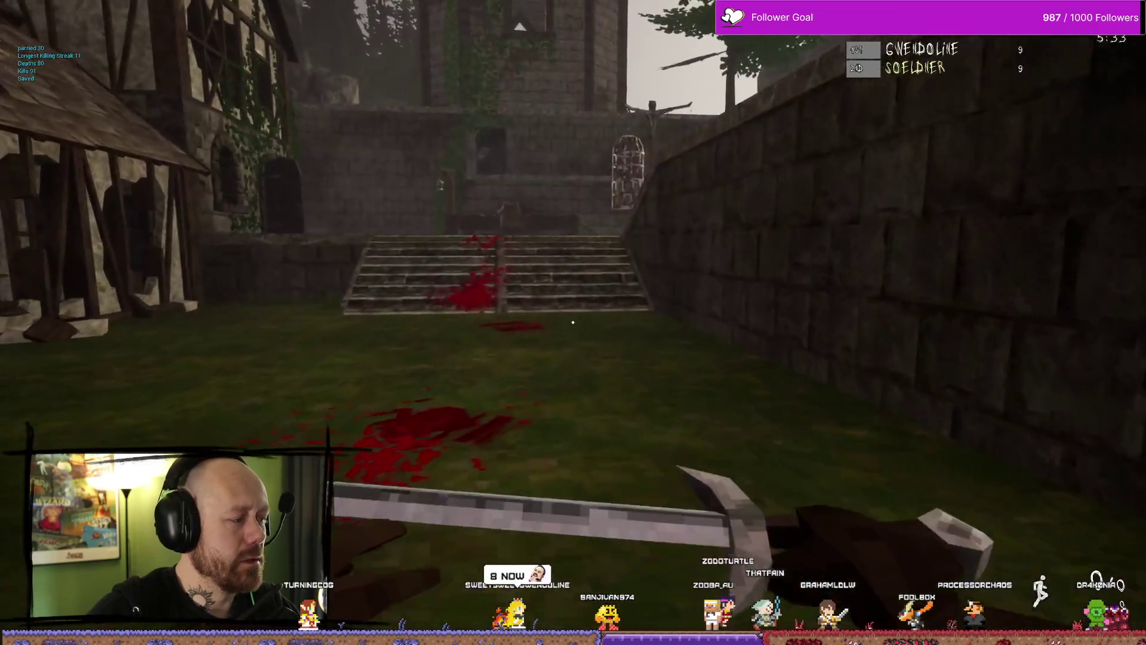
key("w")
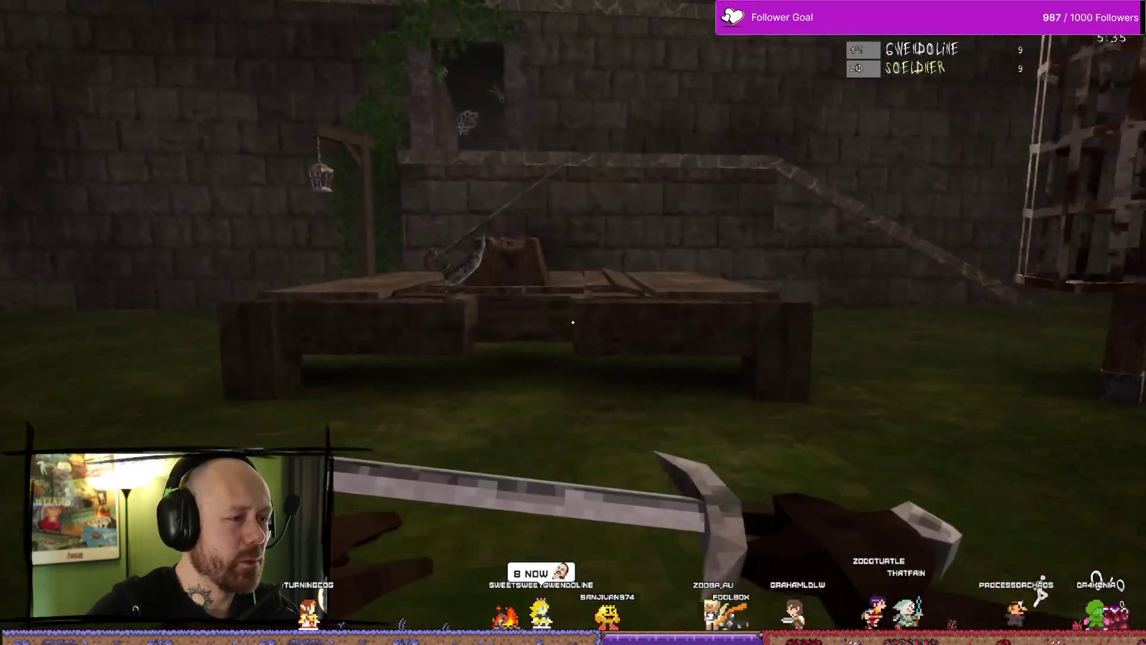
key("w")
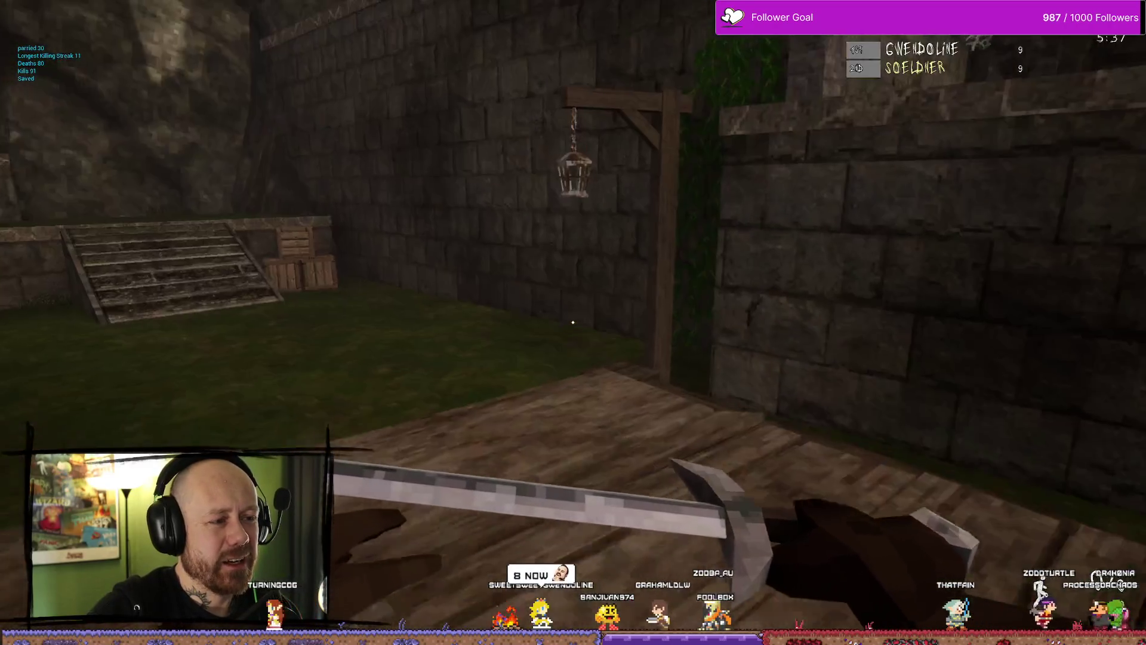
key("w")
key("w")
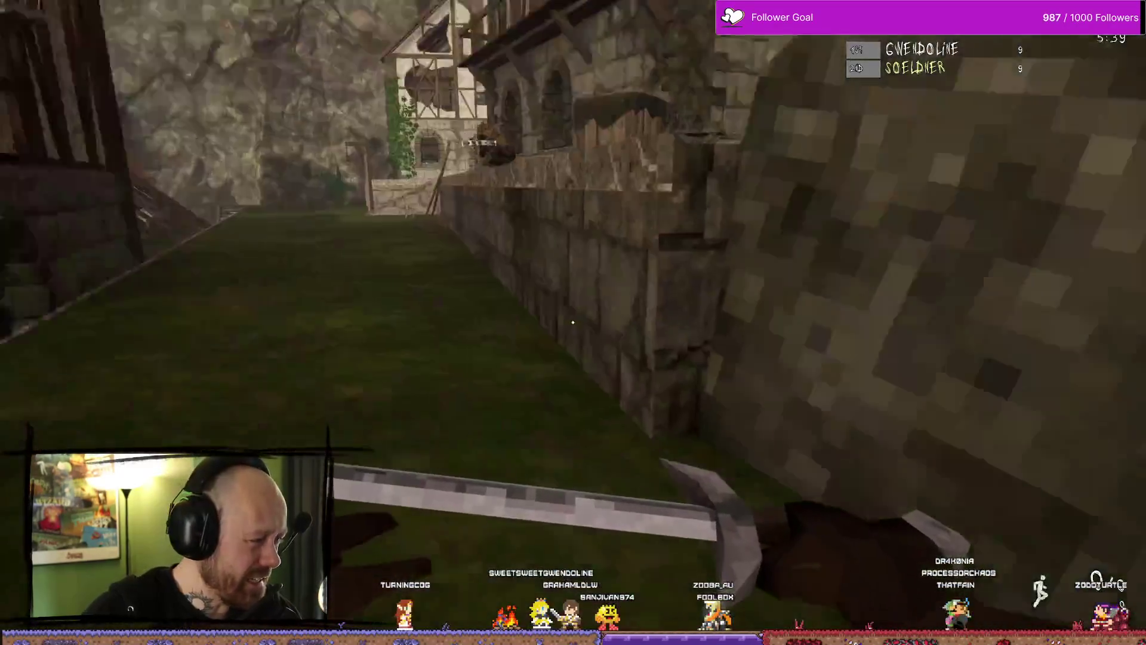
key("w")
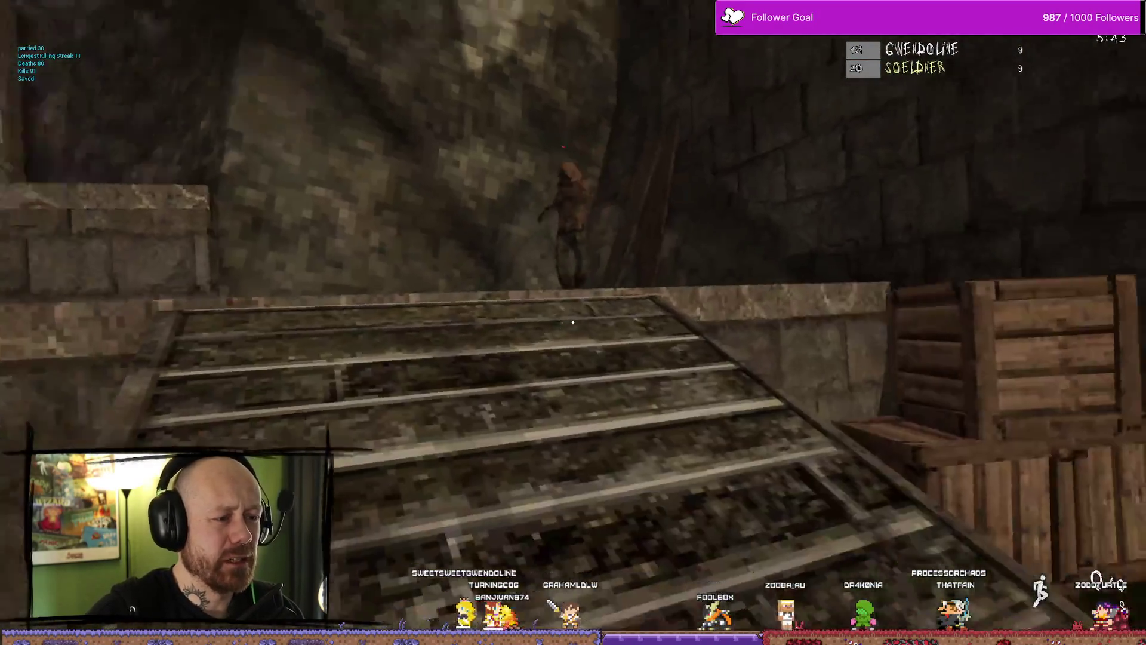
left_click(572, 323)
key("w")
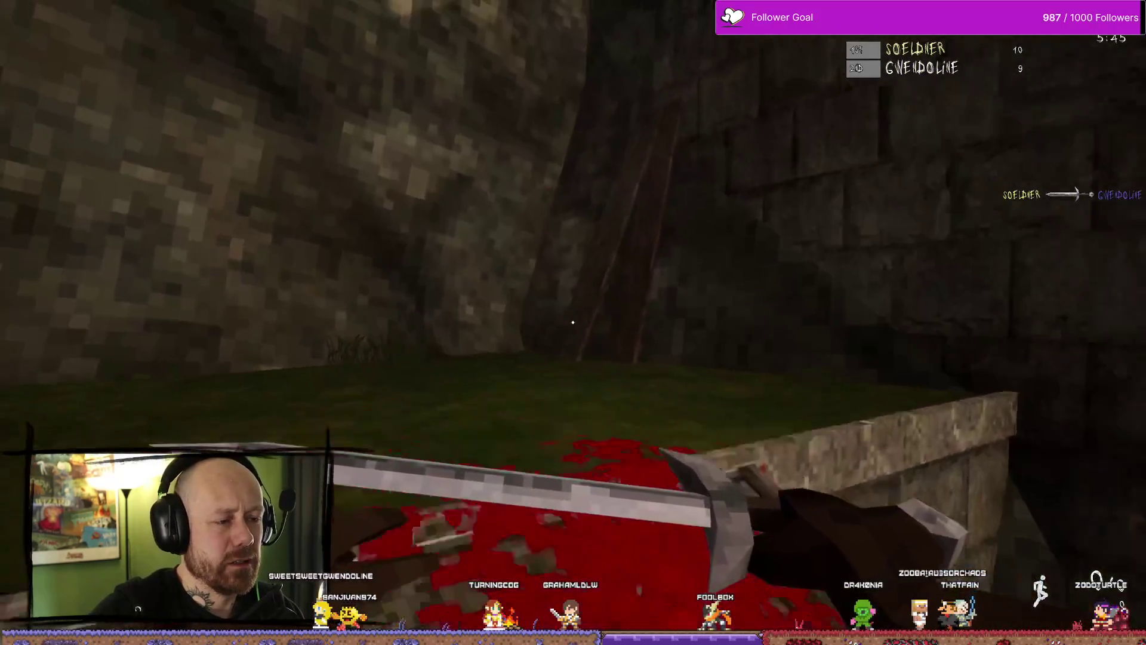
key("w")
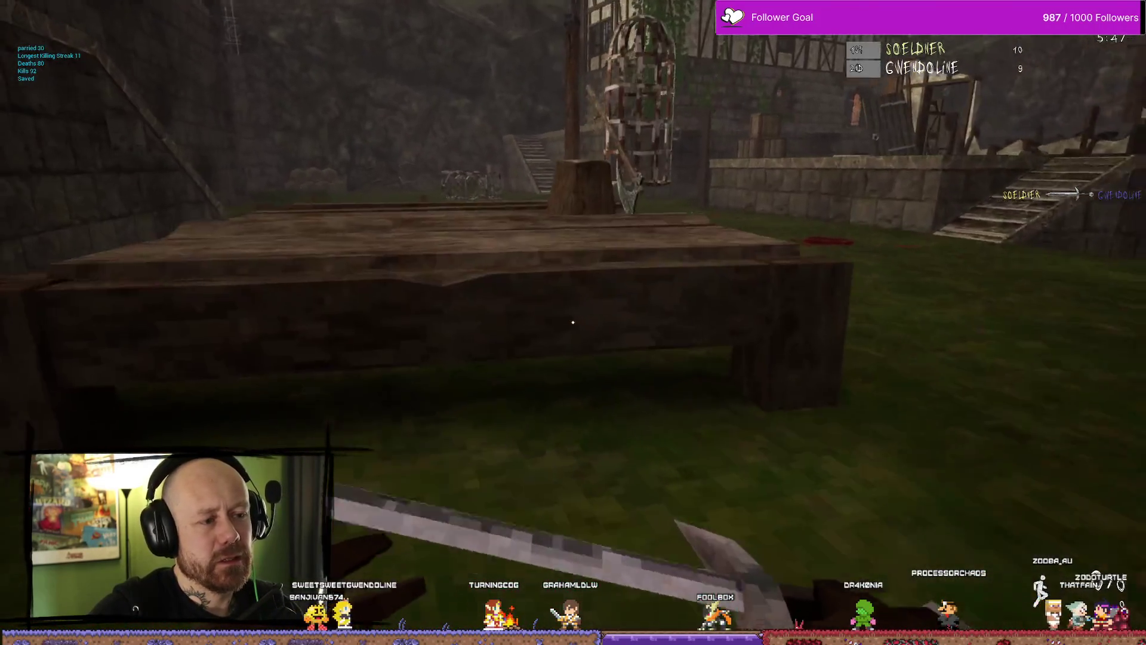
key("w")
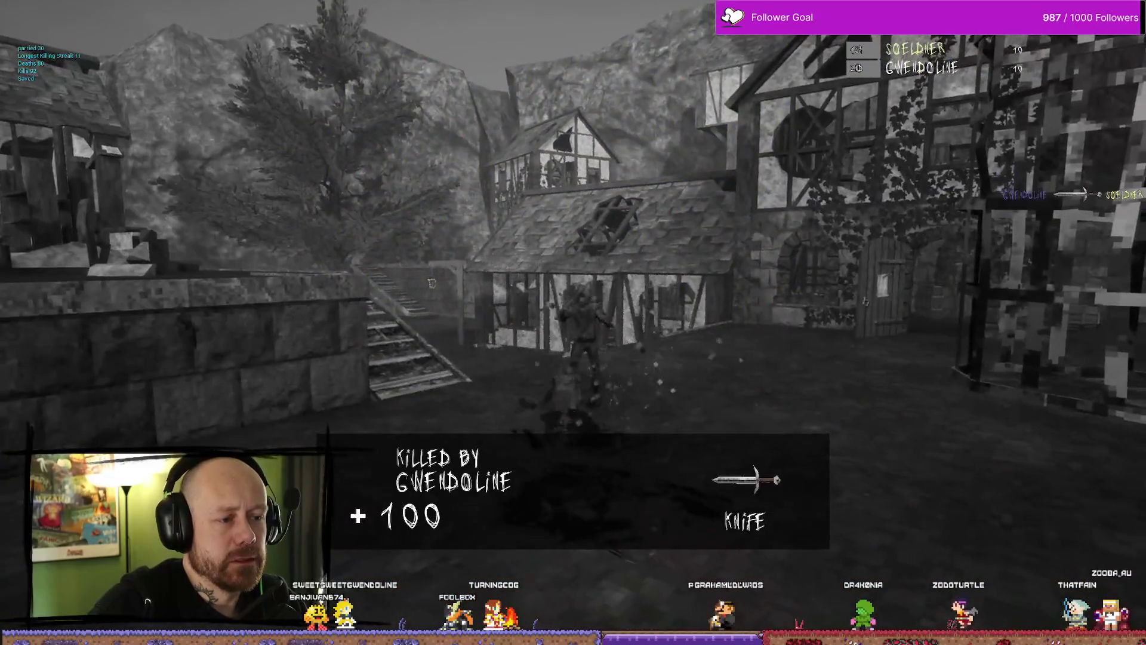
Quit the current match from the pause menu
key("Escape")
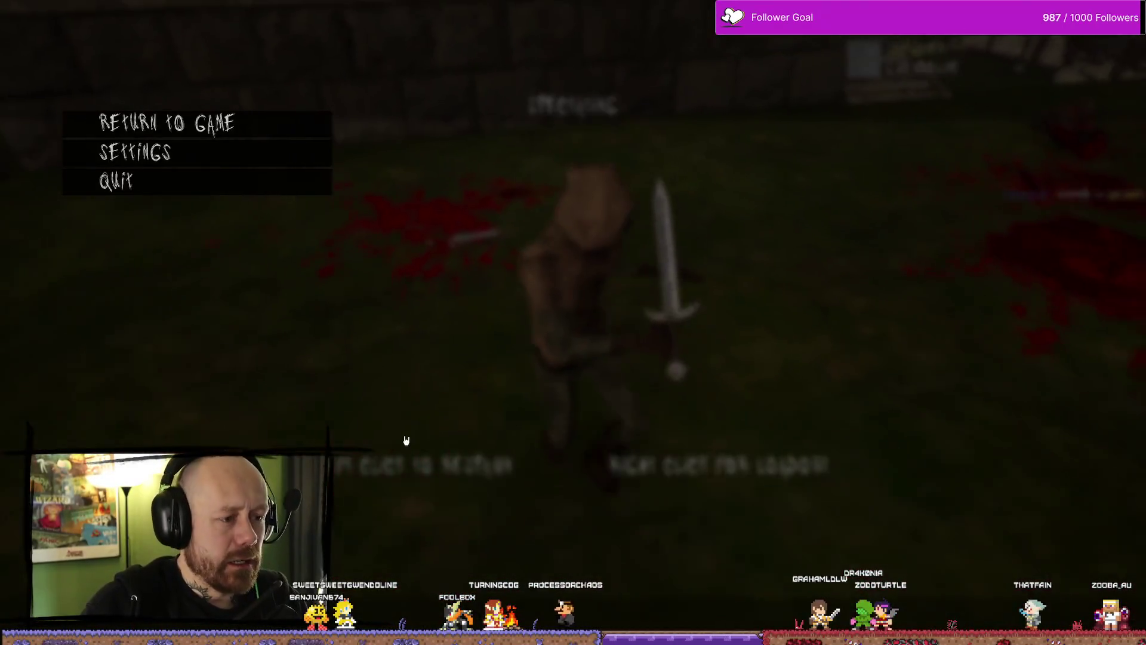
left_click(238, 184)
left_click(443, 404)
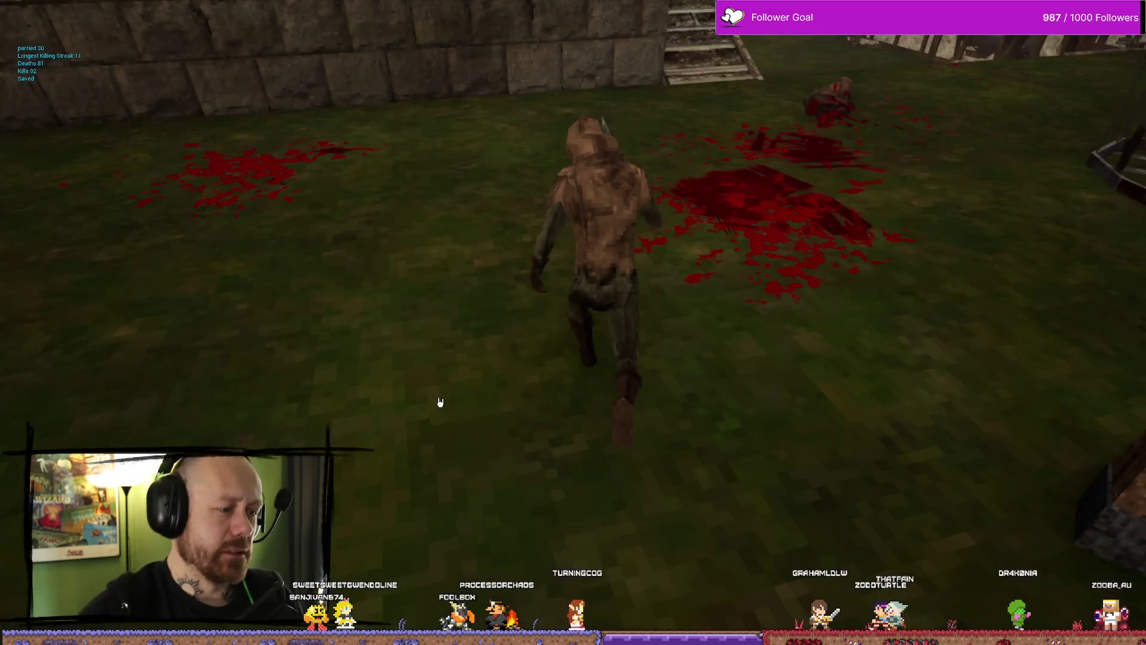
Start a new Ruined Village Deathmatch with bots and deploy with the crossbow loadout
left_click(134, 385)
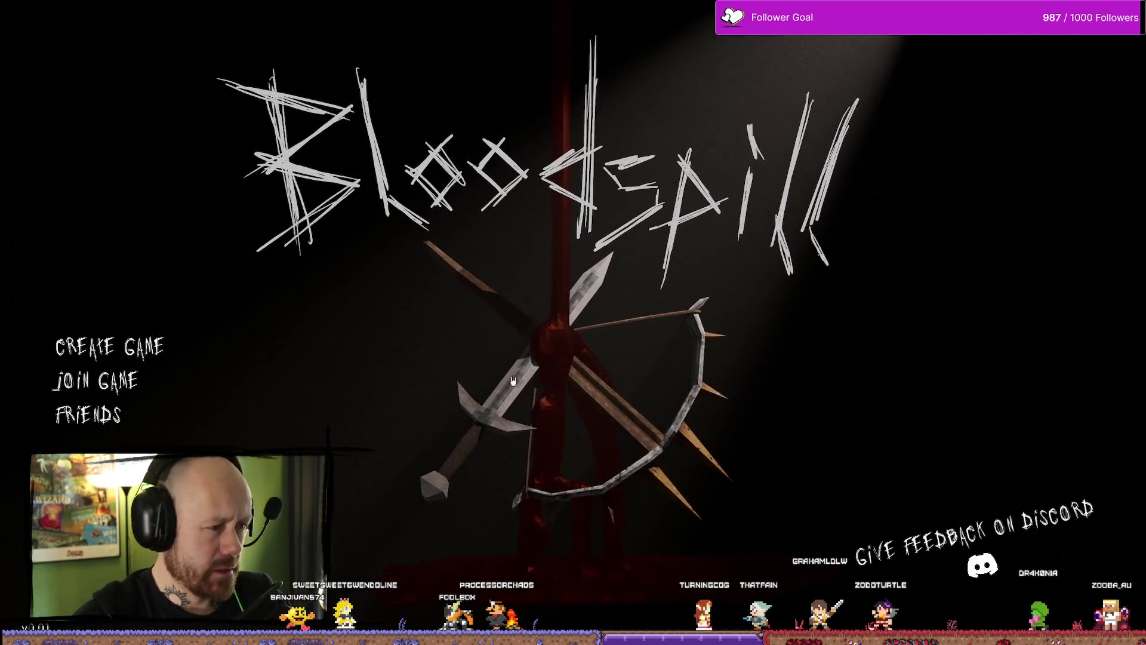
left_click(90, 349)
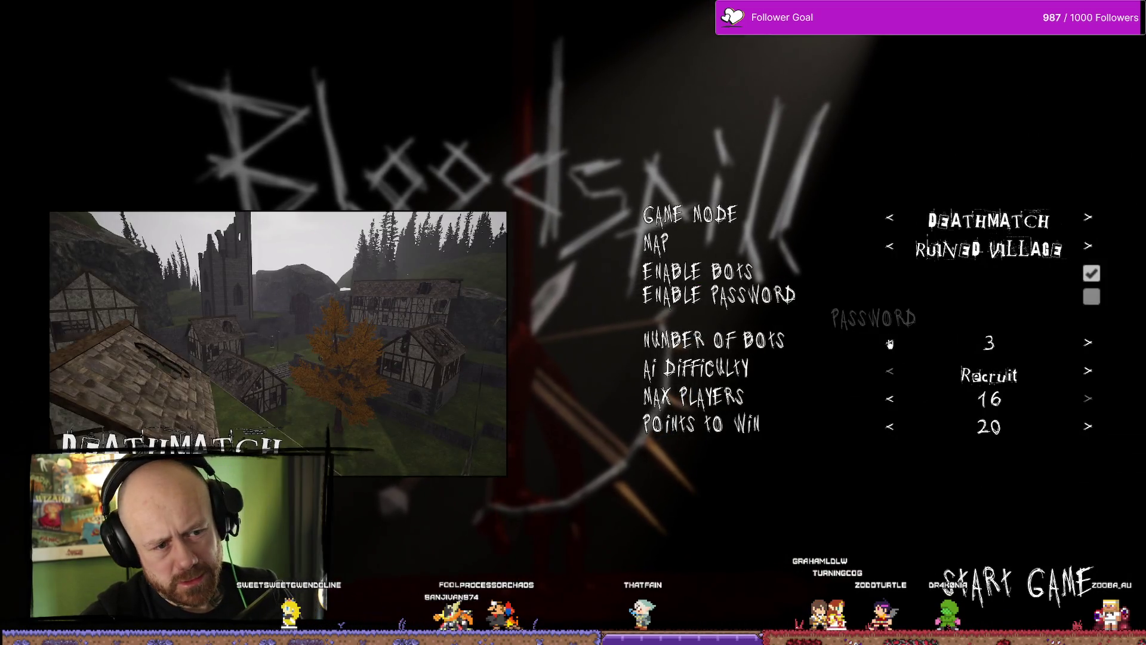
left_click(1063, 594)
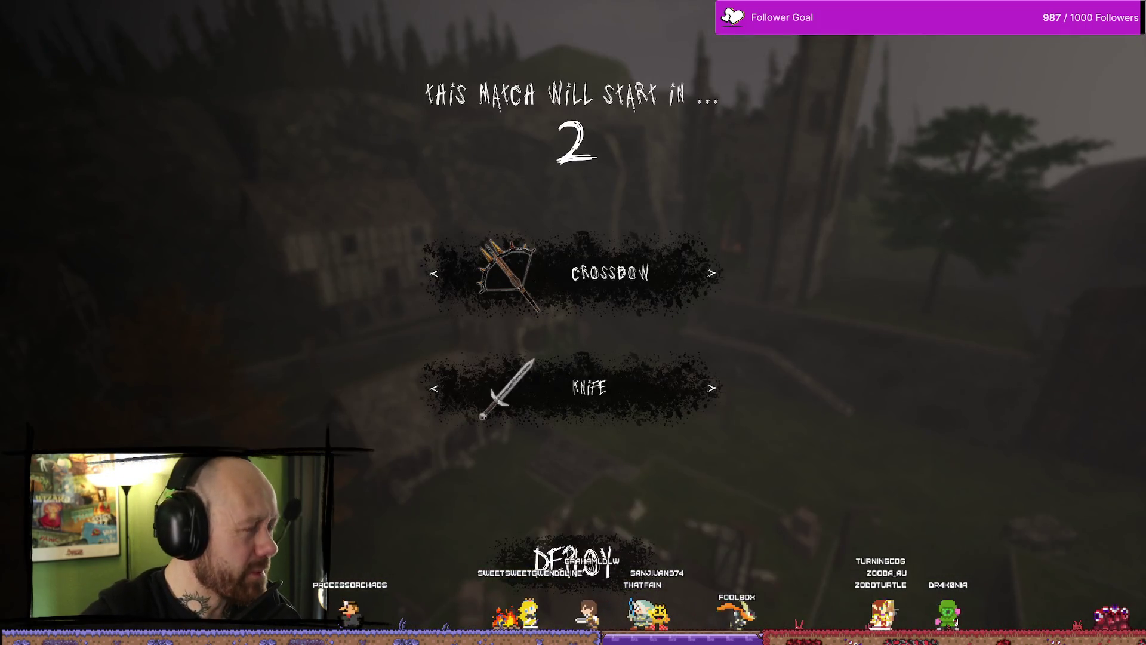
left_click(570, 561)
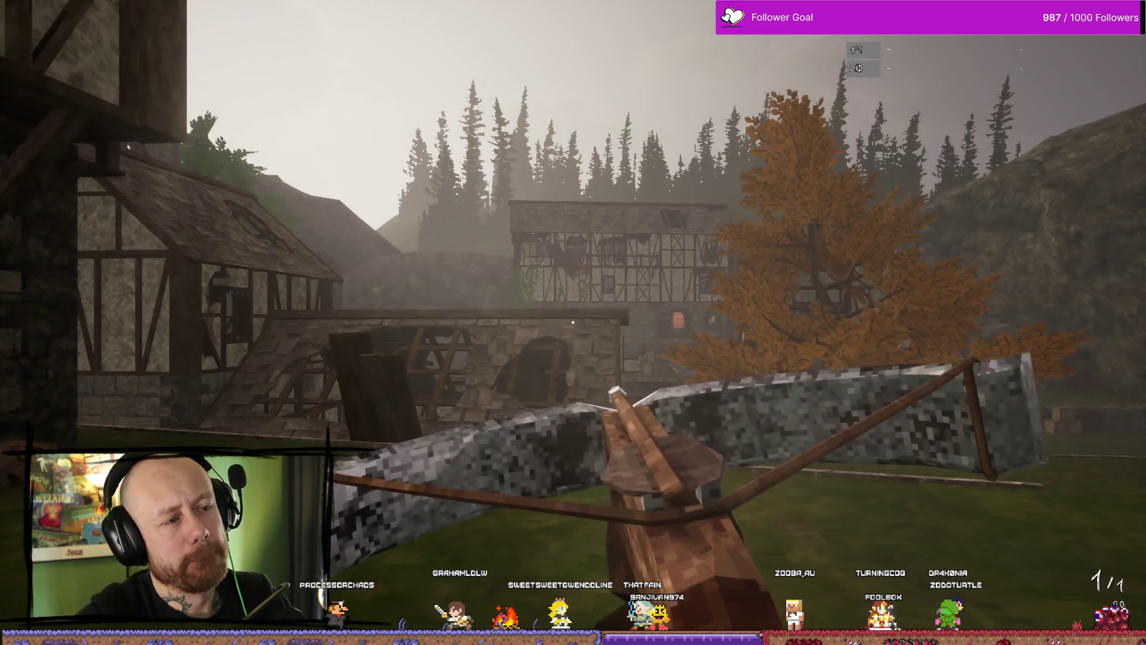
Climb the stone stairs into the village, swing the sword, and check the Deathmatch scoreboard
key("2")
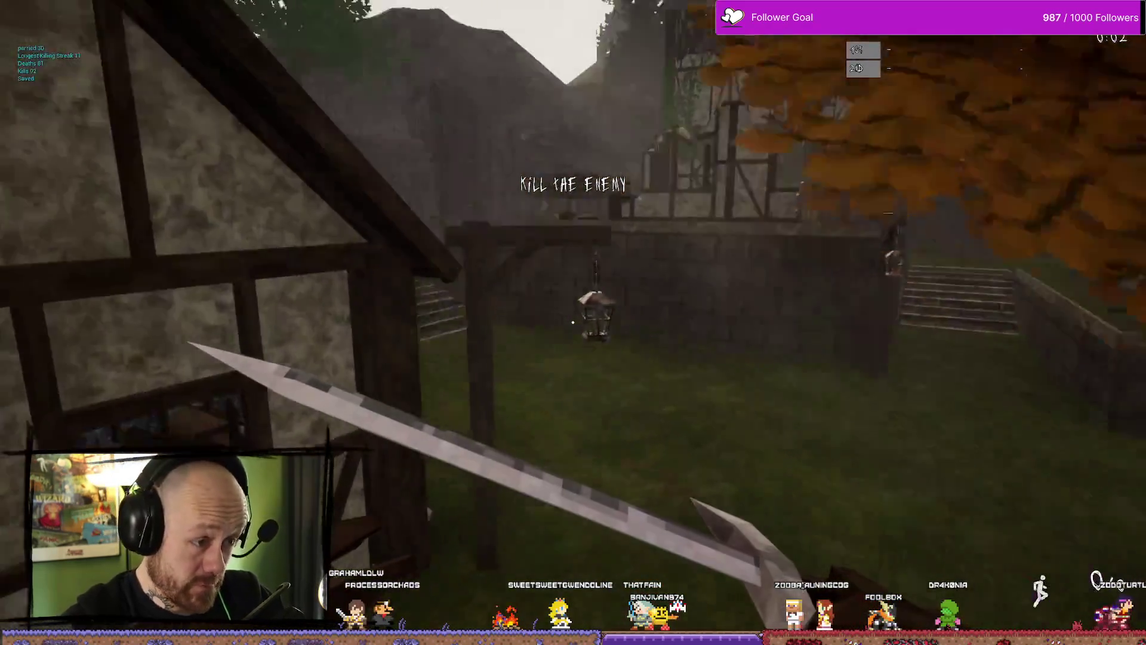
key("w")
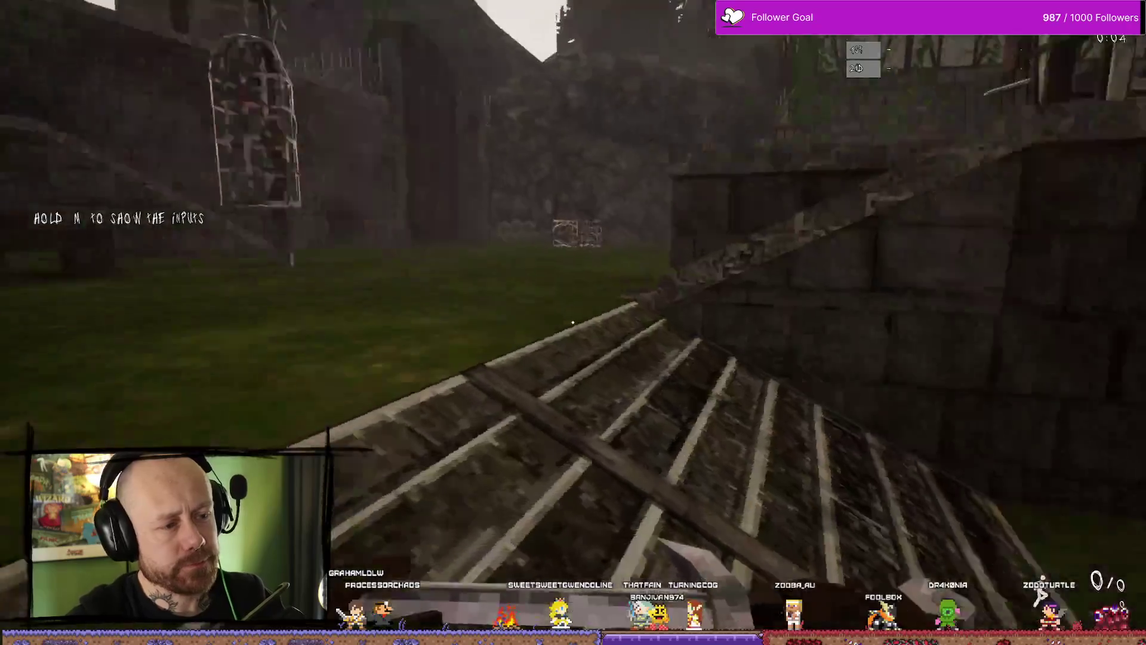
key("w")
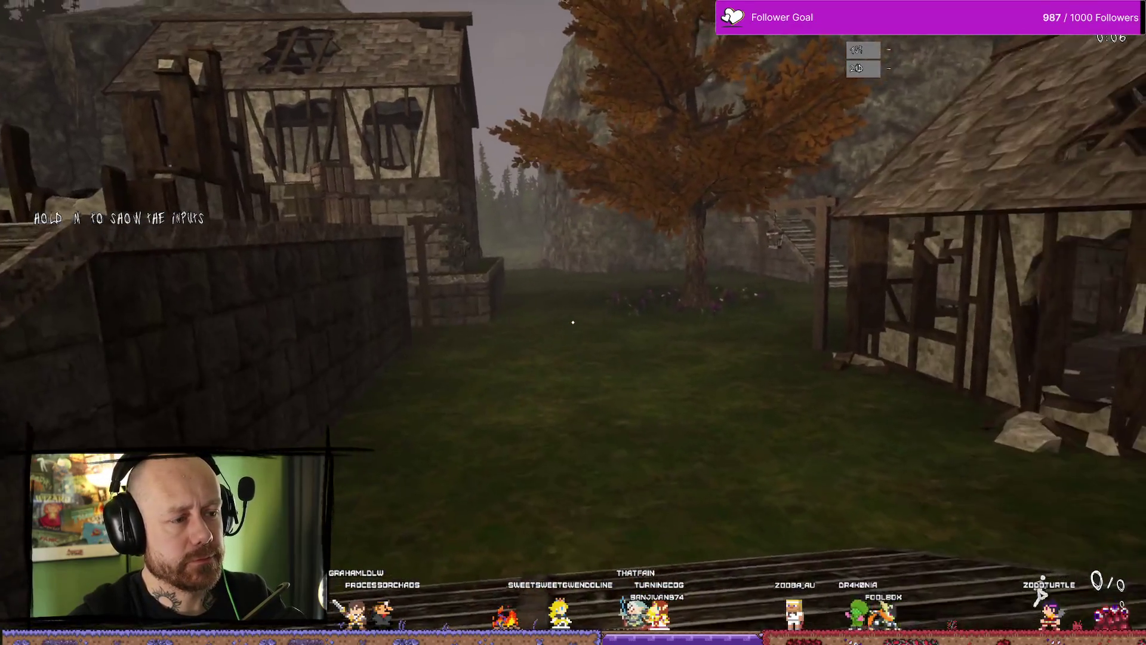
key("w")
left_click(573, 322)
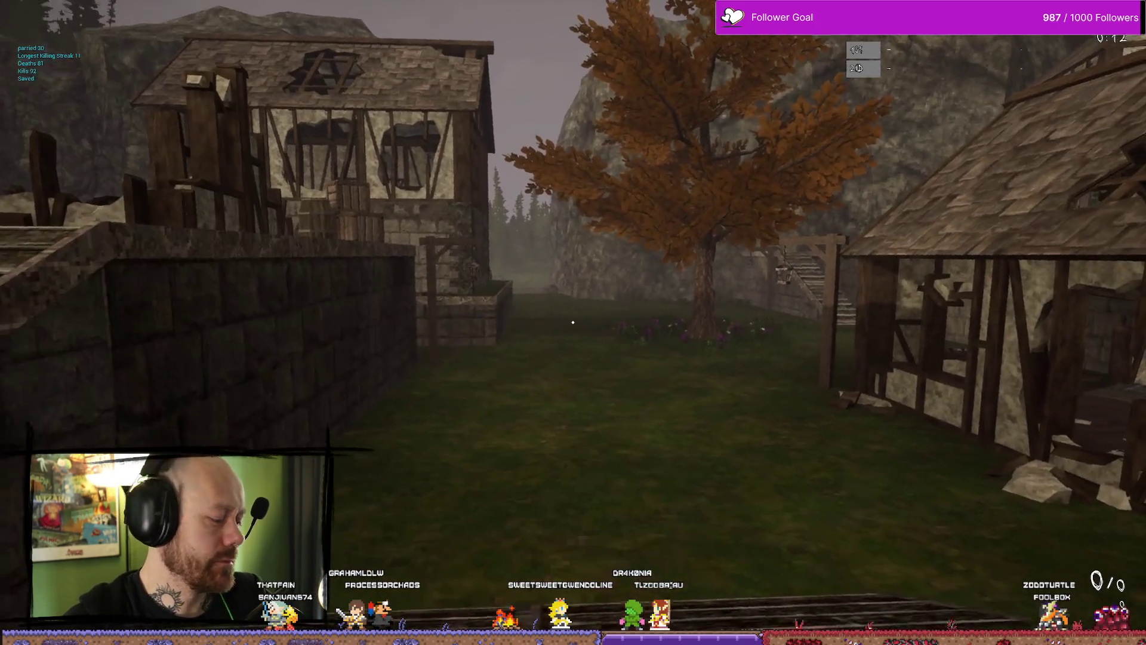
key("Tab")
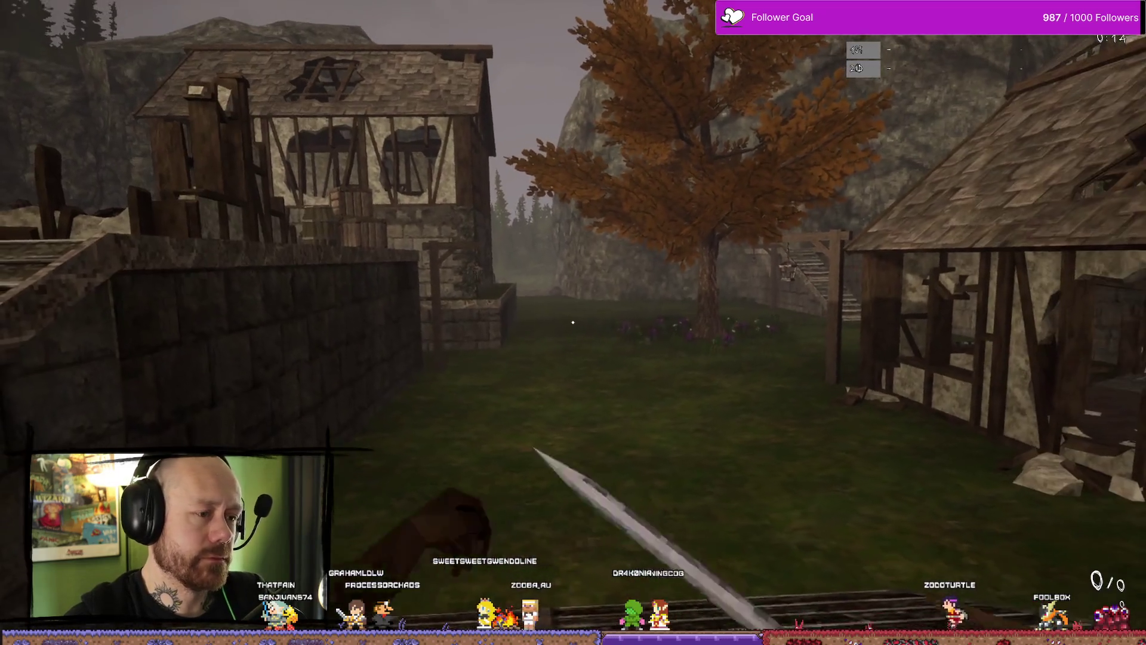
Attack the enemy near the houses with a chain of melee swings
key("w")
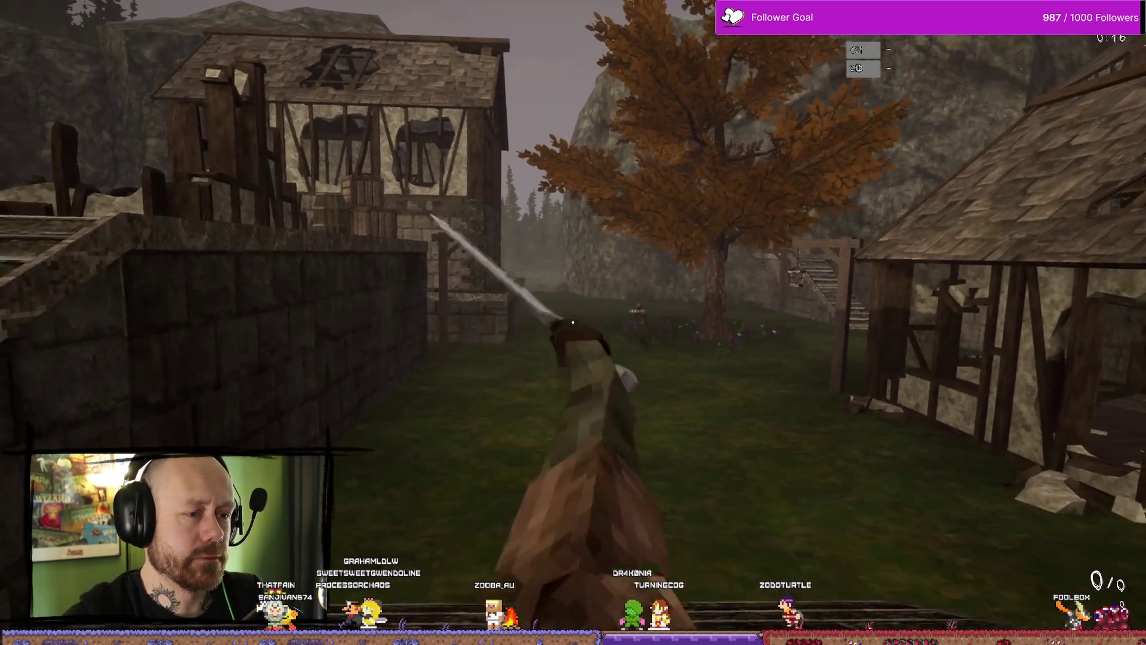
left_click(573, 322)
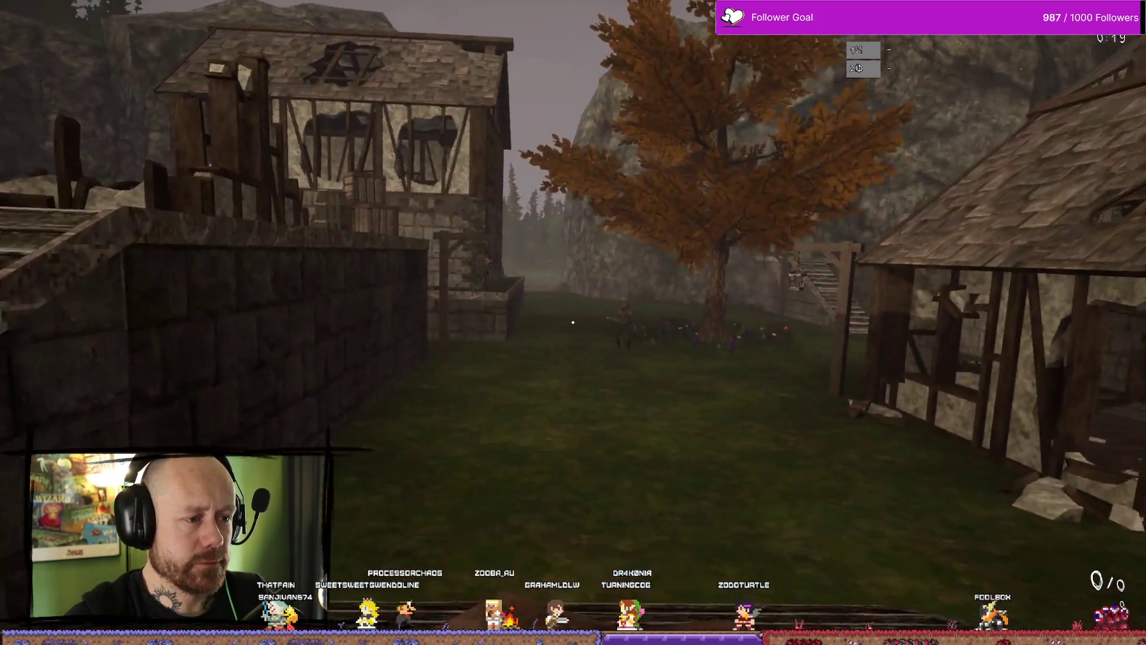
left_click(573, 322)
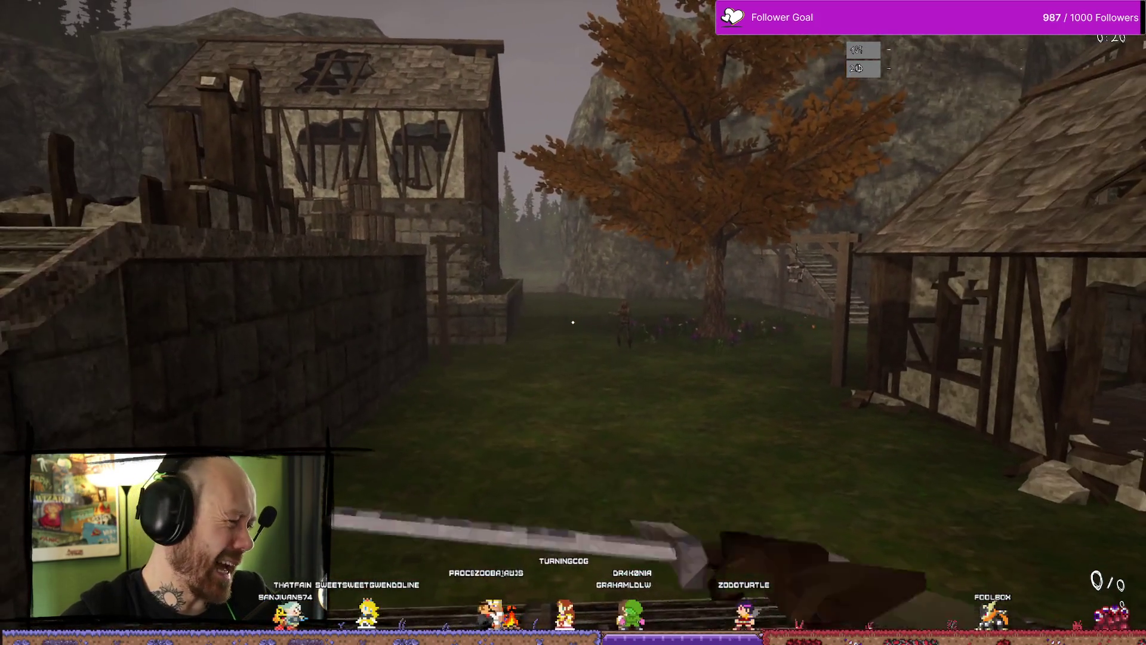
left_click(574, 323)
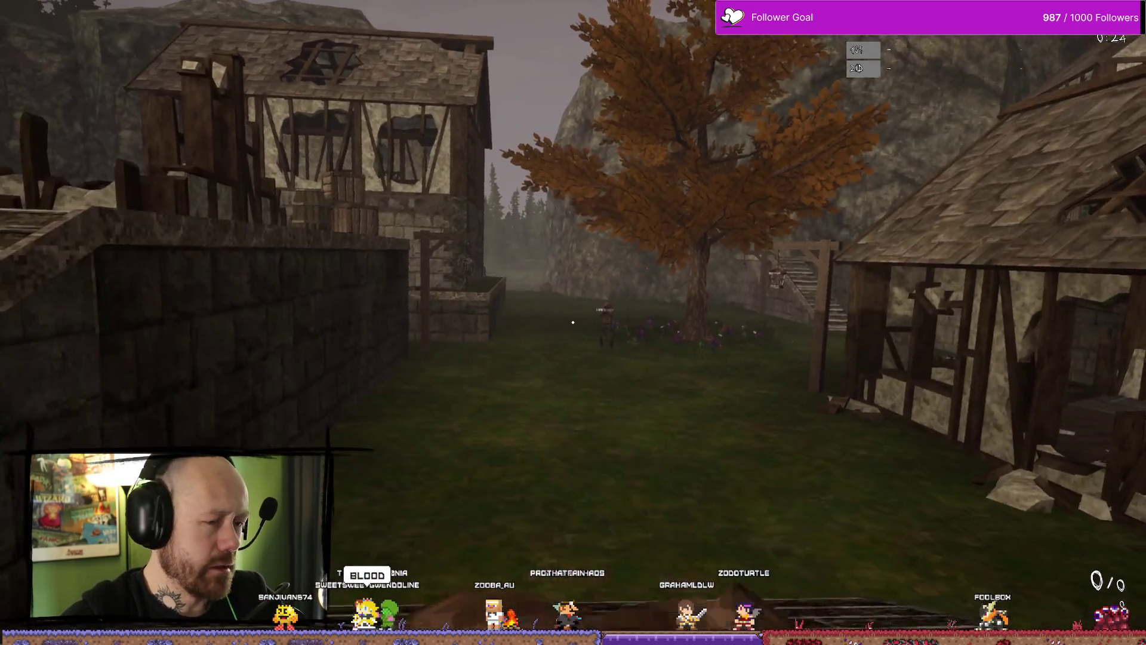
left_click(573, 322)
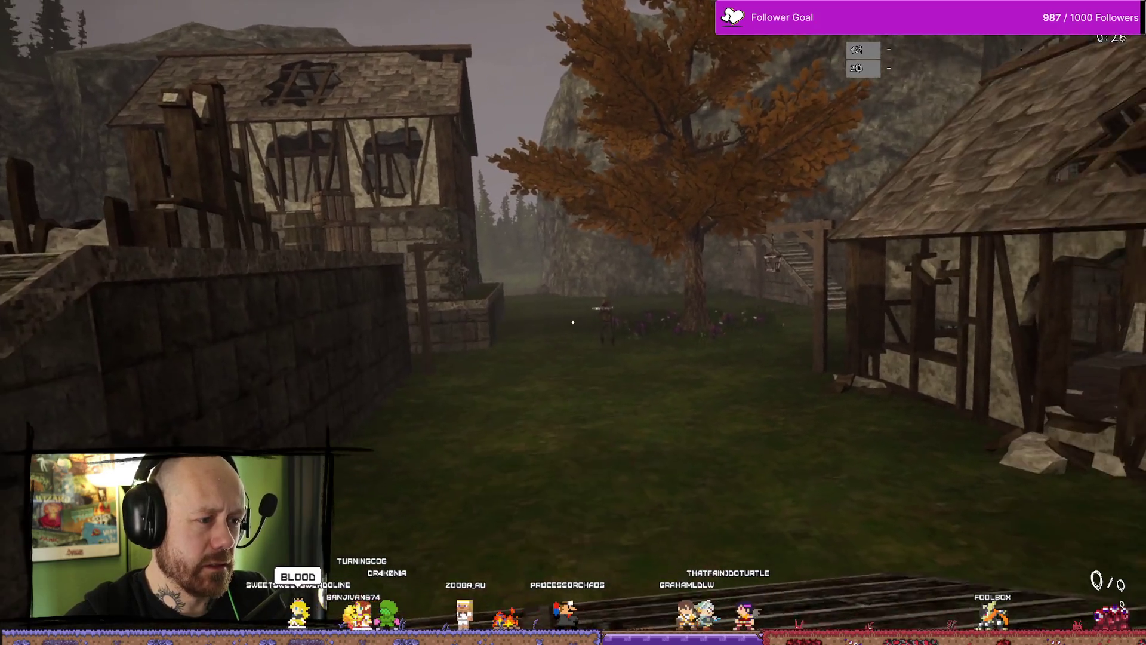
left_click(573, 323)
left_click(573, 322)
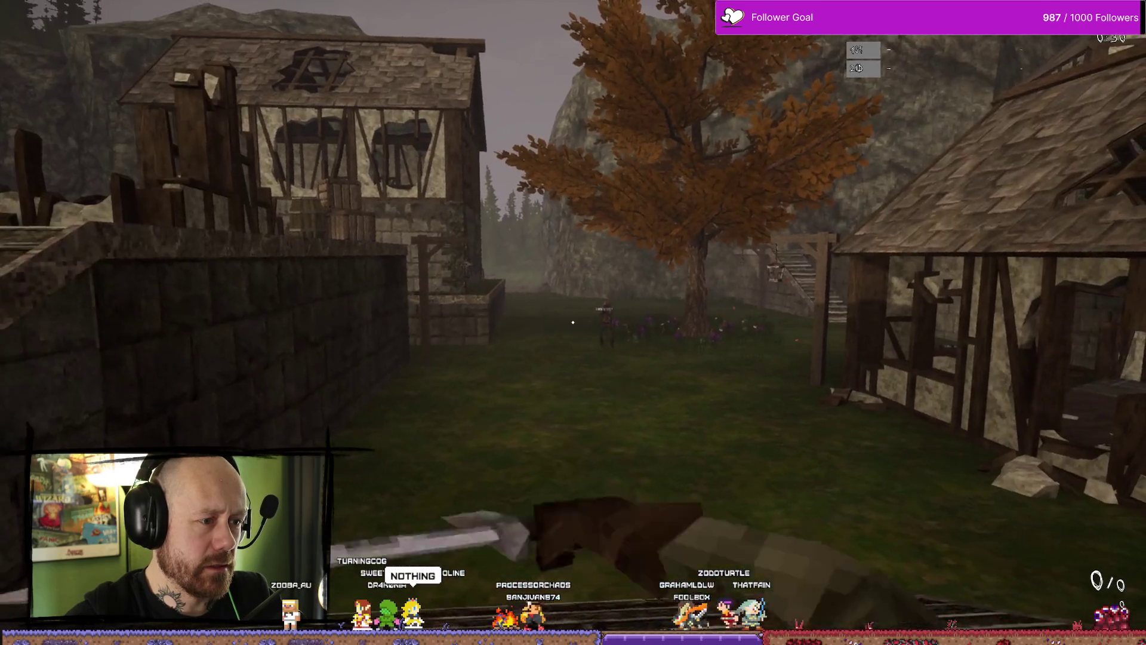
key("w")
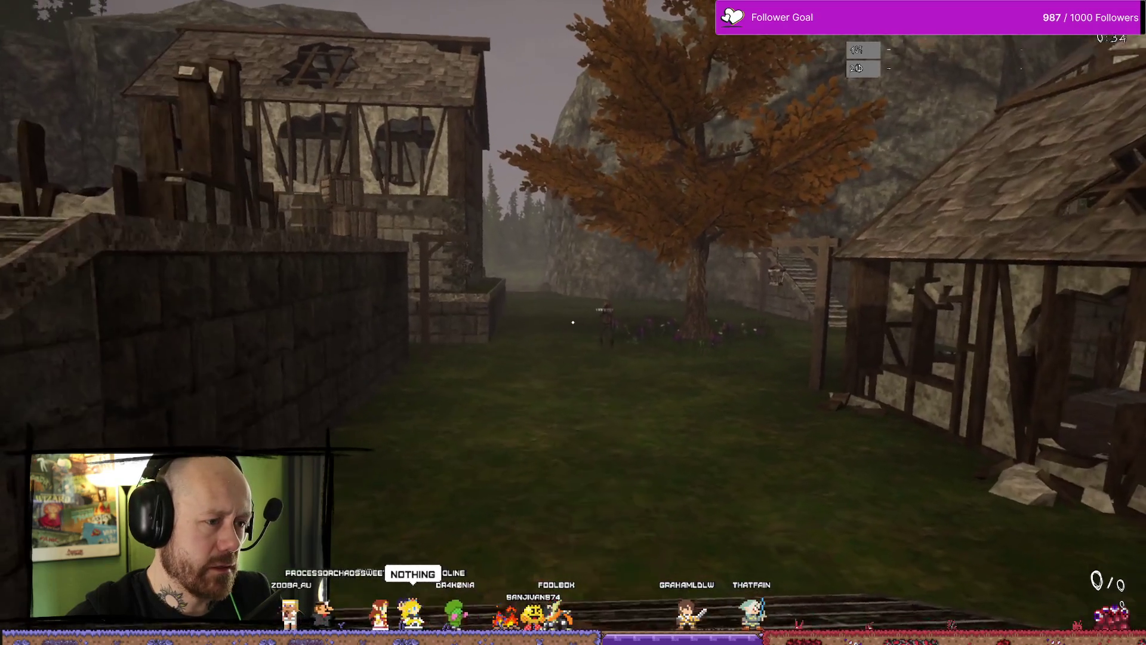
left_click(573, 323)
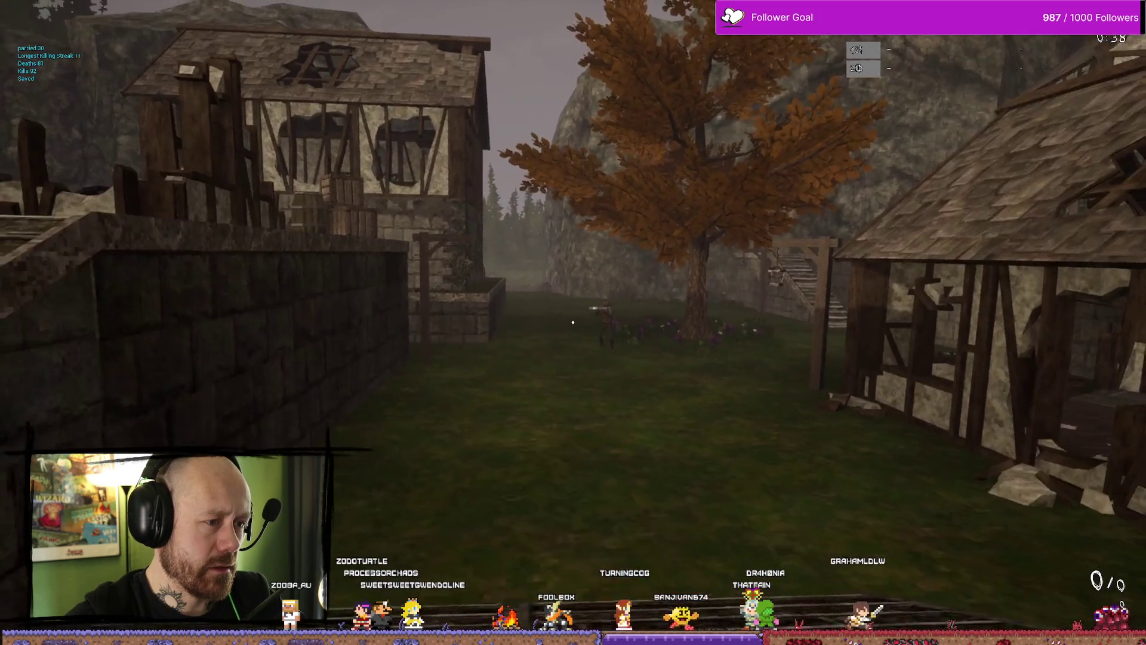
left_click(573, 323)
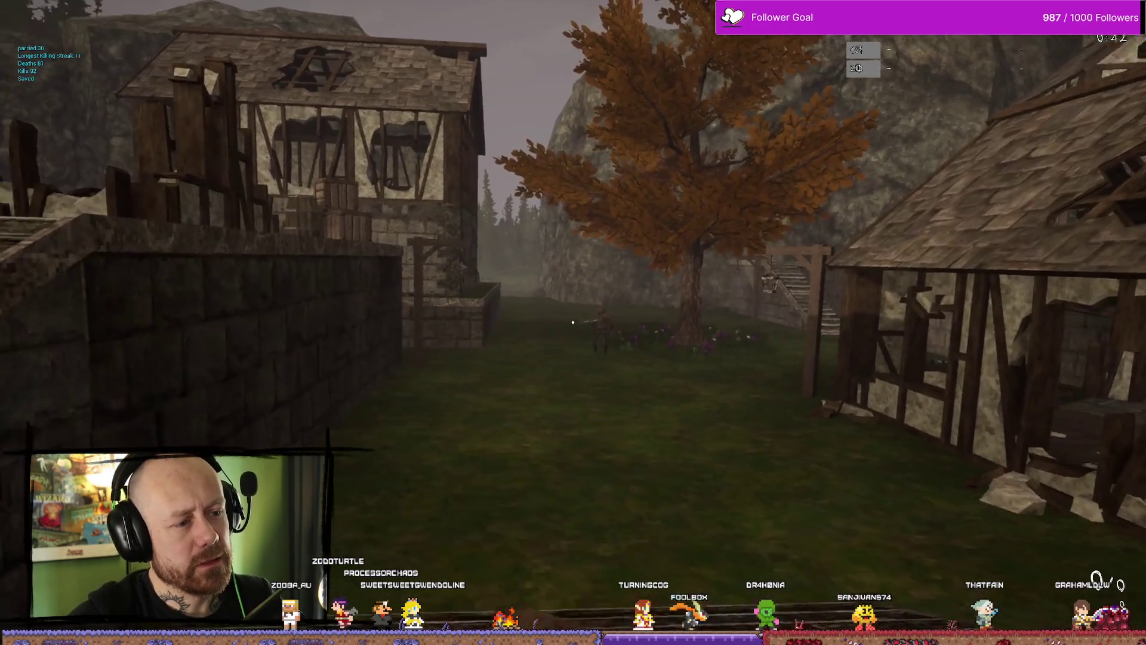
Switch to the crossbow, aim and shoot the enemy dead, then reload
key("2")
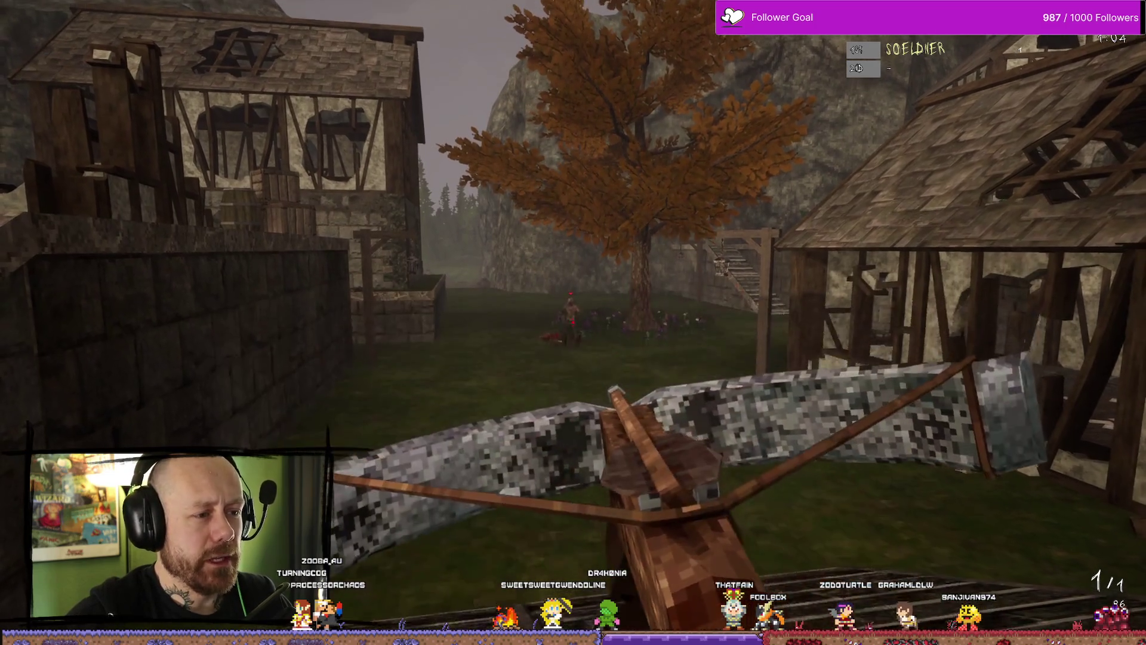
left_click(573, 322)
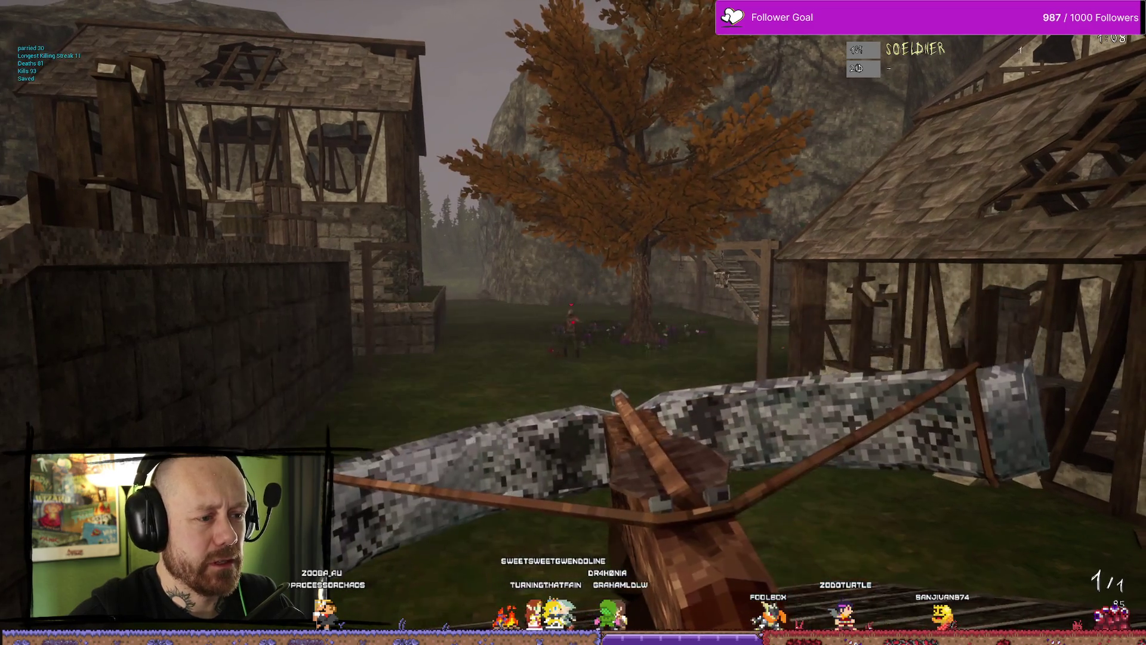
left_click(573, 323)
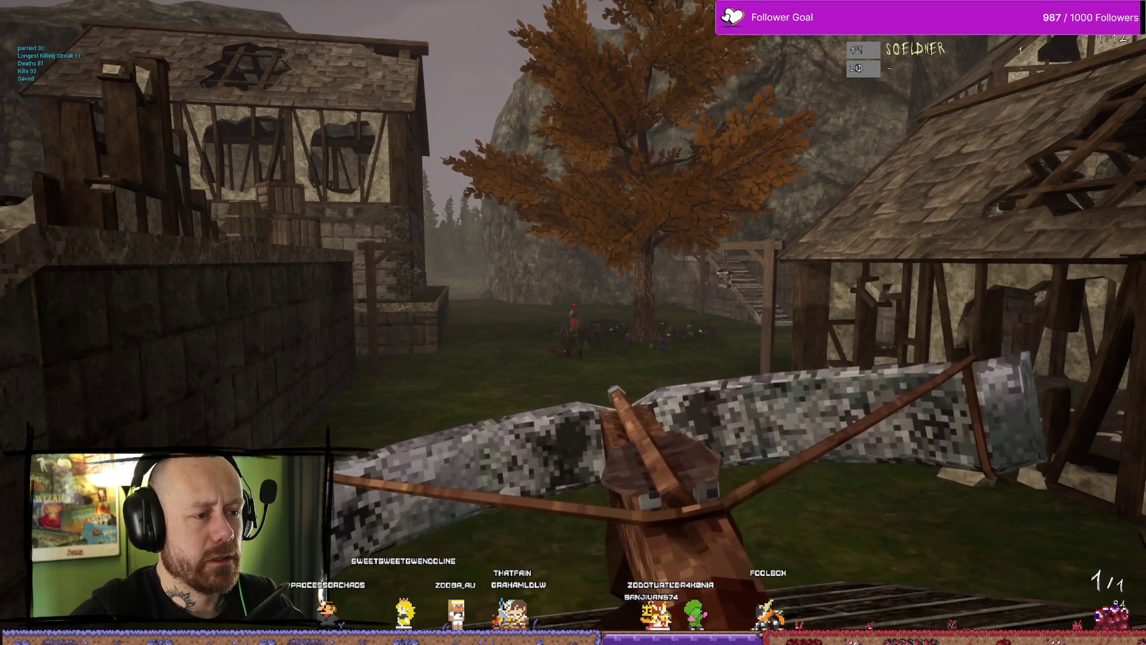
right_click(573, 323)
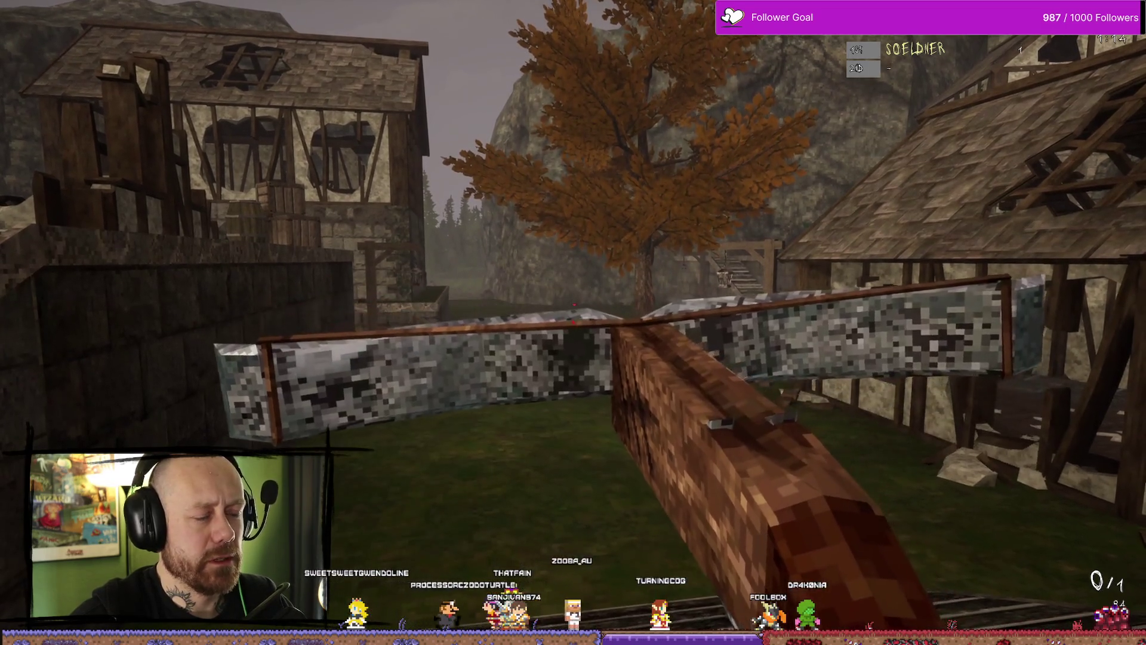
left_click(573, 322)
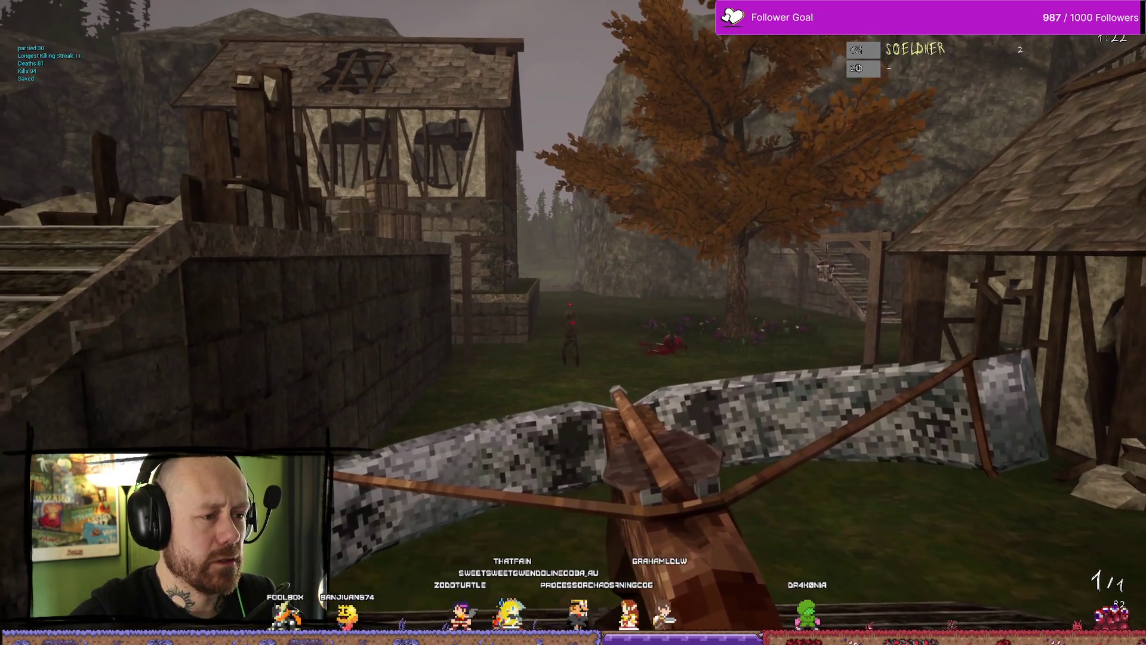
left_click(573, 323)
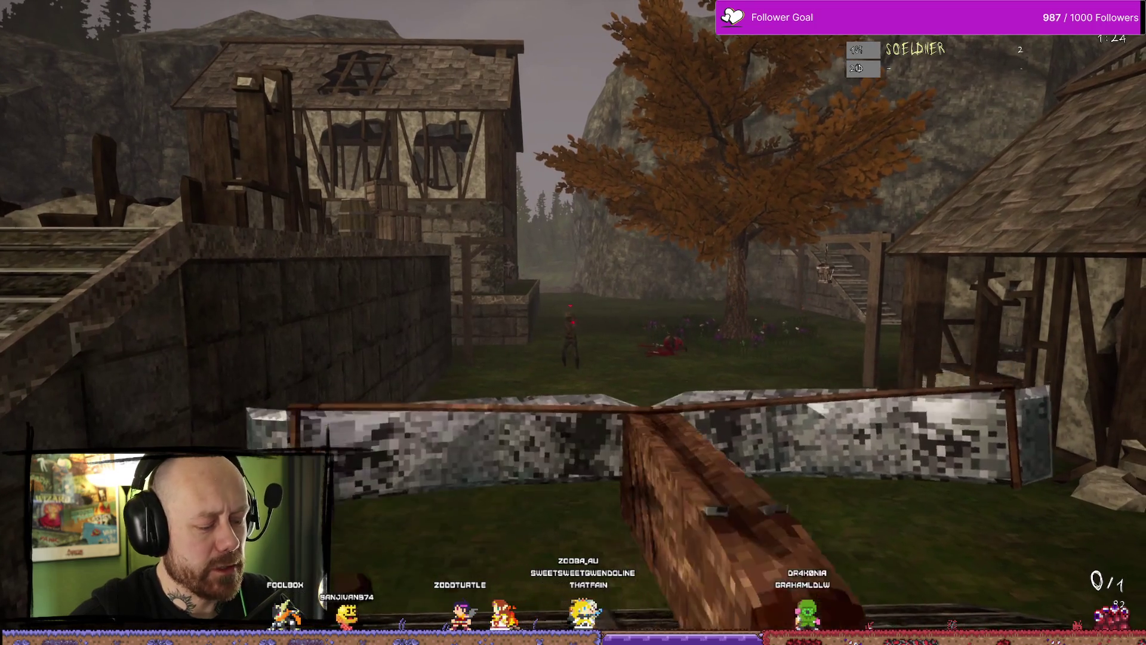
key("r")
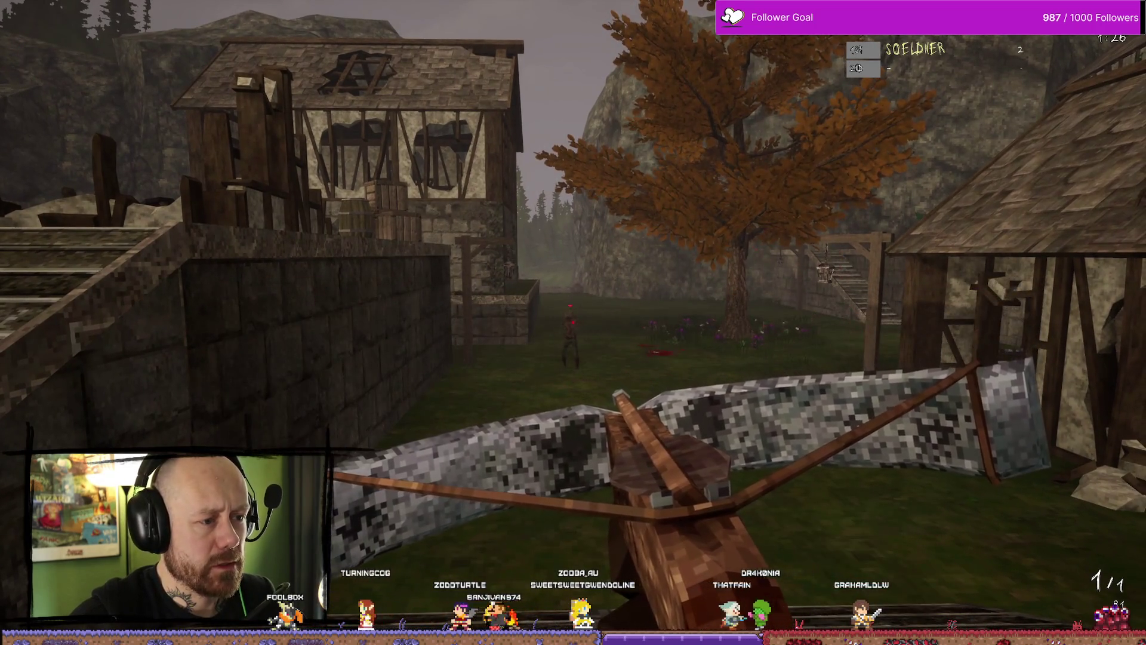
Keep firing and reloading the crossbow, killing the enemy near the tree to reach 4
left_click(573, 322)
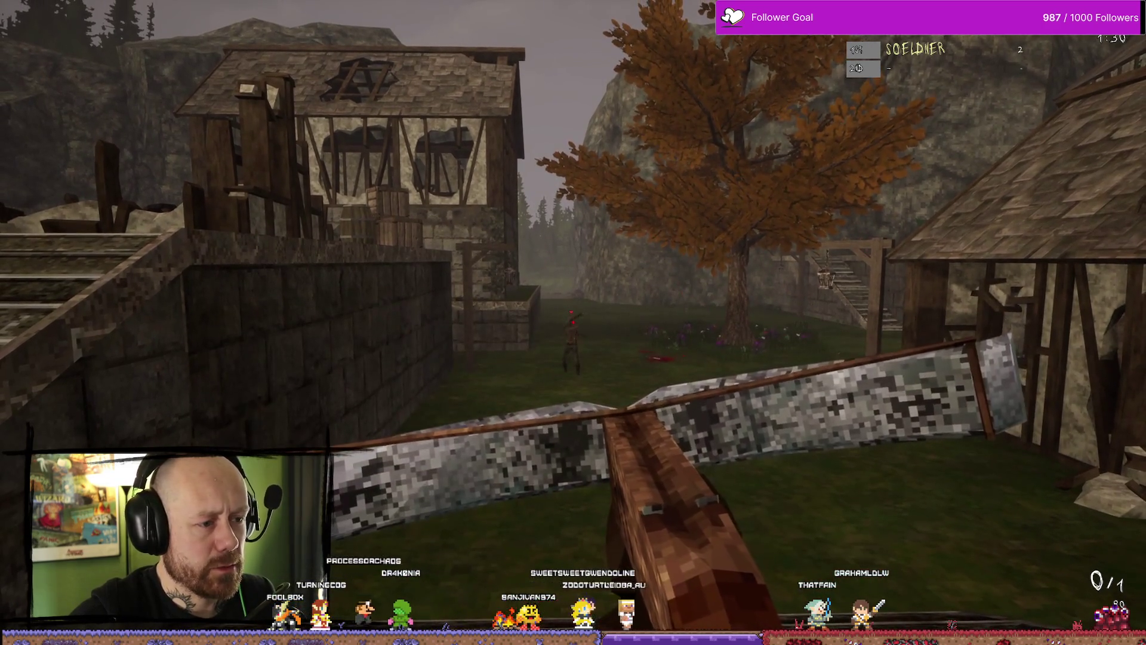
key("r")
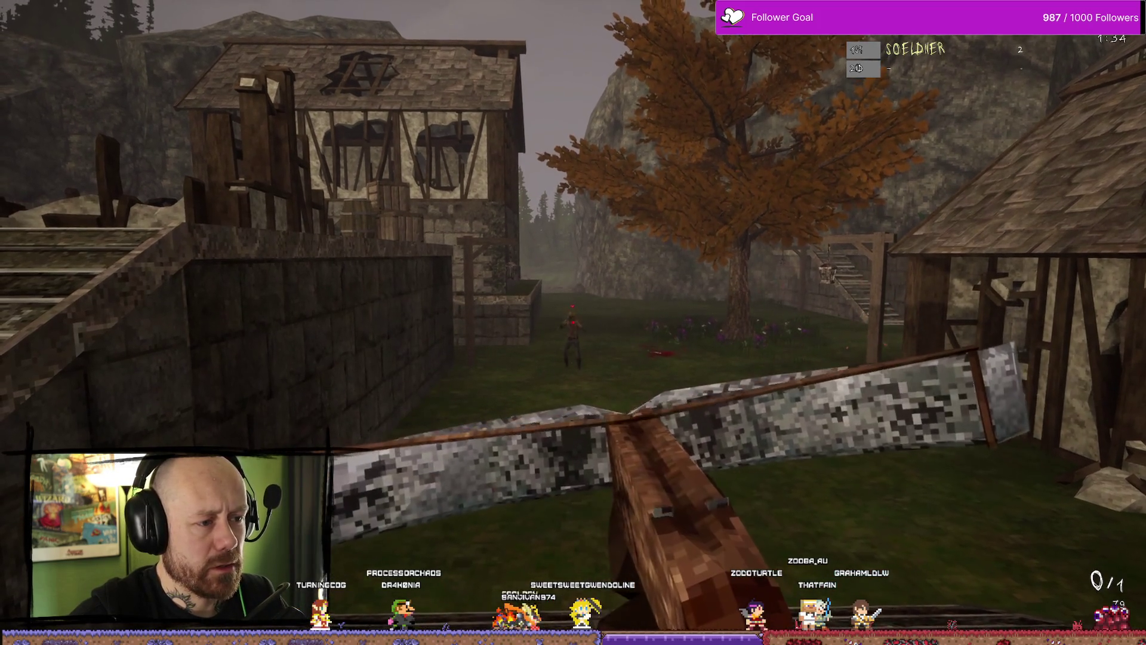
left_click(573, 322)
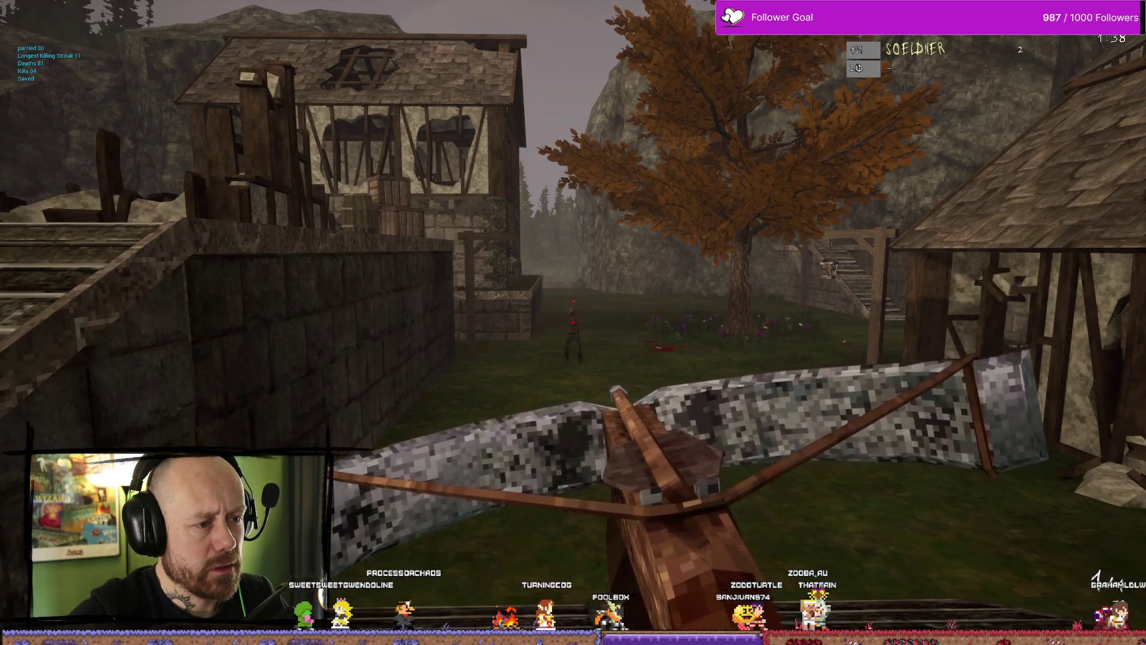
left_click(573, 323)
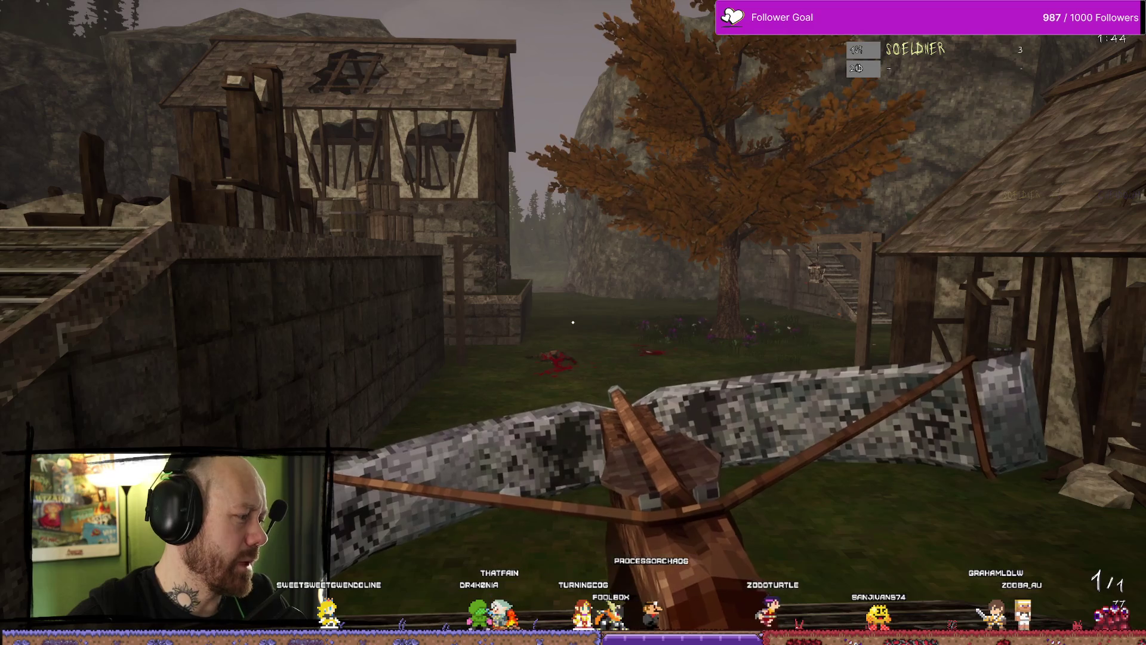
key("w")
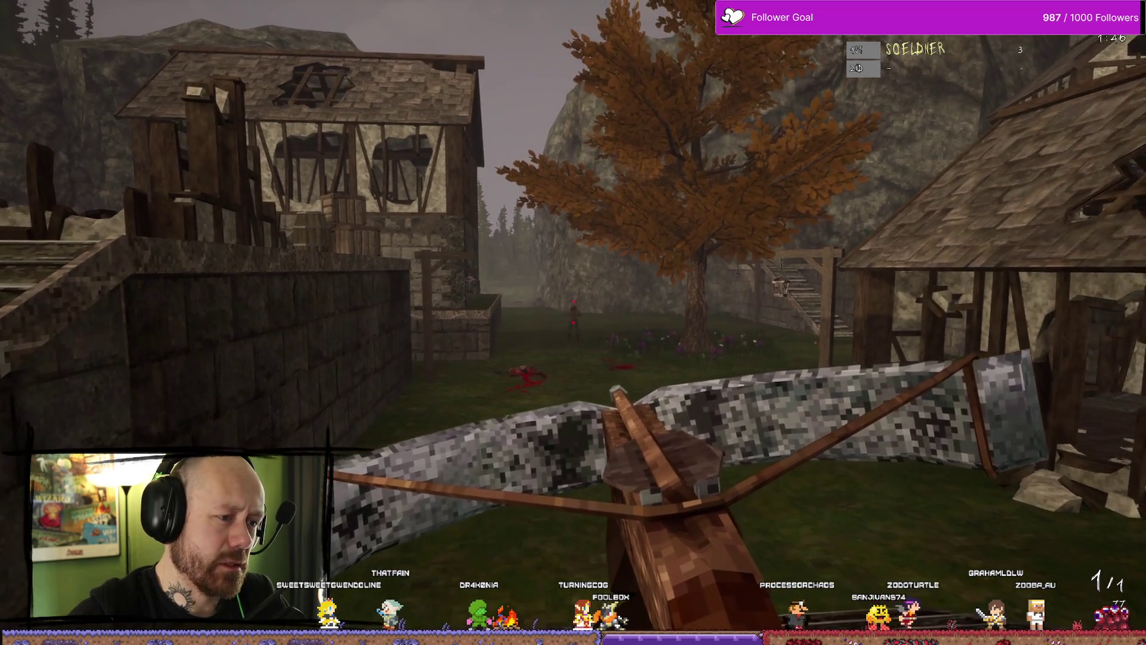
left_click(573, 322)
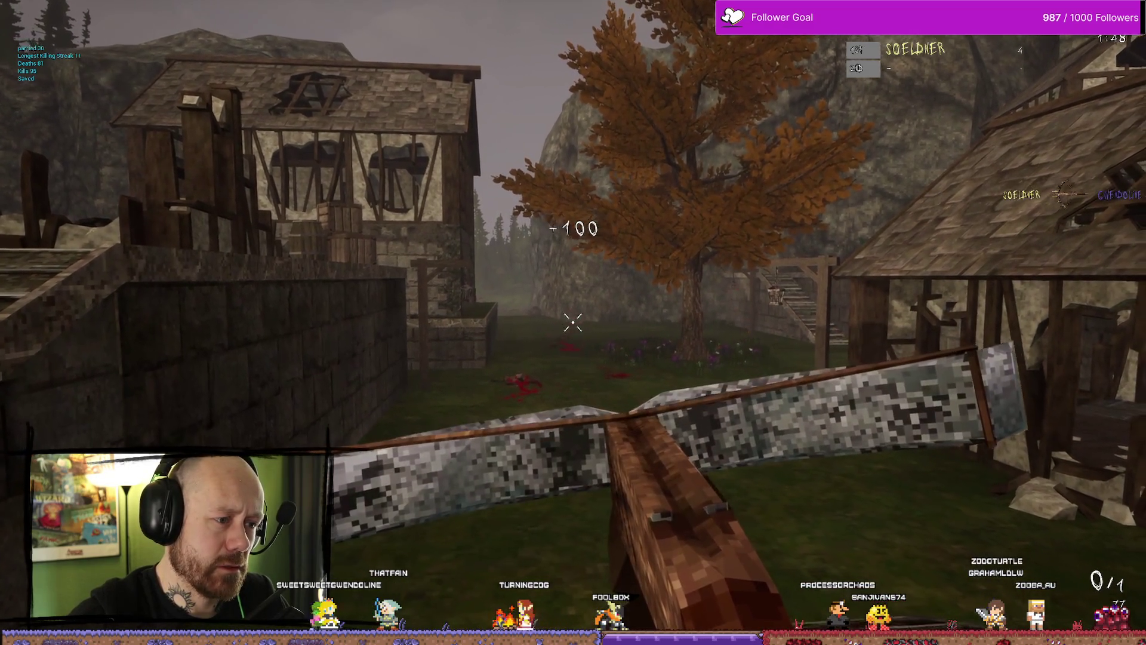
Move toward the enemy in the village centre, reloading the crossbow twice, until killed
key("w")
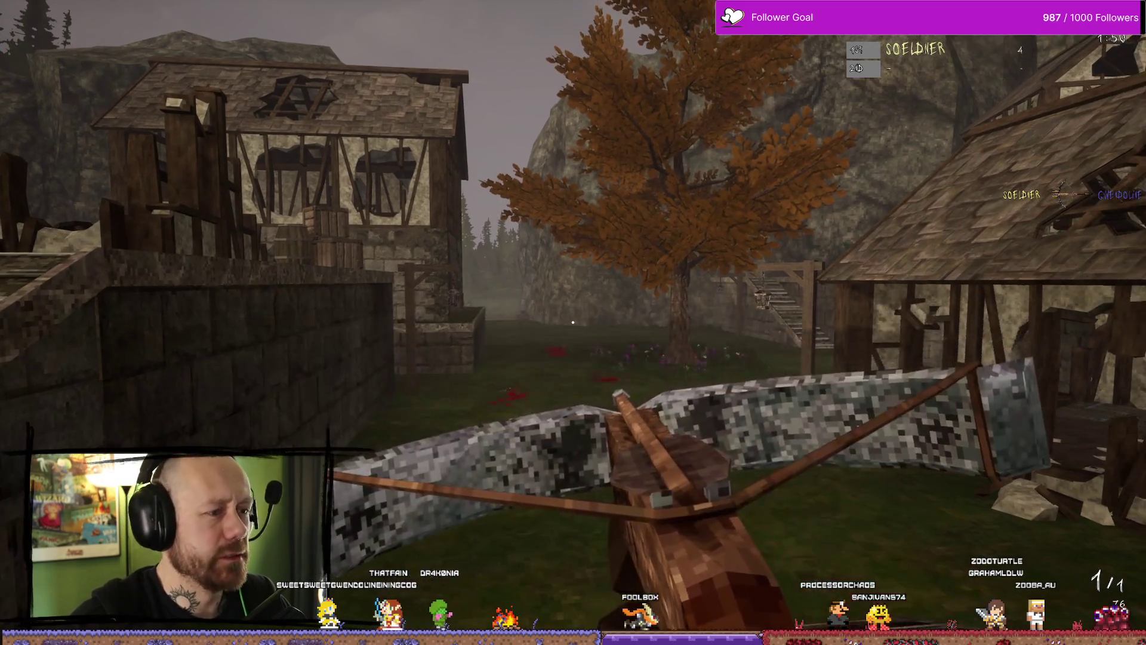
key("s")
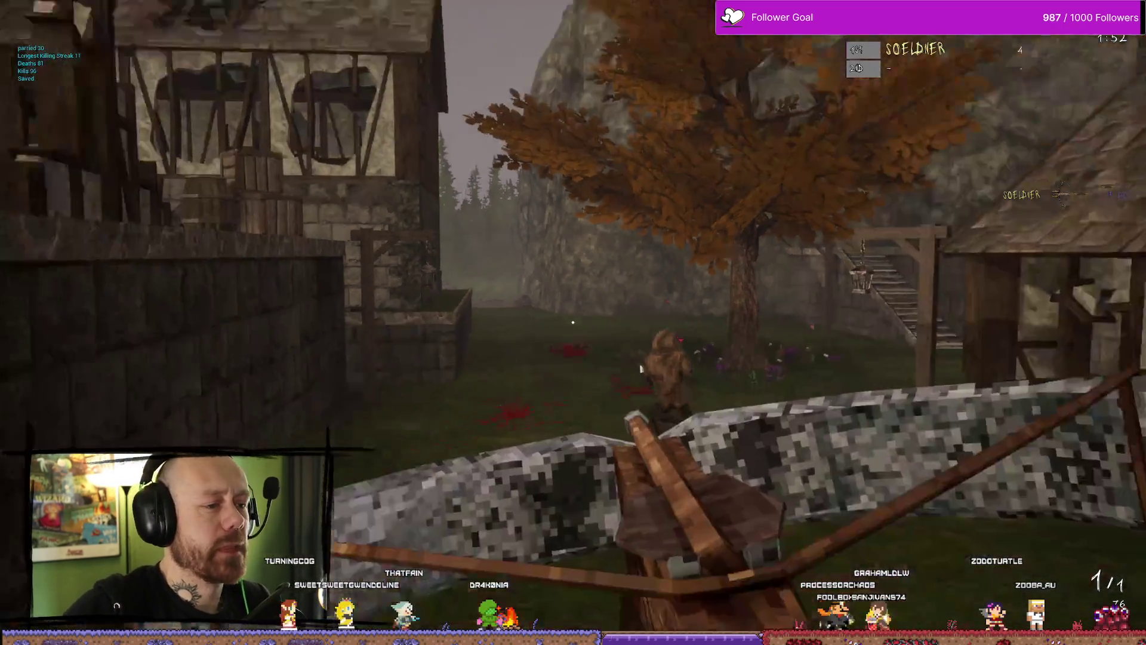
key("w")
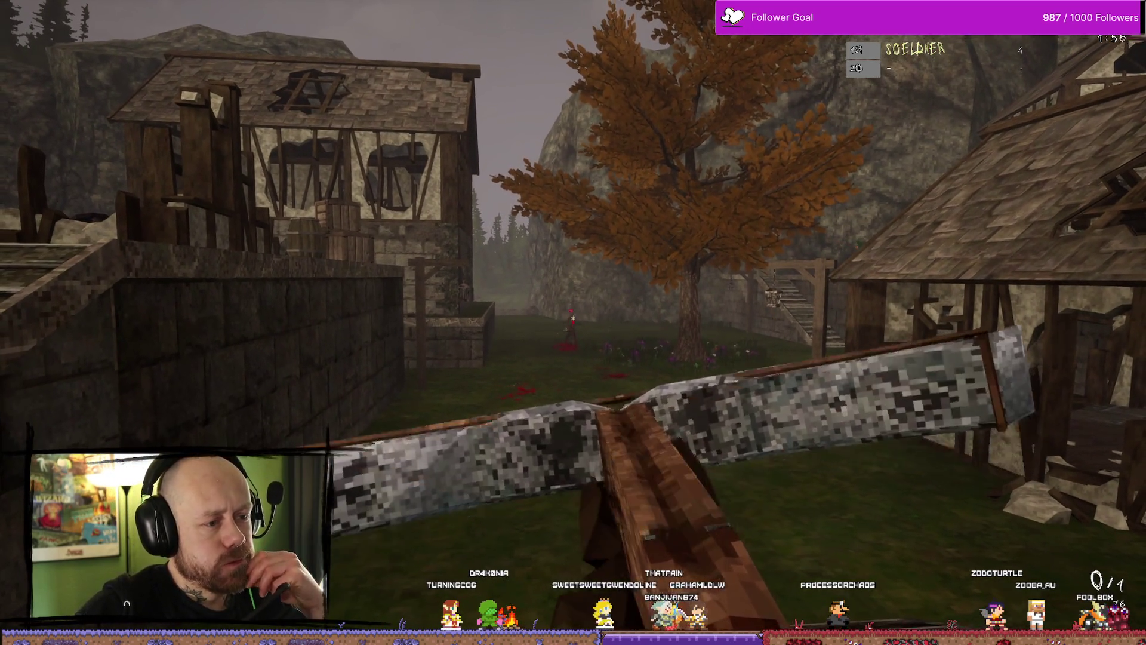
key("w")
key("r")
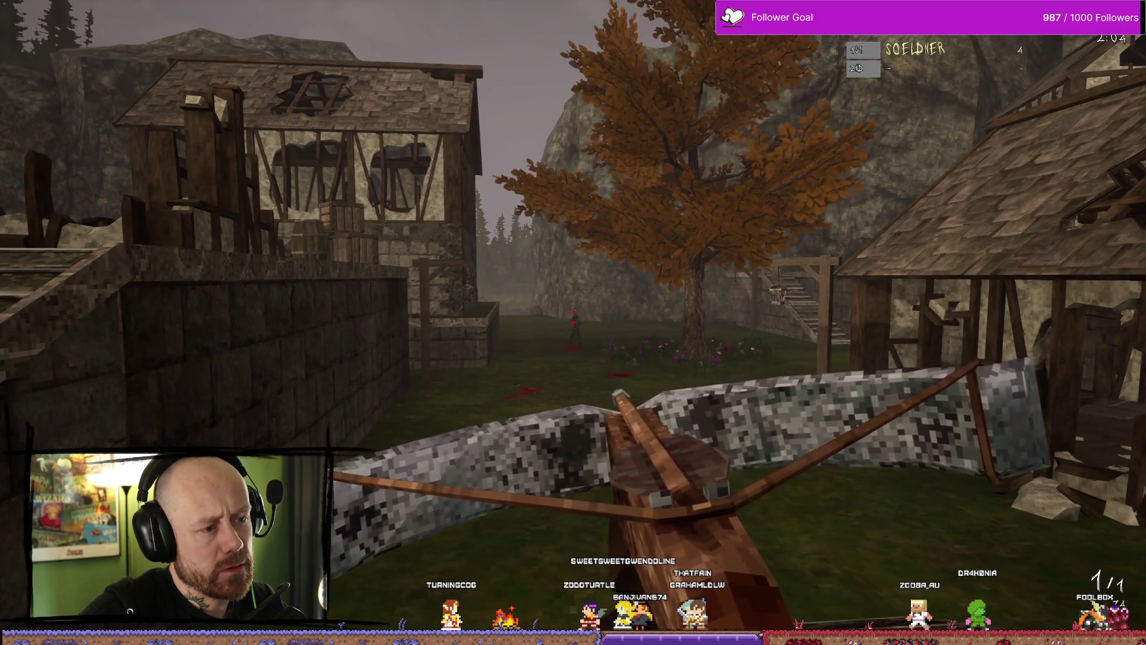
key("r")
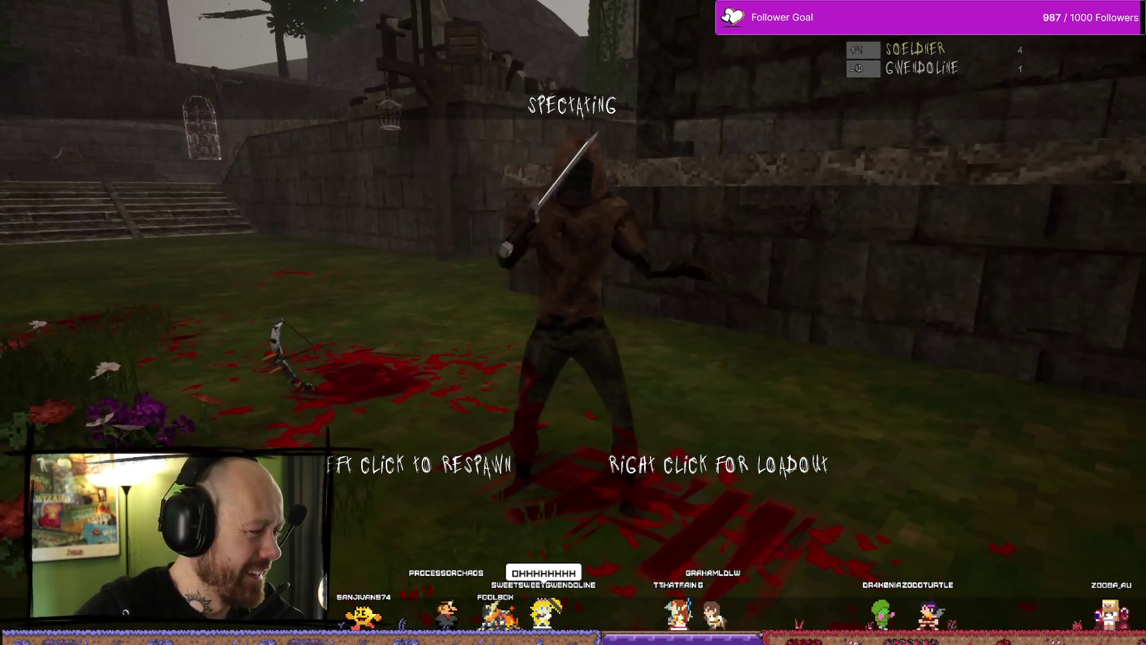
Respawn with the crossbow, then quit the match and close Bloodspill with Alt+F4
right_click(573, 322)
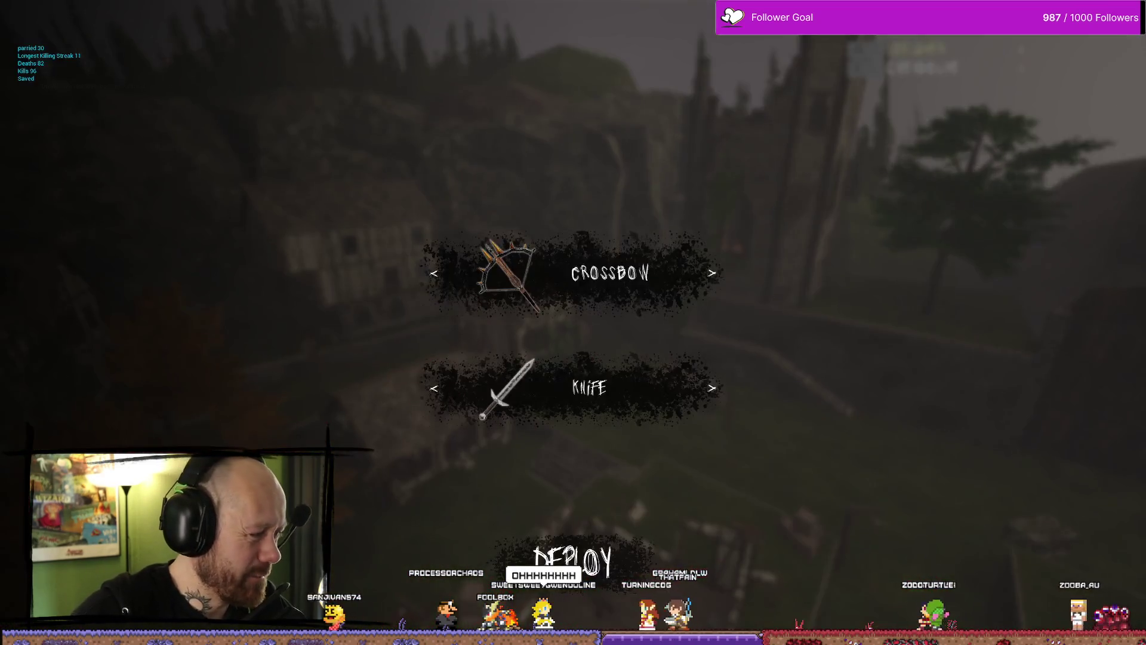
left_click(589, 268)
key("Escape")
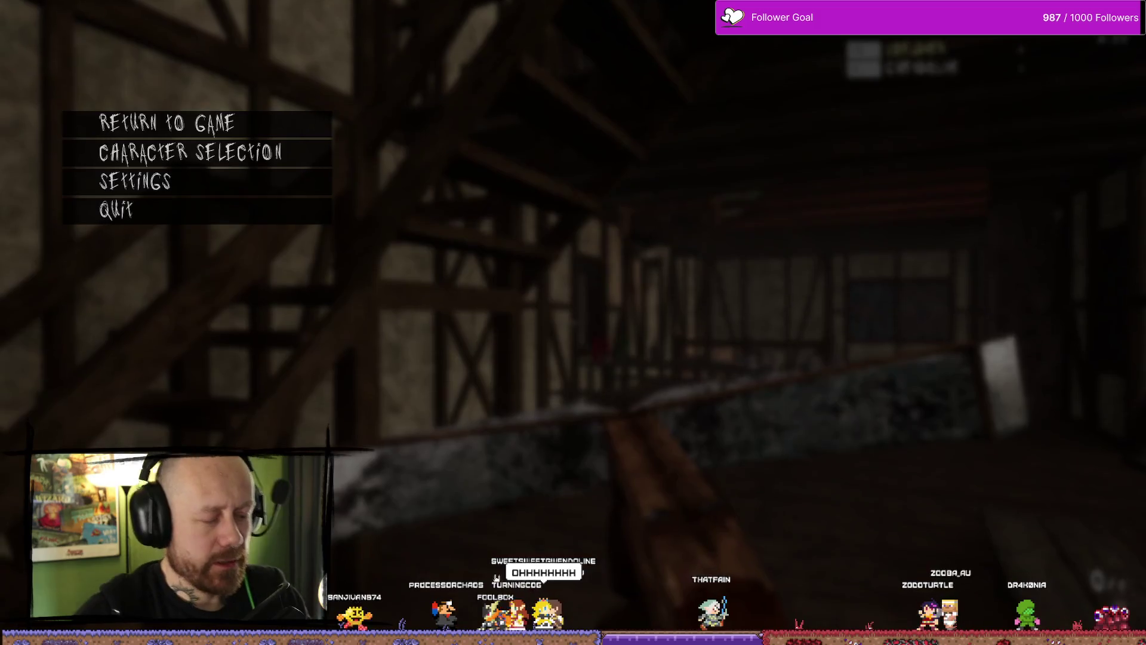
left_click(192, 214)
left_click(487, 389)
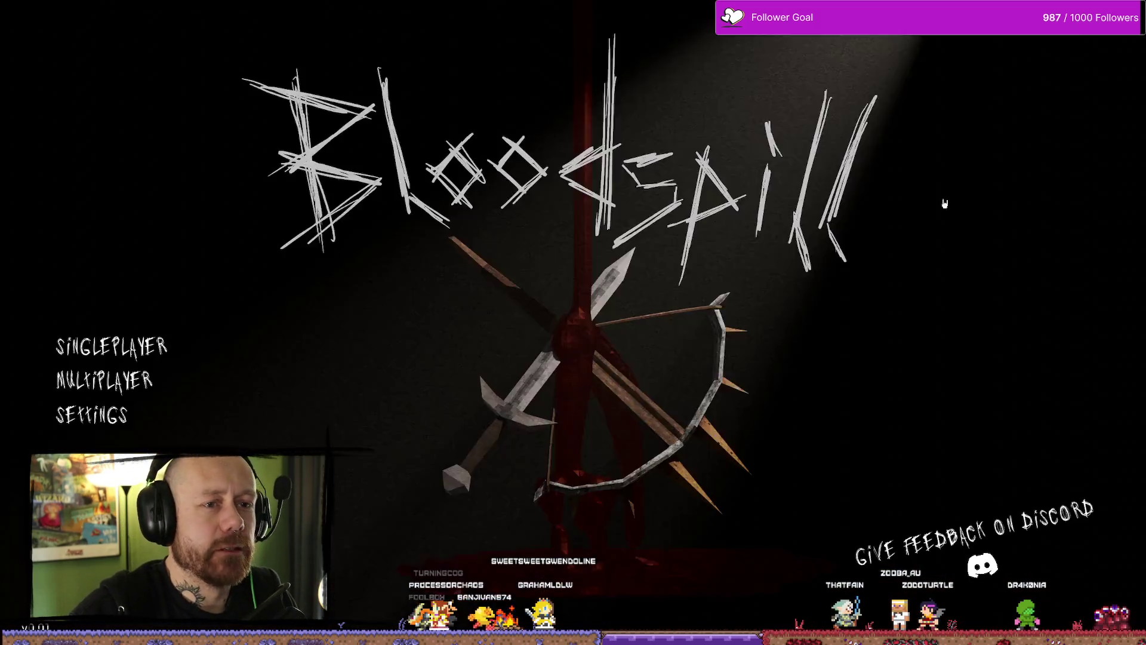
key("alt+F4")
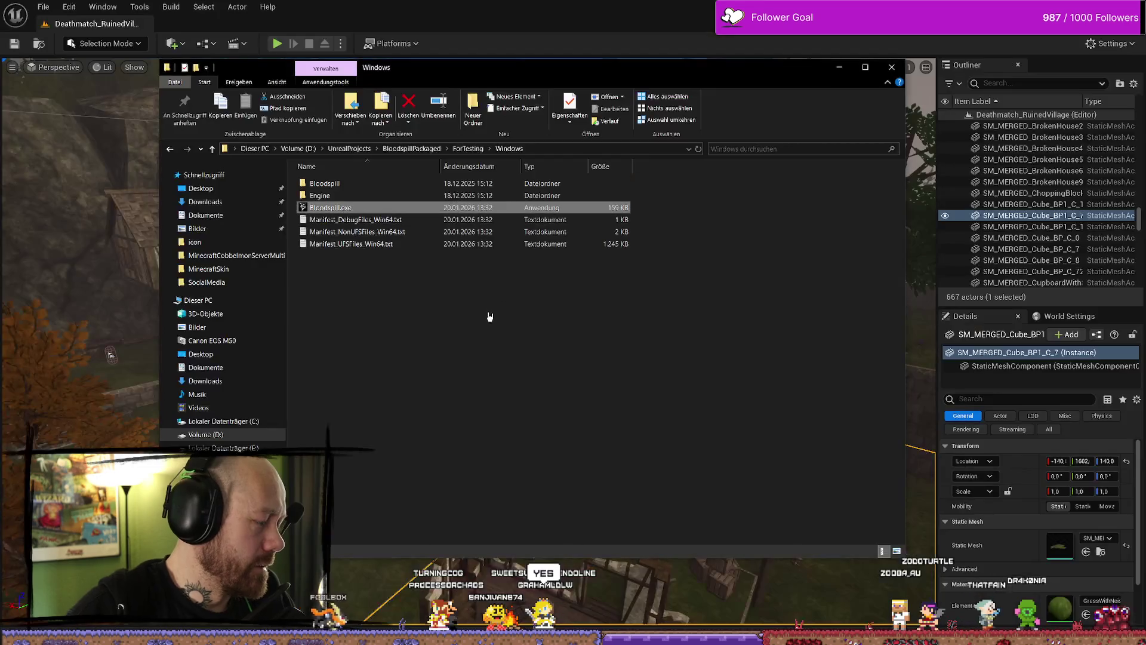
Minimize the build folder and browse the content drawer for BP_PlayerCharacter
left_click(841, 72)
left_click_drag(472, 458, 595, 152)
left_click(854, 140)
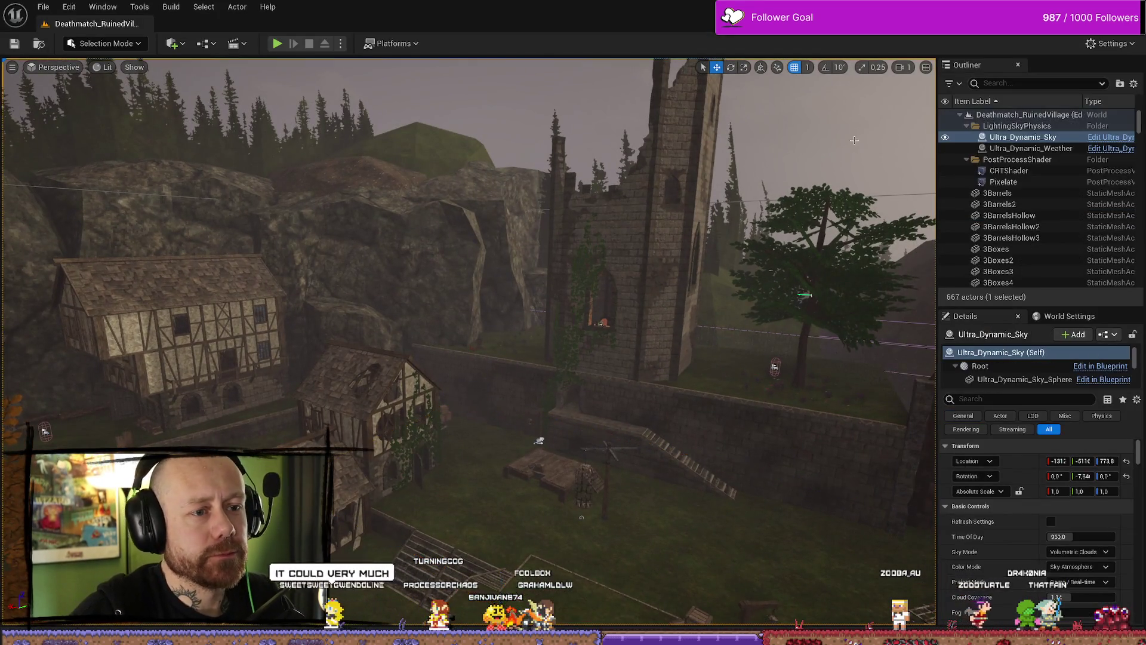
key("ctrl+space")
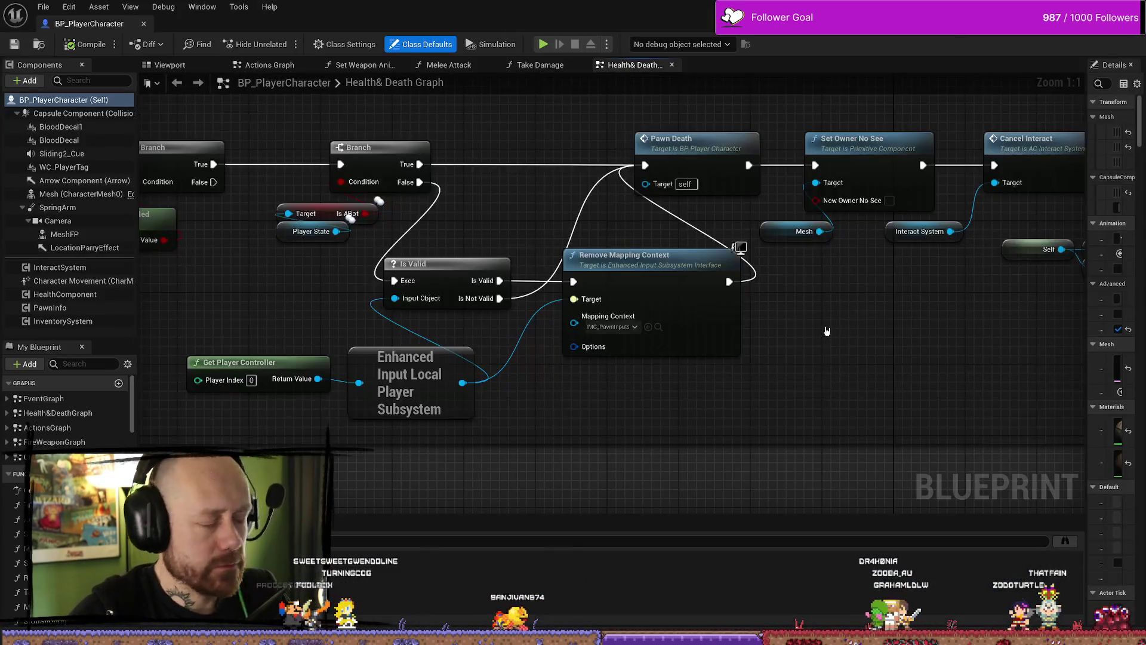
scroll(657, 348, "down", 10)
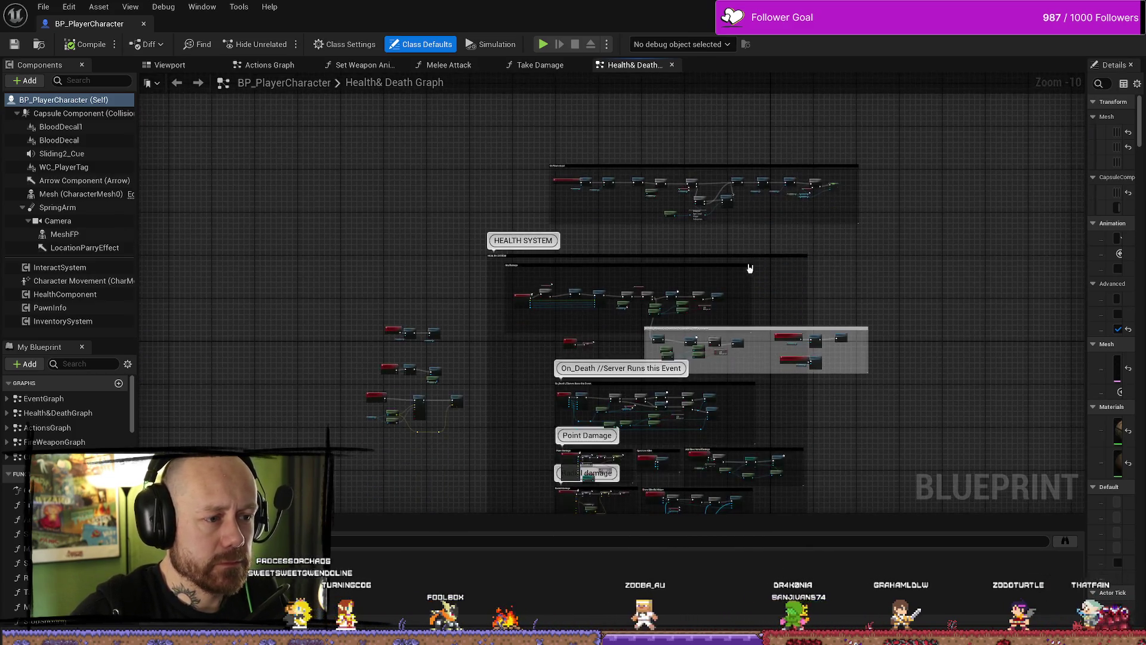
scroll(508, 369, "up", 4)
scroll(504, 325, "up", 4)
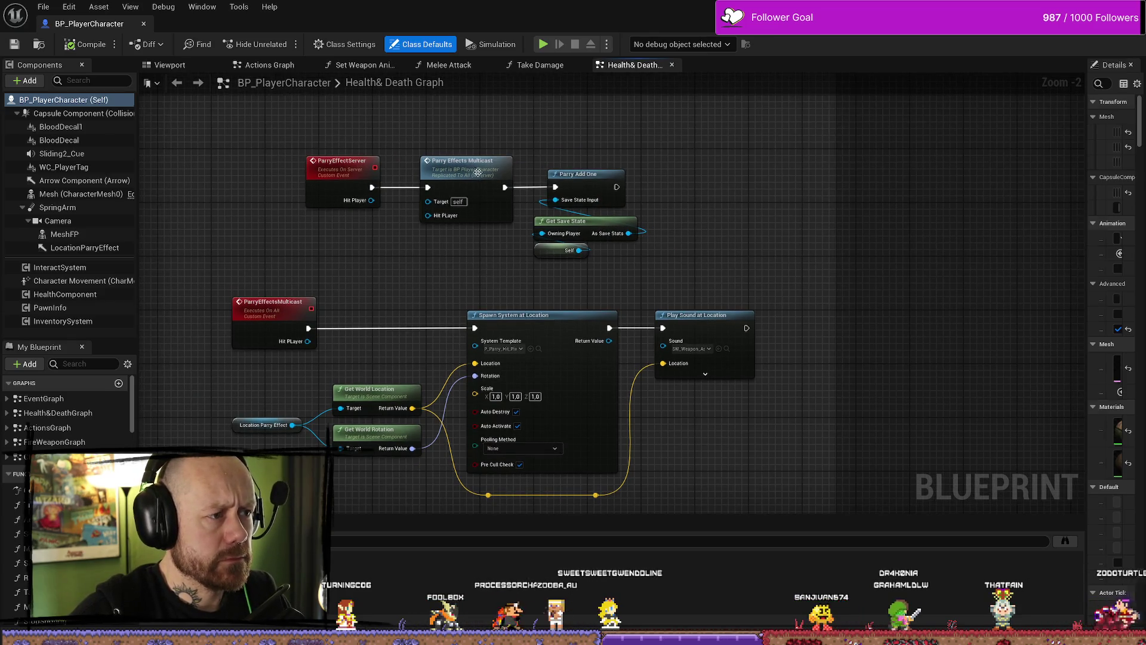
Find all blueprint references to the ParryEffectServer event
left_click(273, 302)
key("Home")
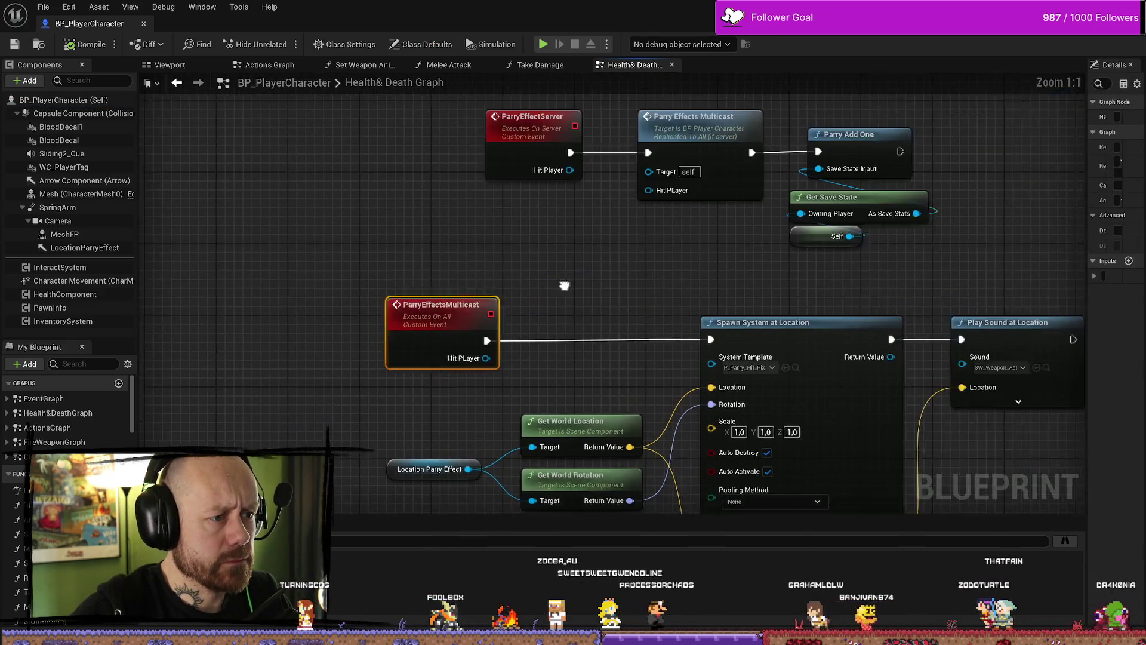
right_click(473, 158)
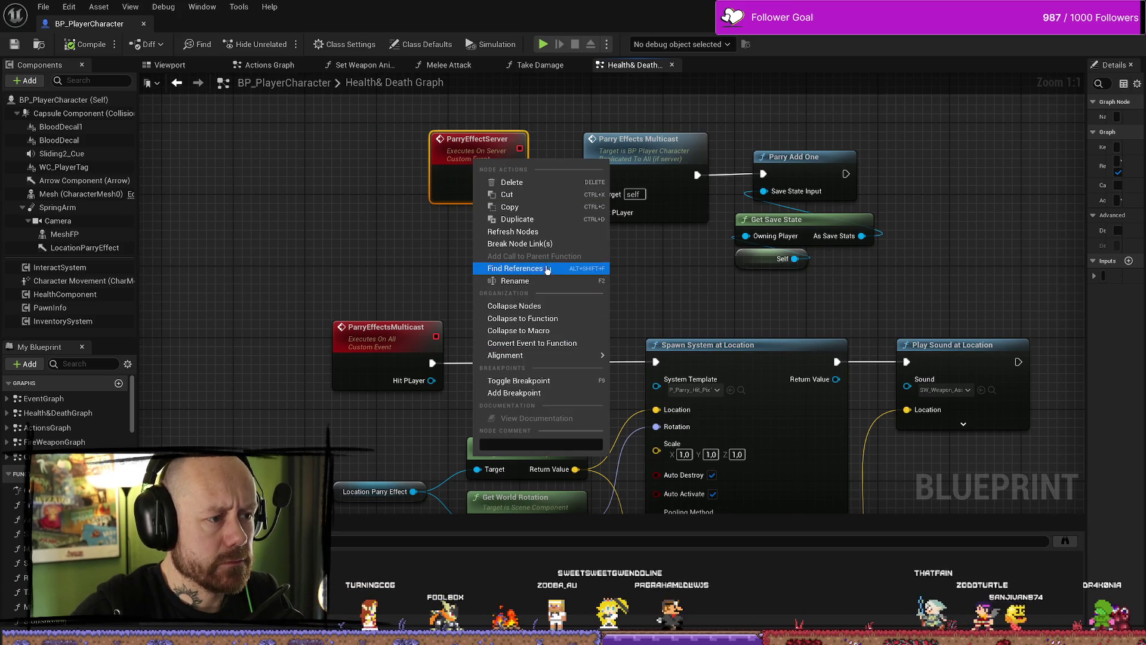
left_click(520, 268)
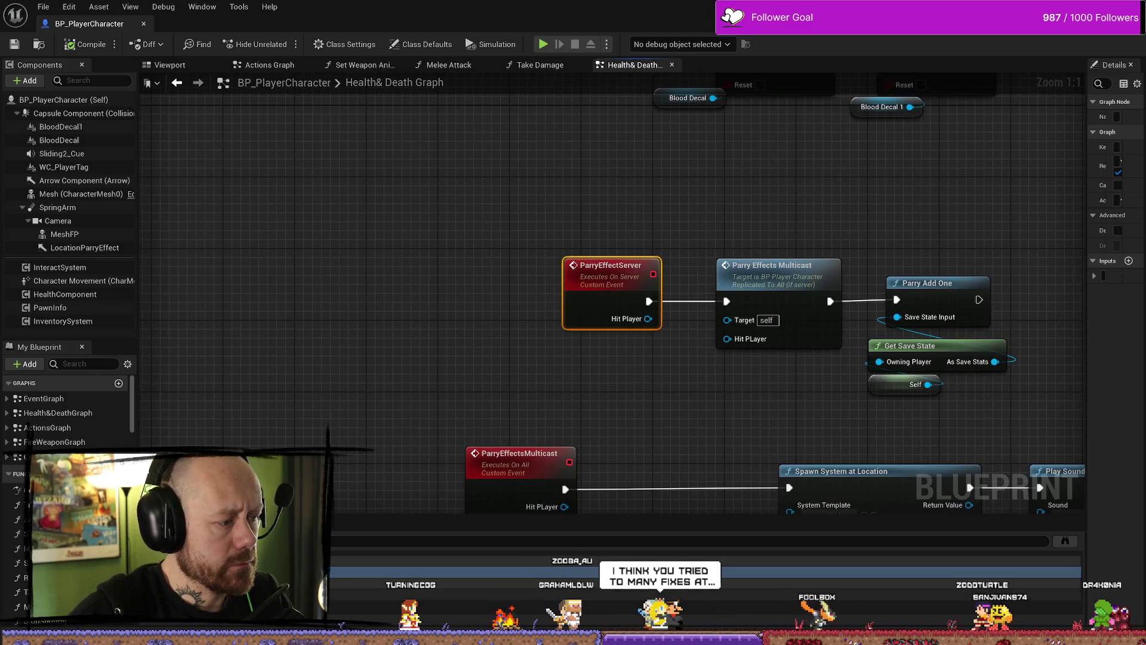
left_click(1066, 543)
left_click(1066, 544)
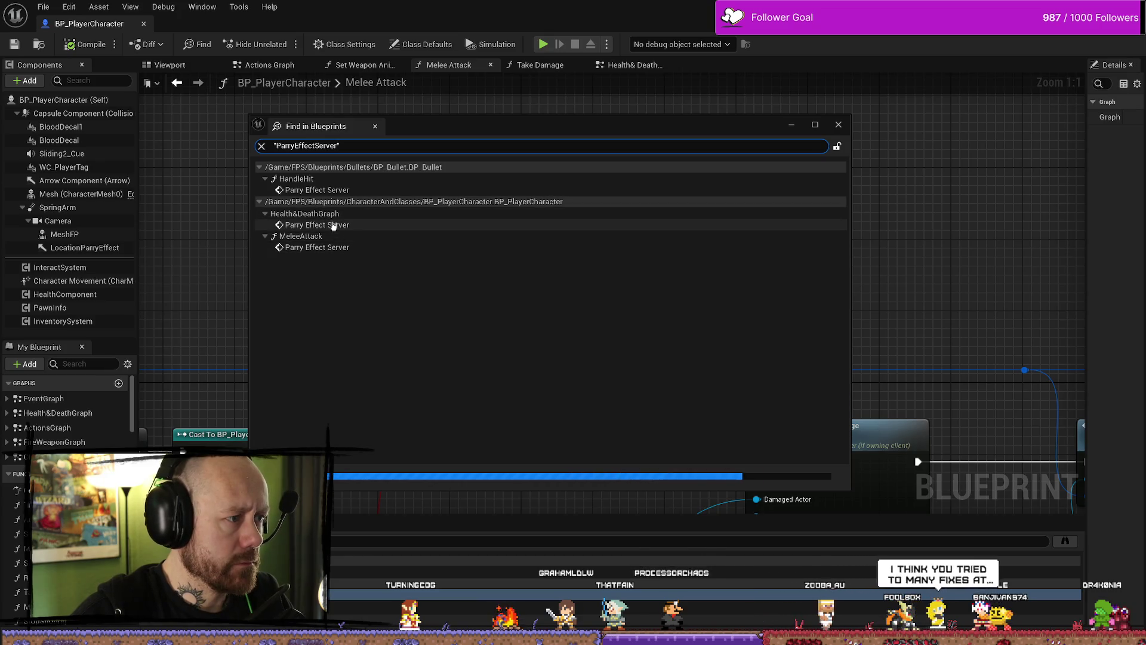
Open BP_Bullet's HandleHit graph, delete the Destroy Actor node, and compile
left_click(328, 190)
left_click(808, 291)
key("Delete")
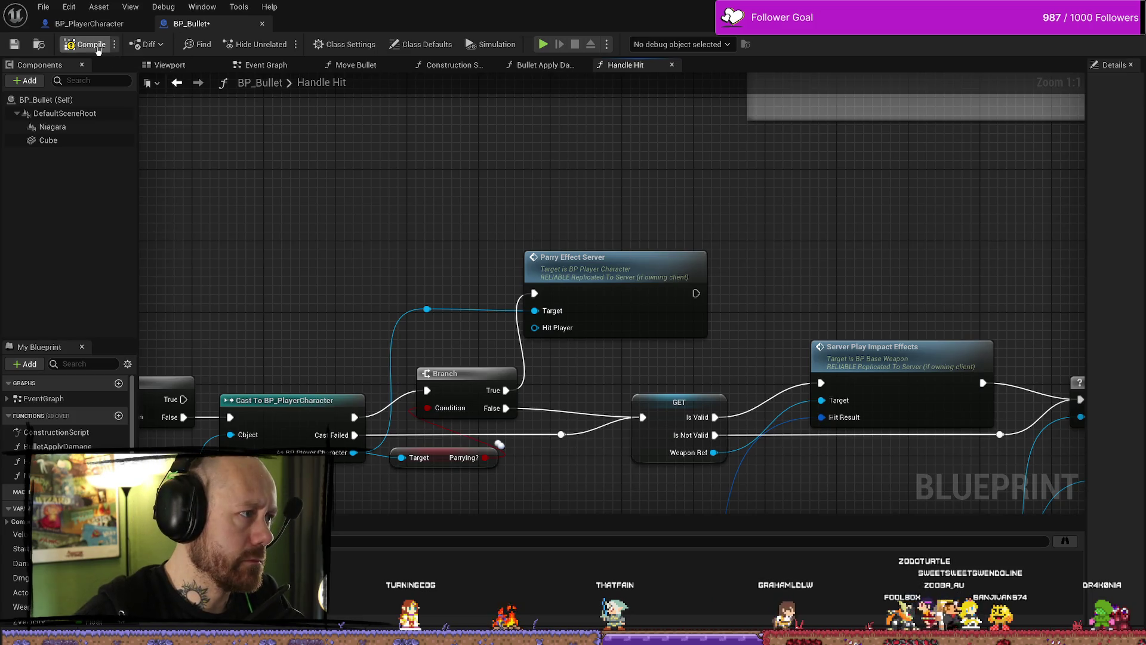
left_click(99, 46)
Save the bullet blueprint and all modified assets from the File menu
left_click(44, 7)
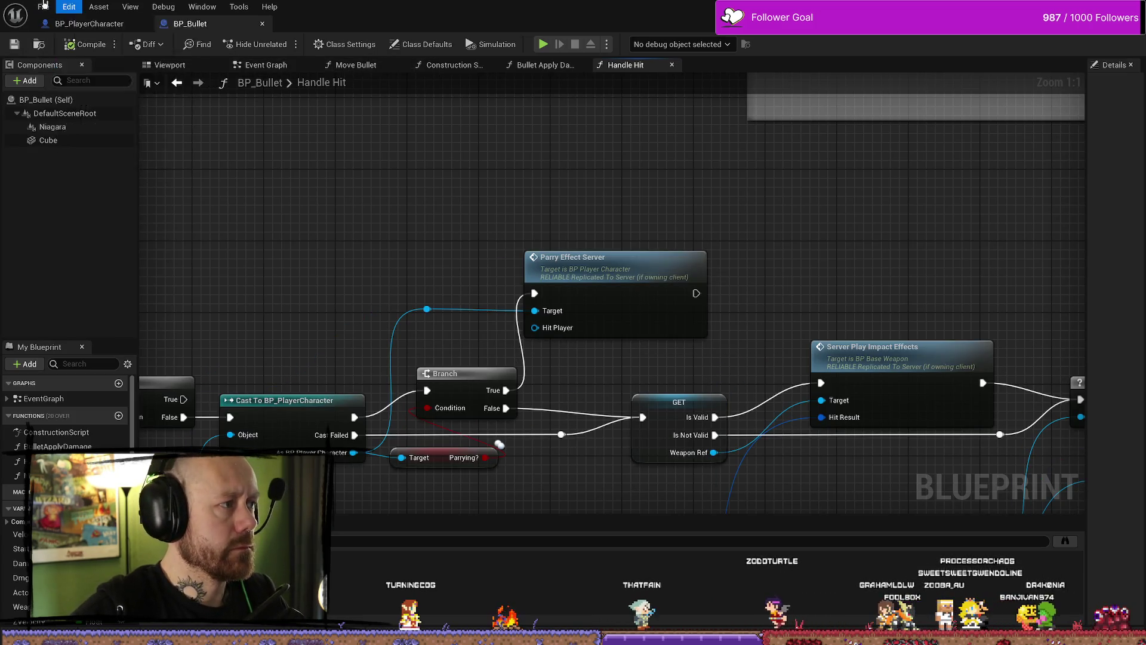
left_click(43, 7)
left_click(66, 90)
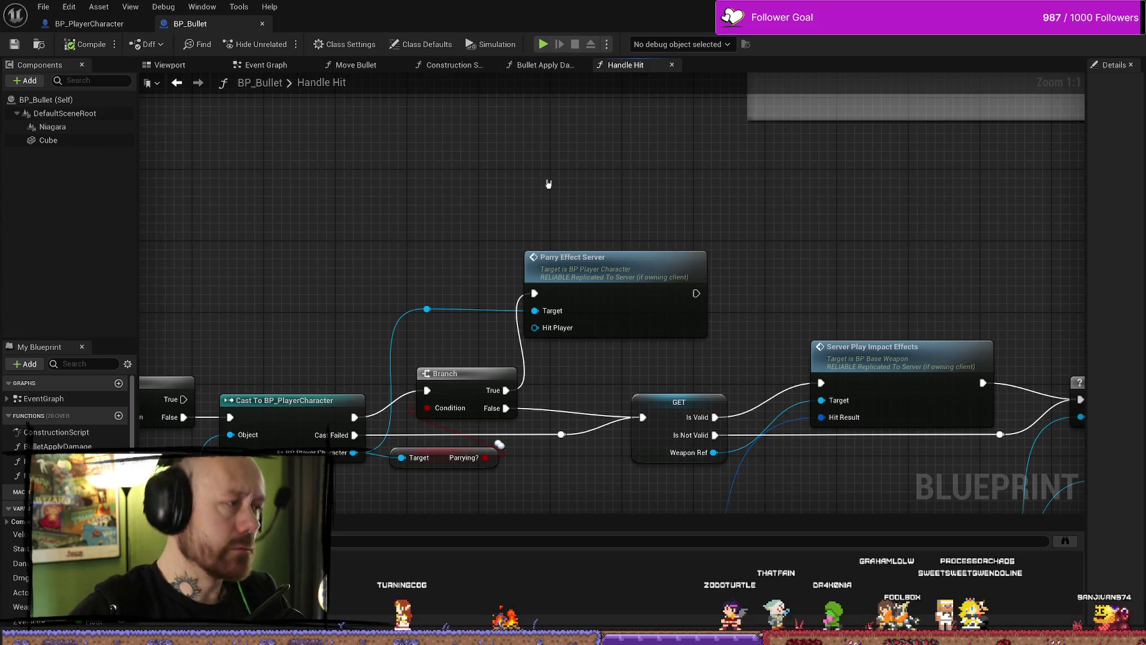
left_click(39, 9)
left_click(299, 138)
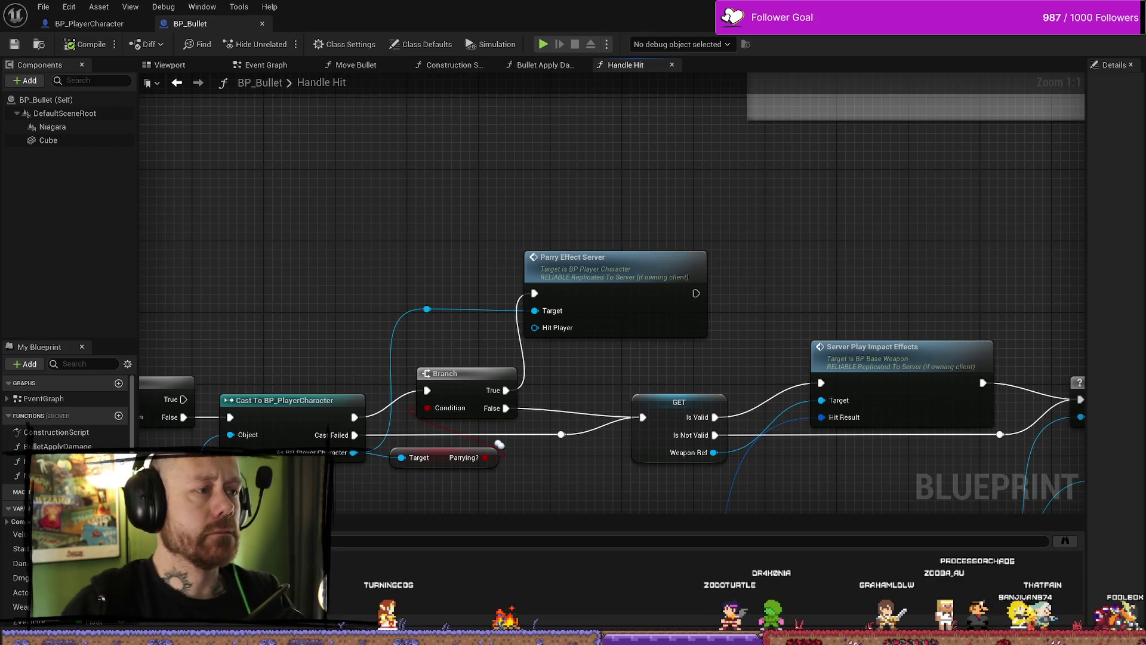
left_click(43, 6)
left_click(74, 73)
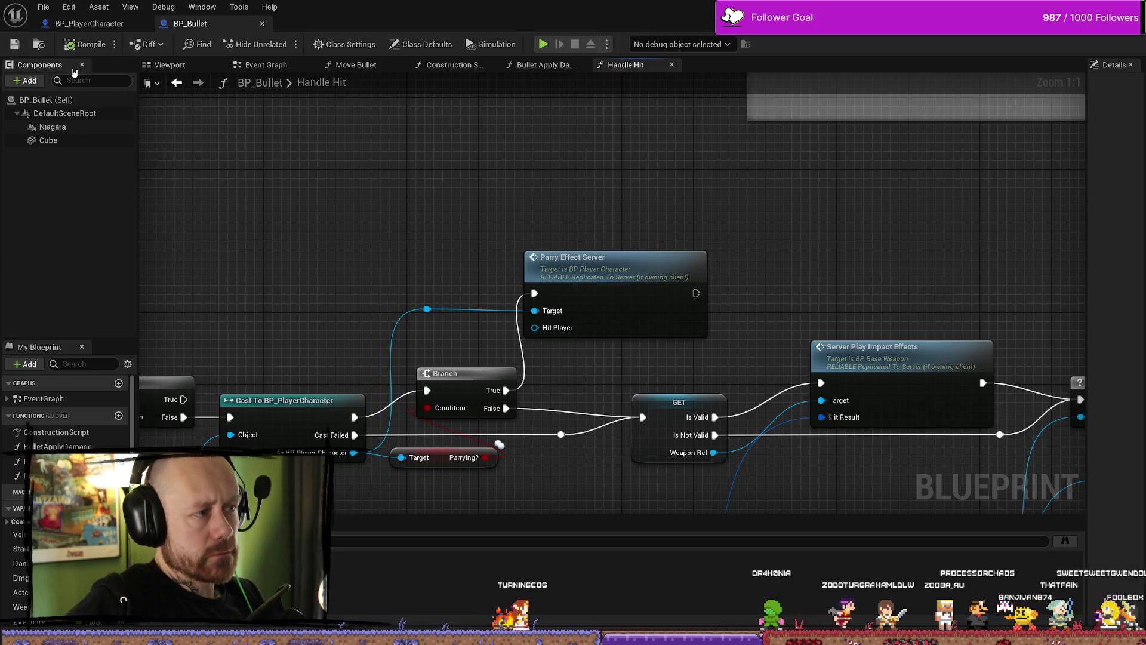
left_click(51, 5)
left_click(71, 75)
Browse the File menu's recently opened assets and the editor's Window options
left_click(45, 7)
left_click(444, 156)
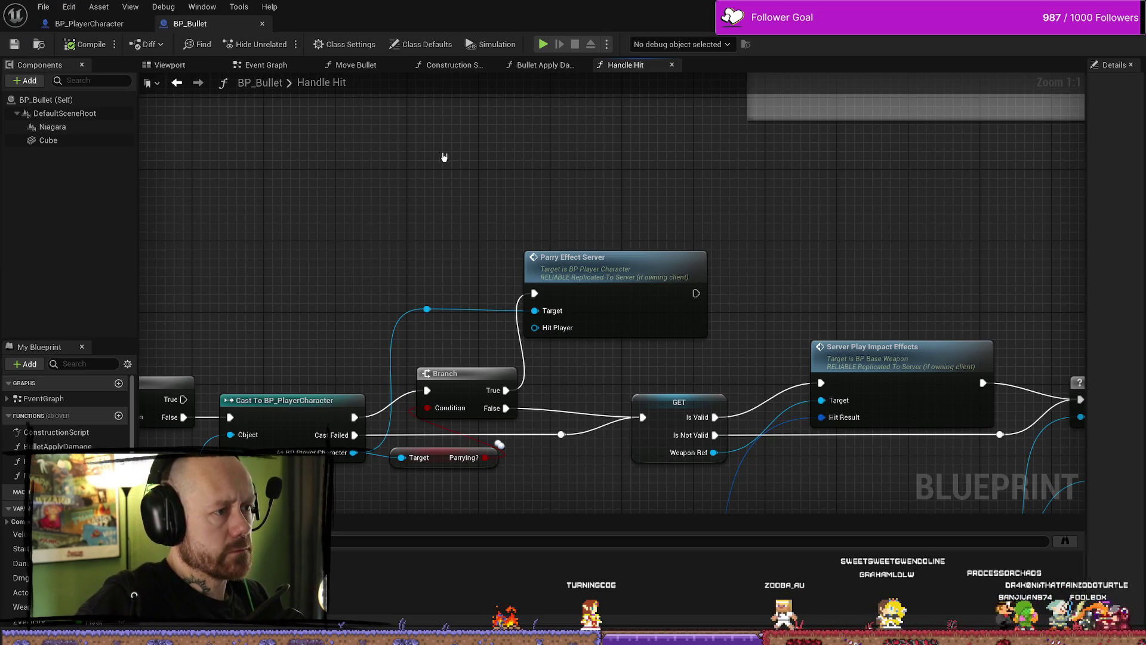
left_click(43, 5)
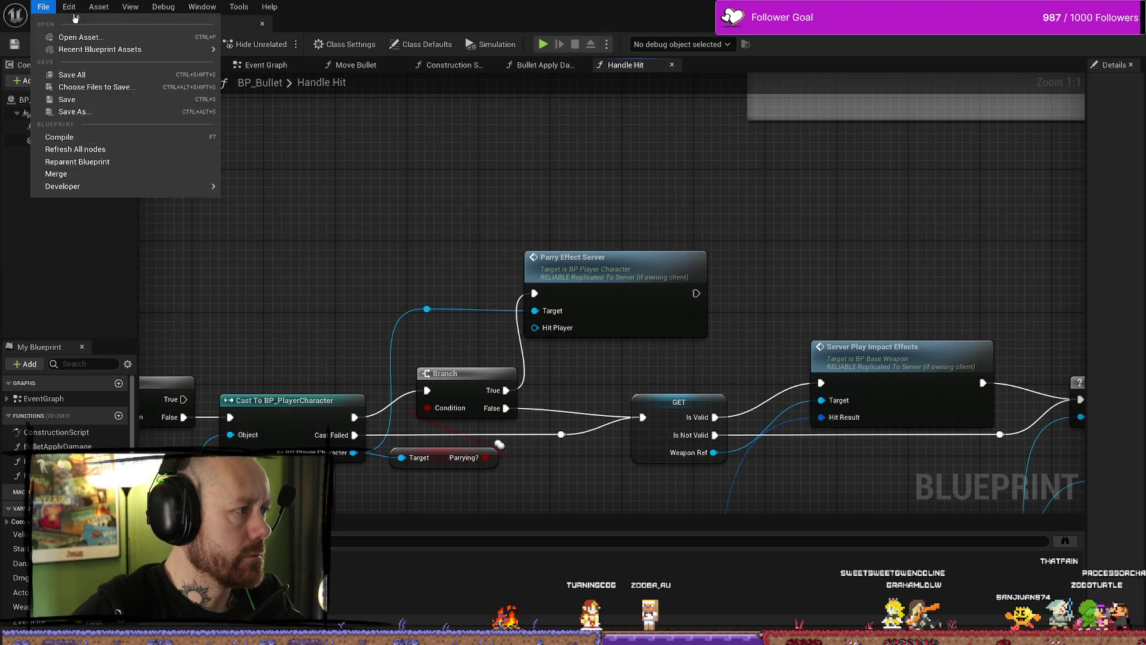
left_click(693, 243)
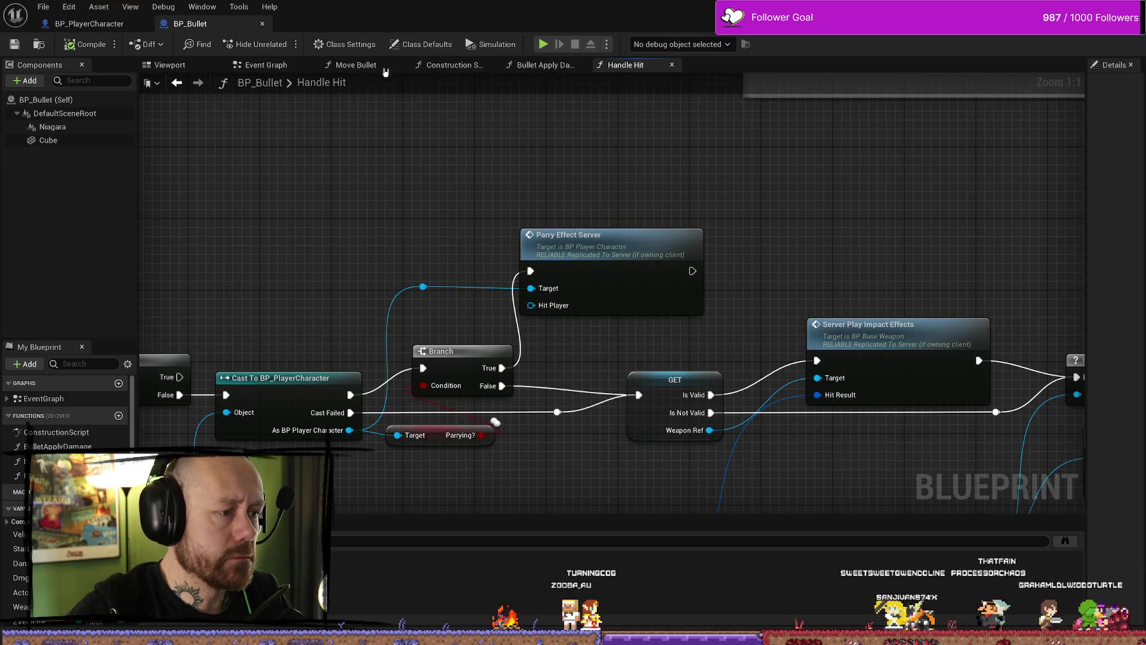
left_click(210, 9)
mouse_move(239, 7)
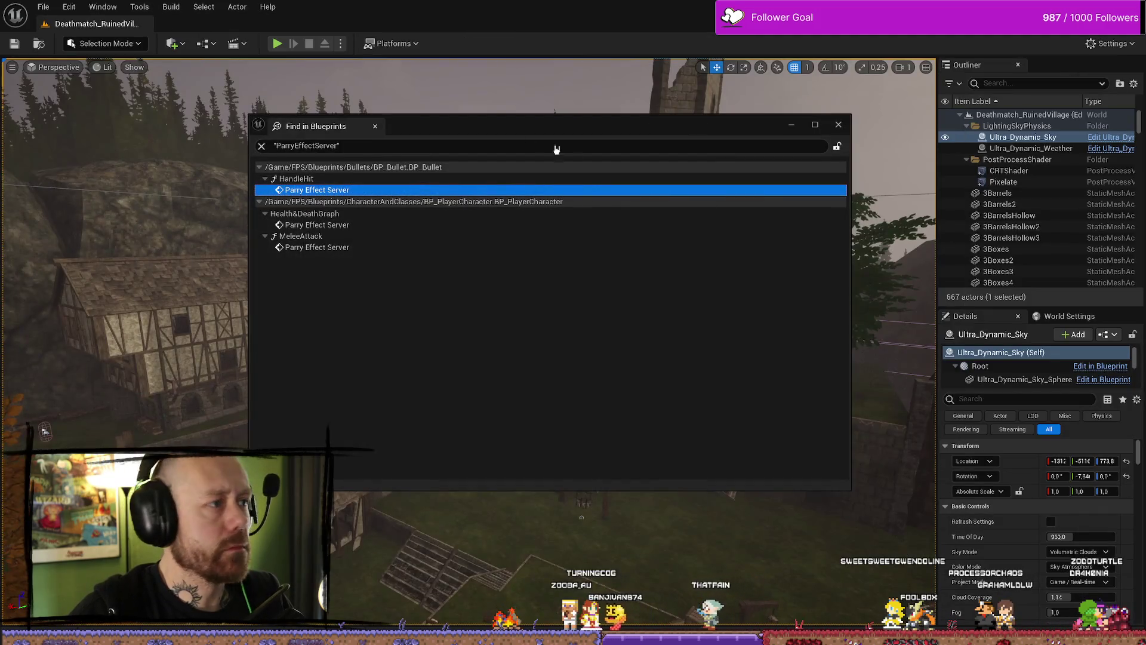
Close the search results and package the project for Windows into ForTesting\Windows
left_click(838, 124)
left_click(393, 44)
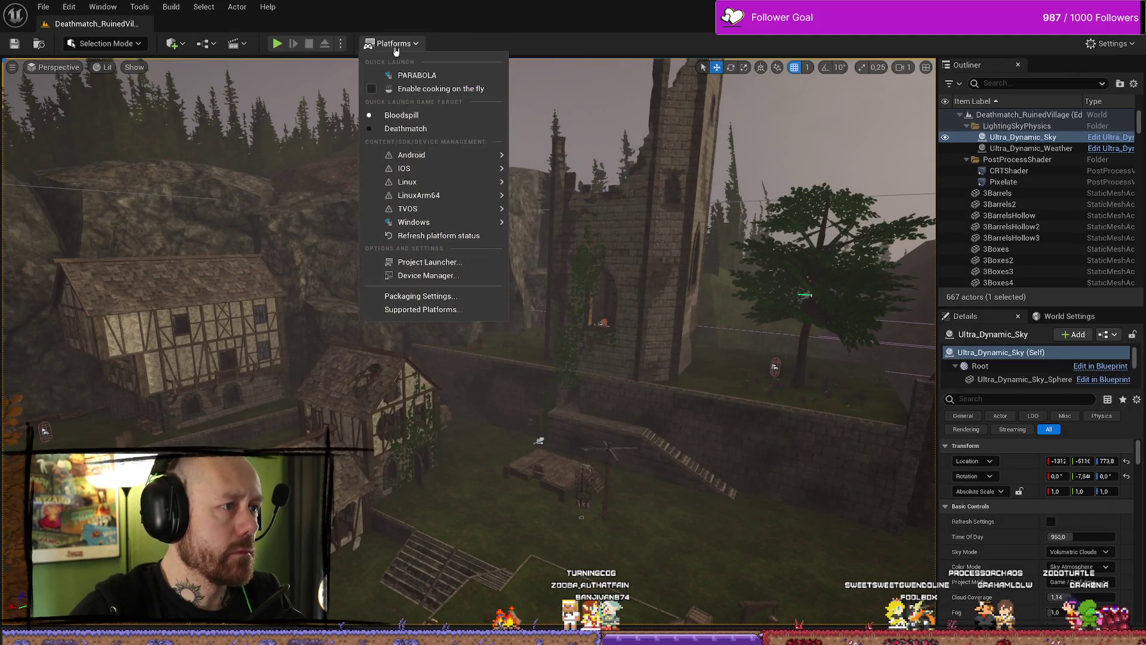
mouse_move(454, 222)
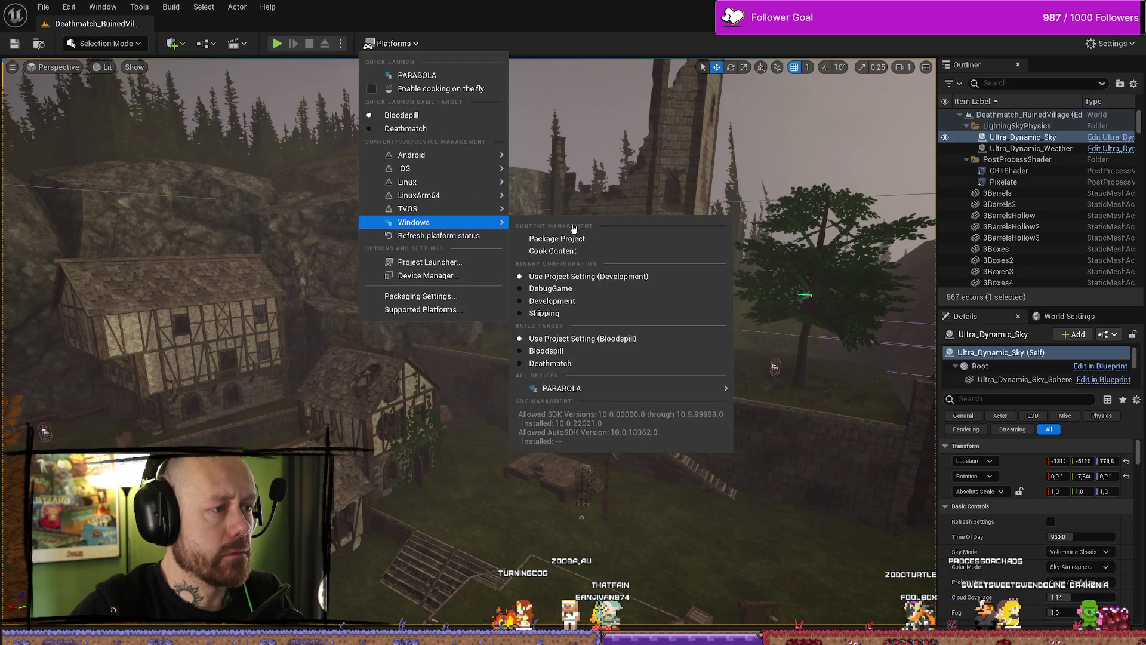
left_click(576, 238)
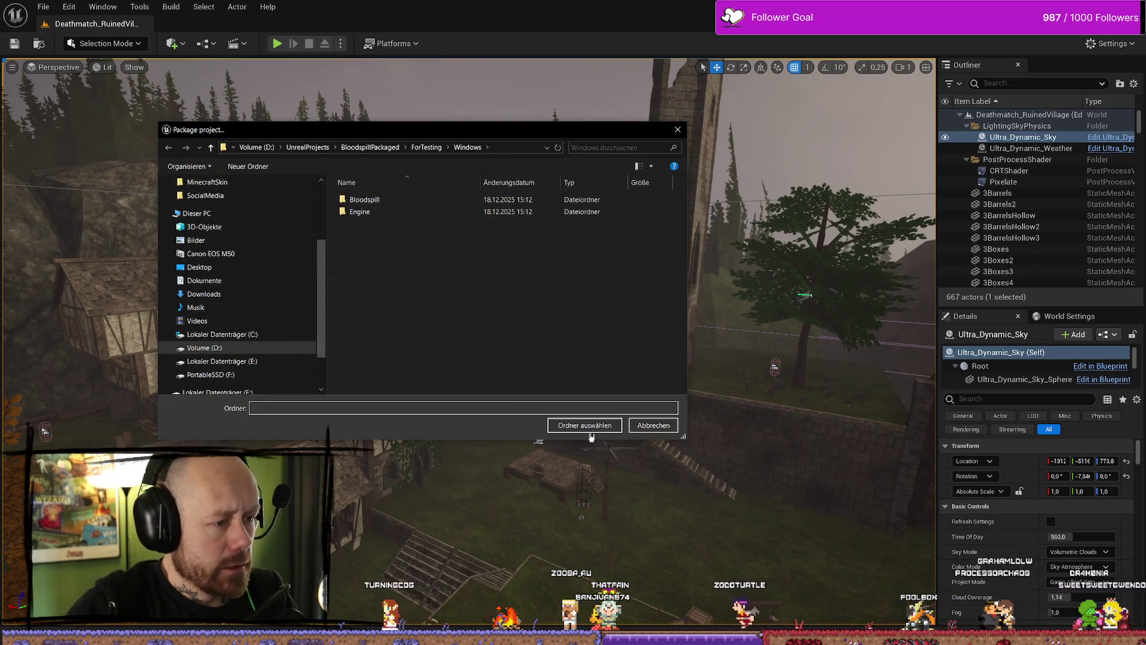
left_click(597, 423)
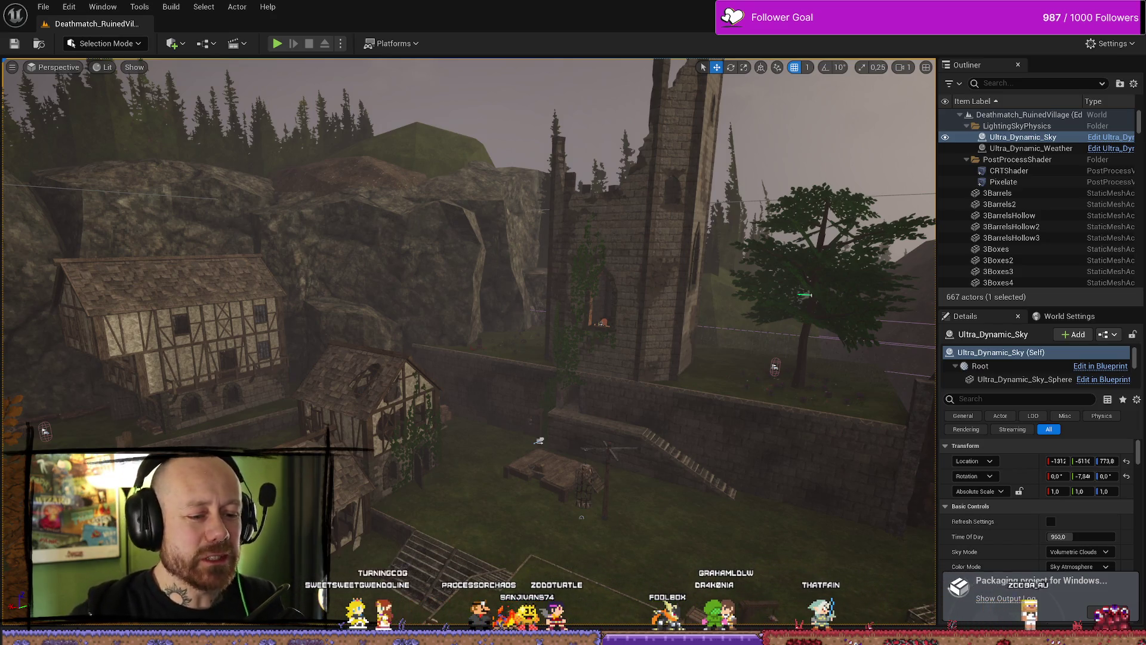
mouse_move(705, 397)
left_mouse_down()
mouse_move(603, 397)
mouse_move(645, 397)
left_mouse_up()
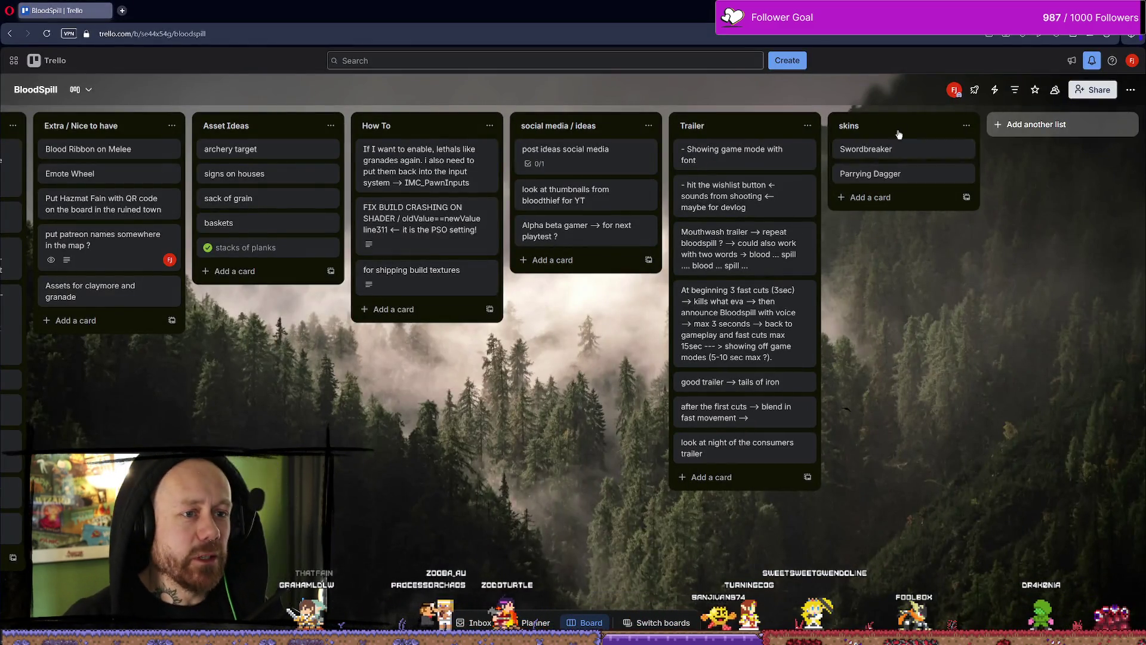
Move the Parrying Dagger card to the top of skins and web-search 'parrying dagger'
left_click_drag(889, 179, 889, 149)
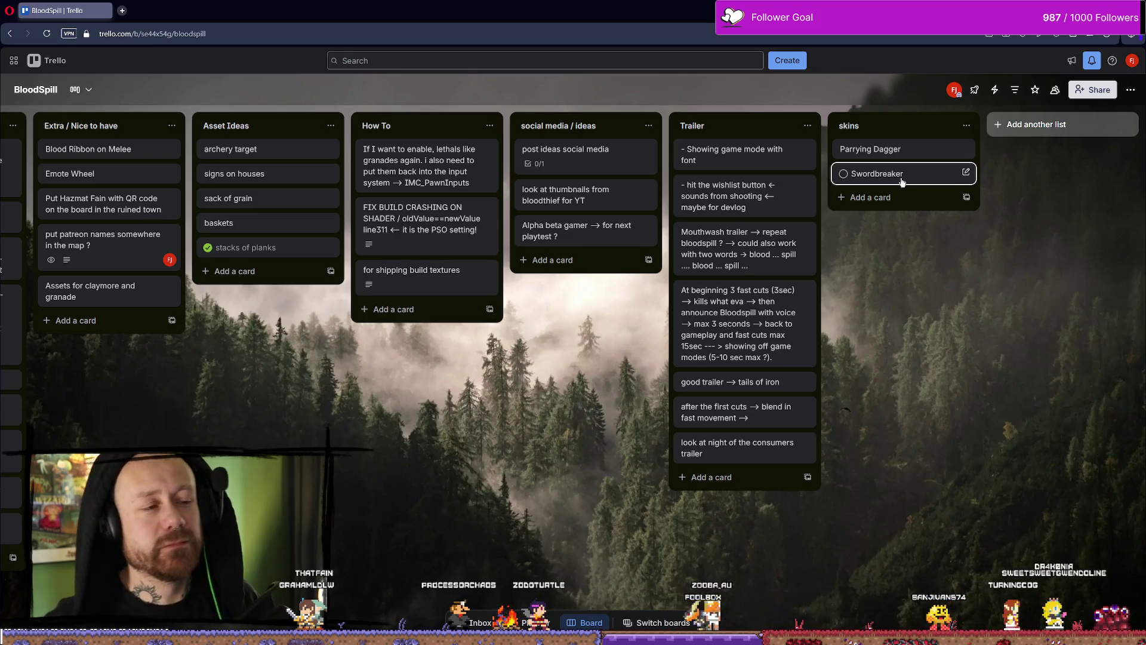
left_click(124, 9)
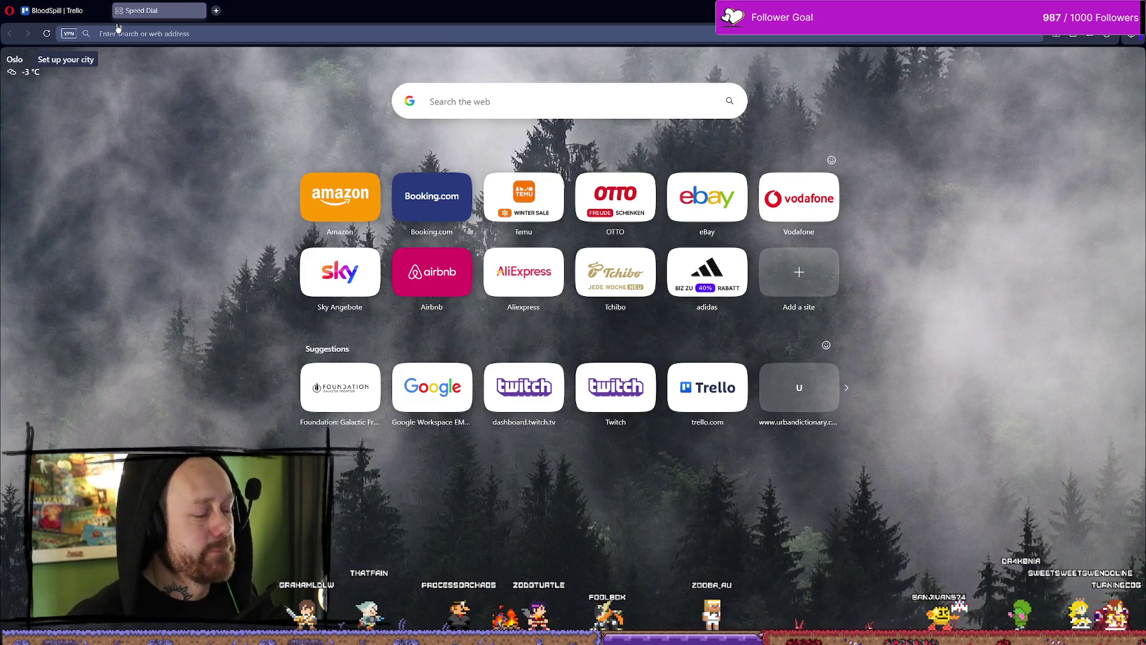
type("parrying")
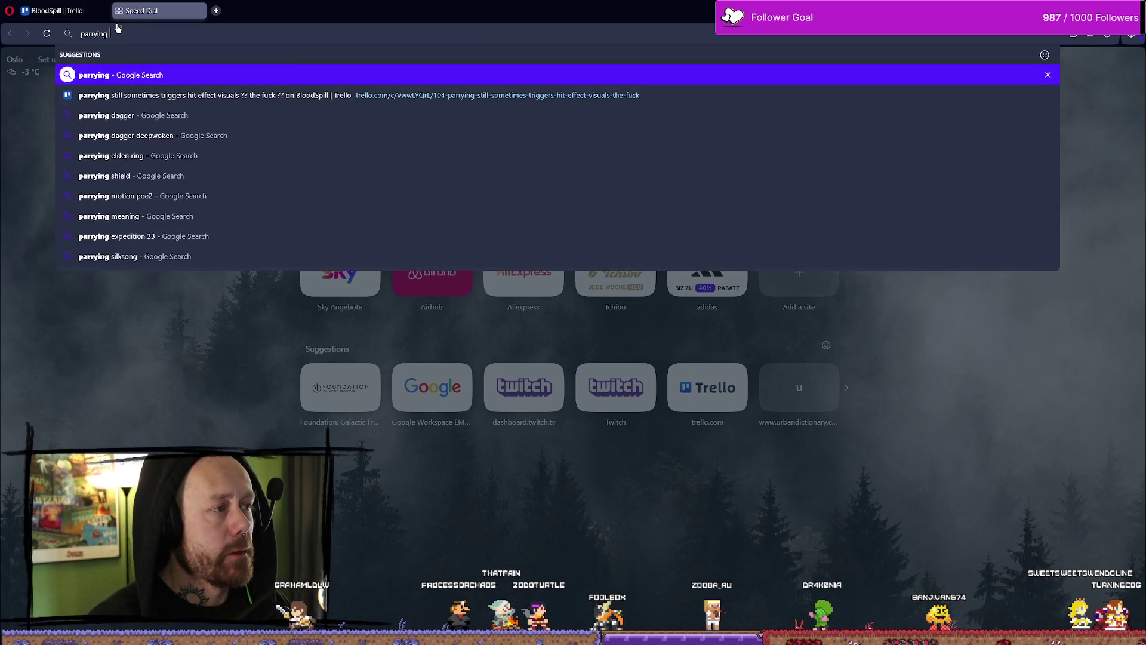
key("Down")
key("Down")
key("Return")
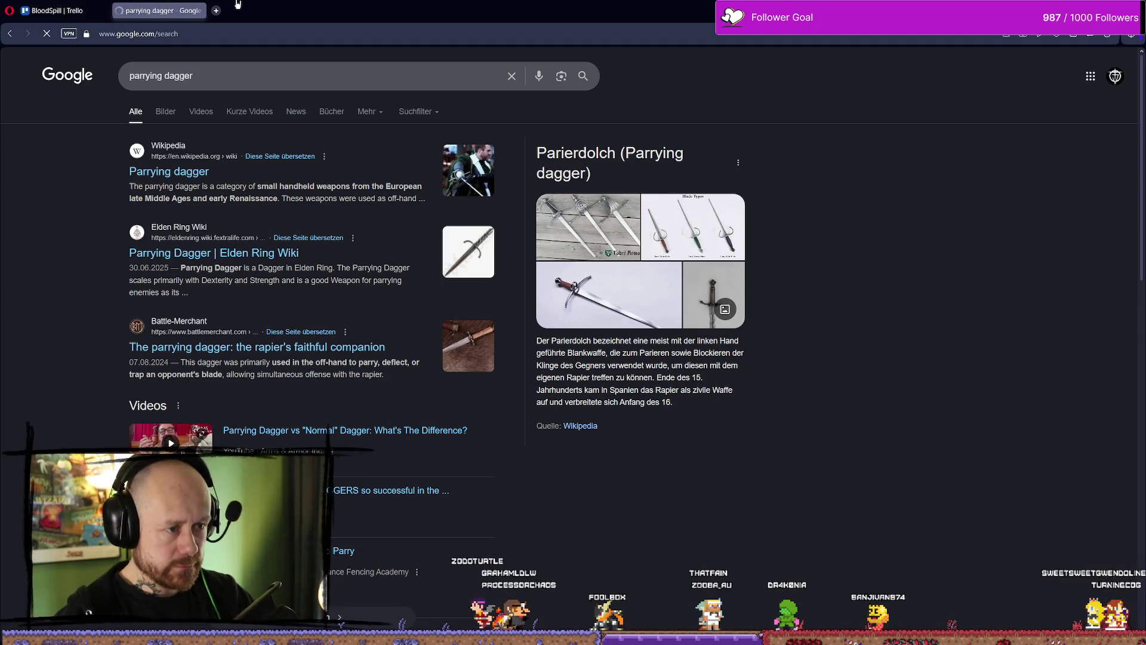
Show image results for parrying dagger and preview the Toledo dagger and knife-making video
left_click(611, 241)
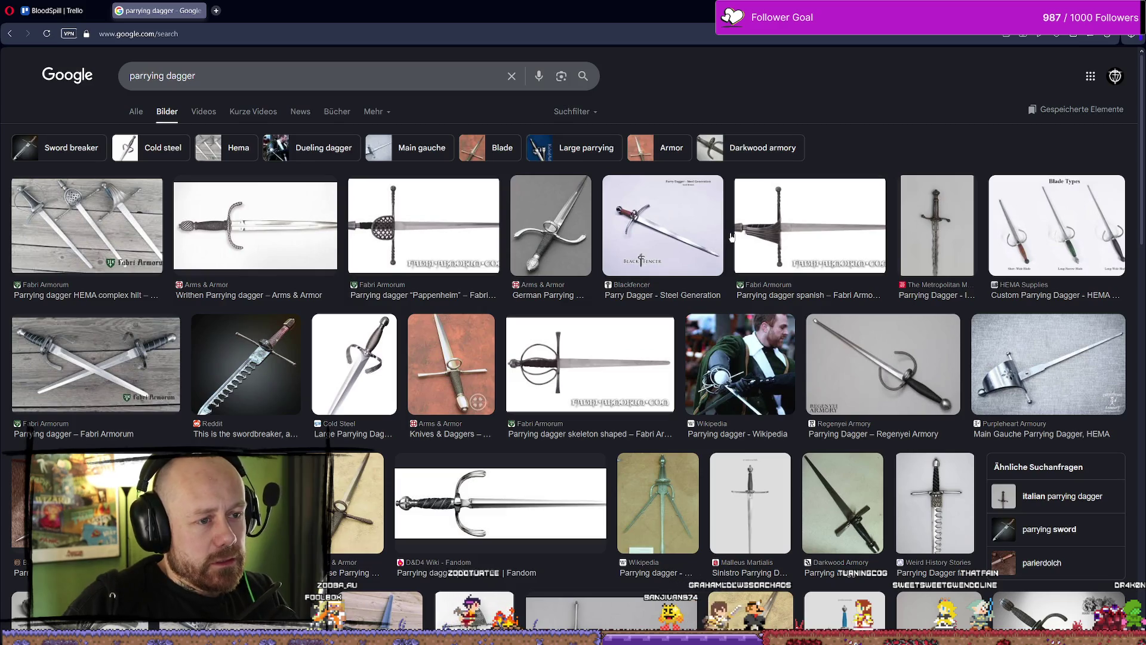
scroll(941, 254, "down", 1)
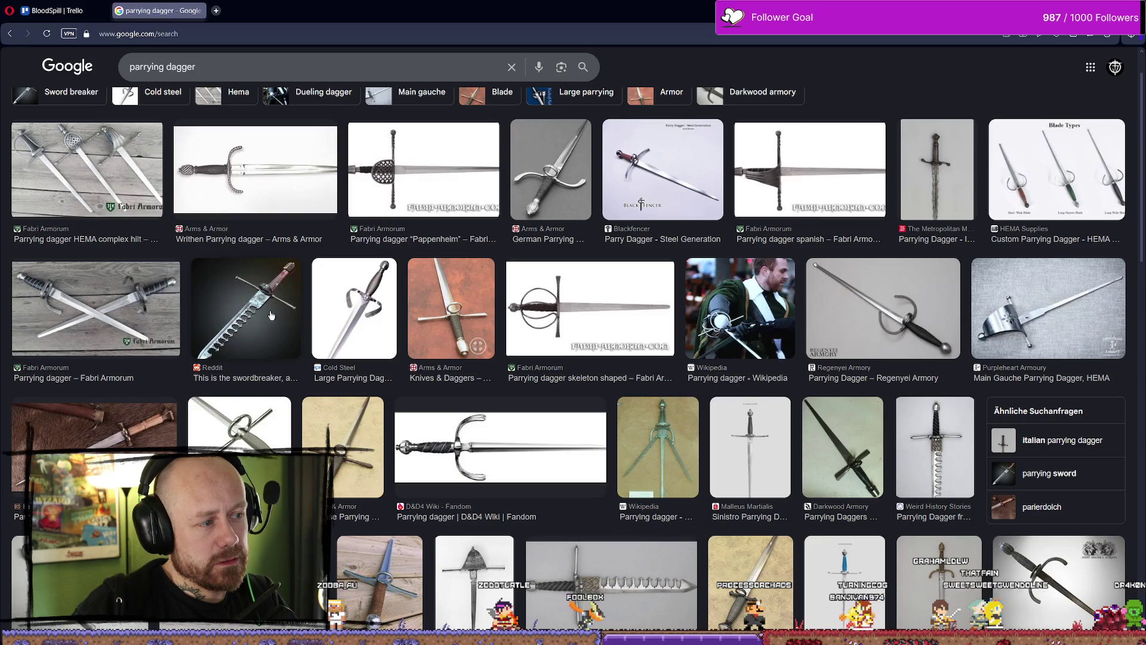
scroll(526, 275, "down", 1)
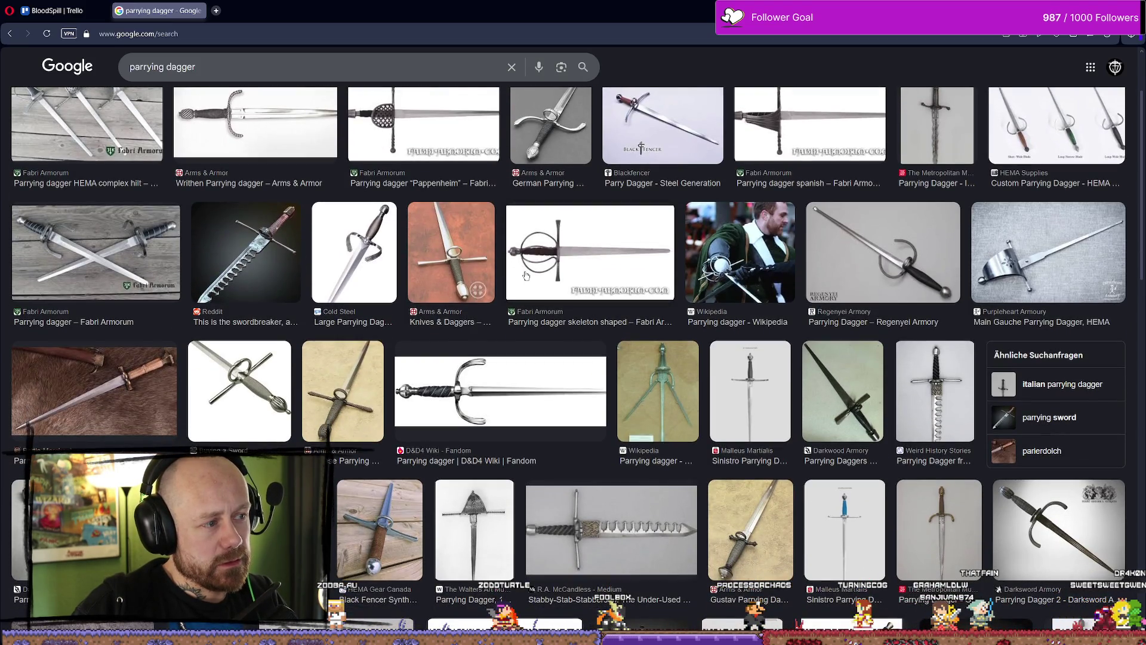
scroll(526, 275, "down", 1)
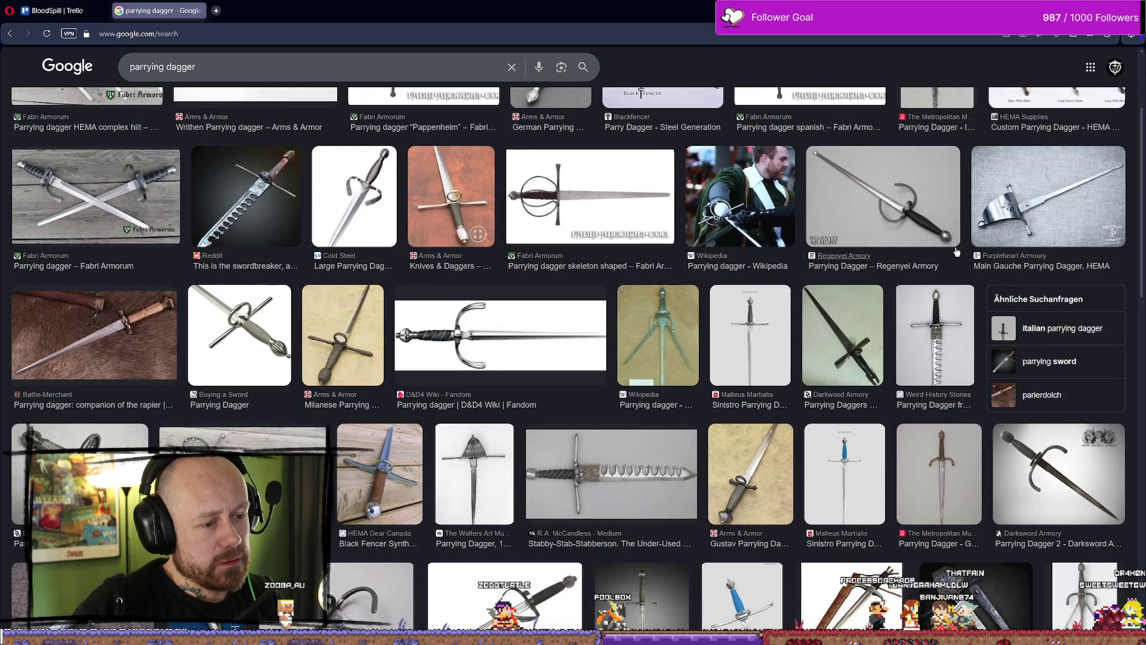
scroll(949, 248, "down", 2)
scroll(926, 246, "down", 2)
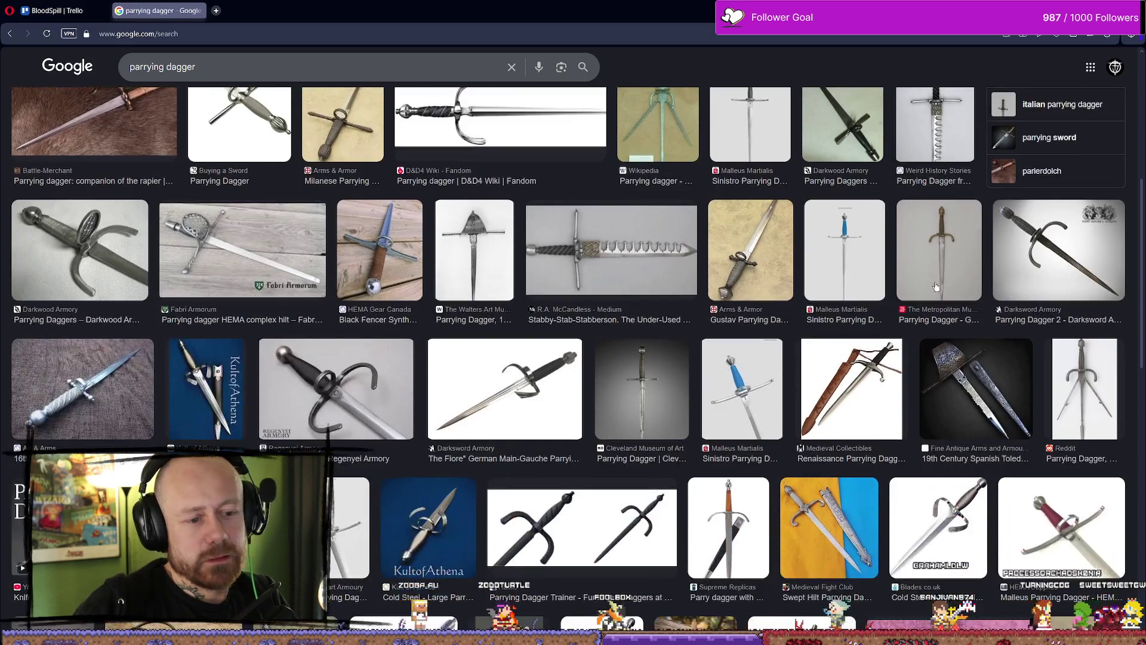
left_click(989, 402)
scroll(990, 402, "down", 6)
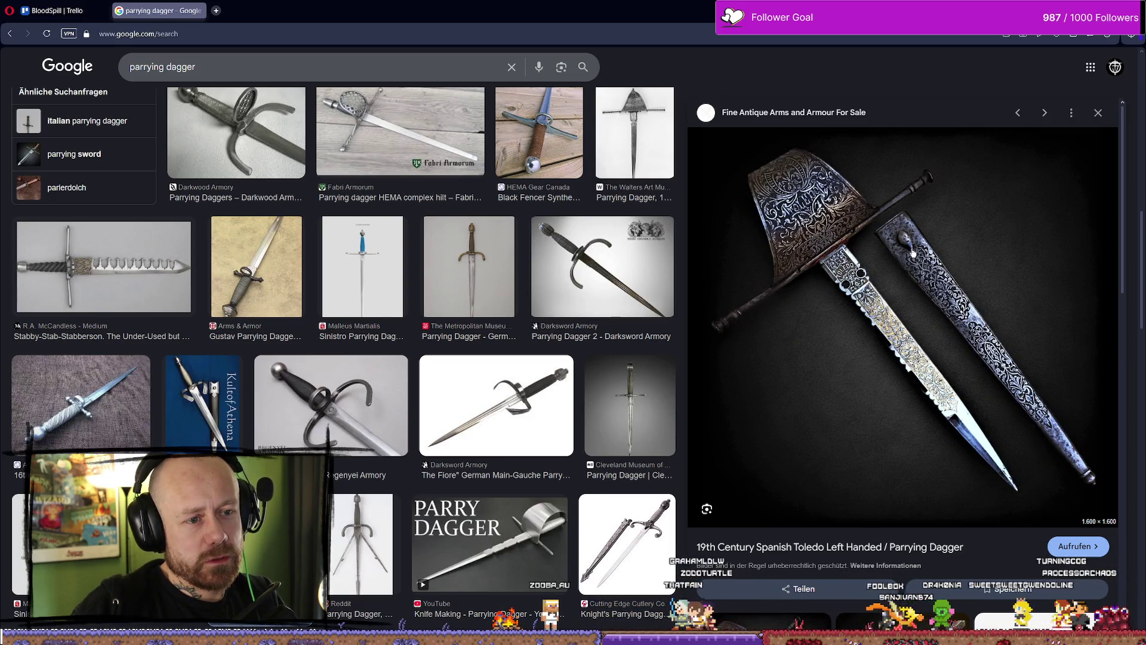
scroll(933, 248, "down", 3)
scroll(928, 263, "down", 2)
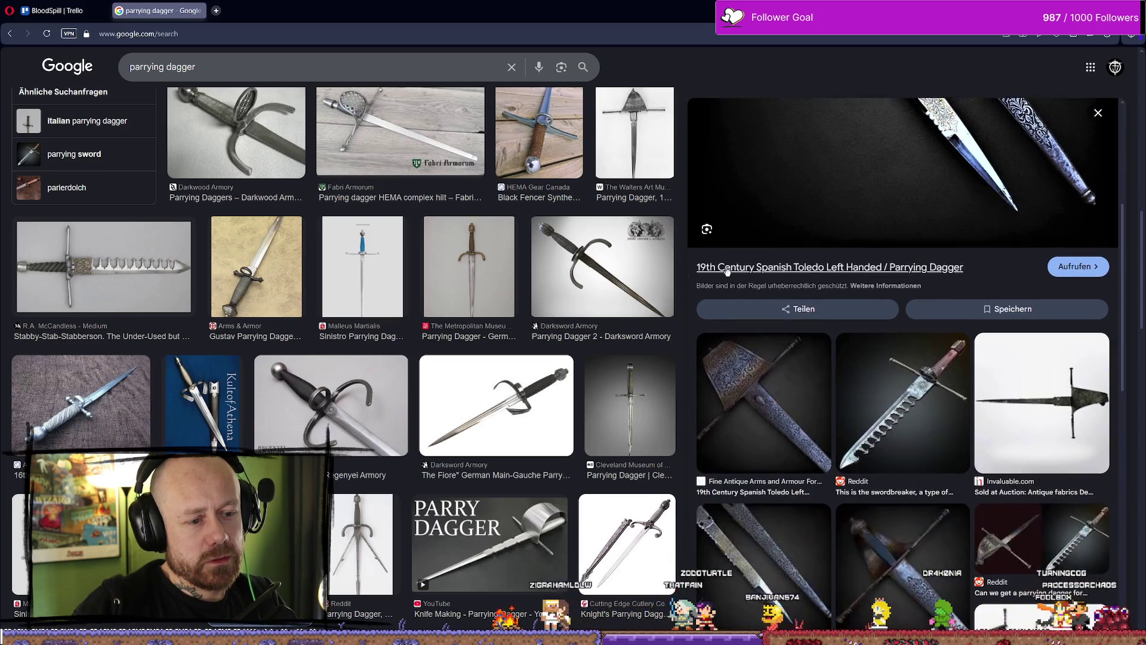
scroll(504, 271, "down", 5)
left_click(509, 263)
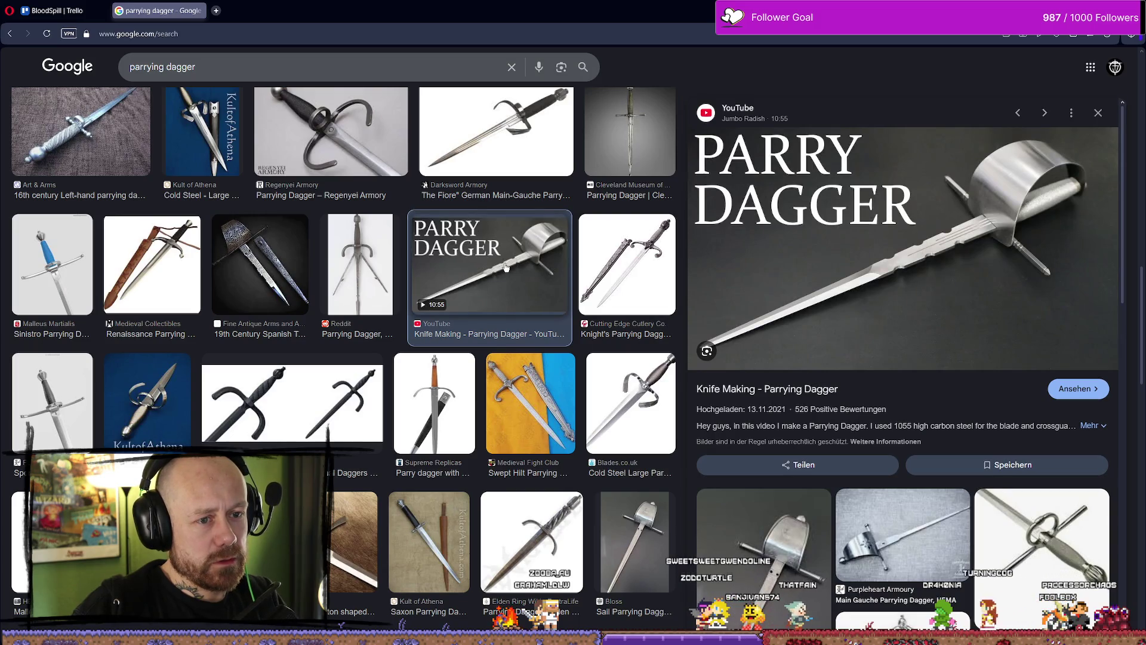
Preview the swept hilt, Cold Steel Large and Regenyei Armory daggers, then return to Unreal
scroll(506, 266, "down", 2)
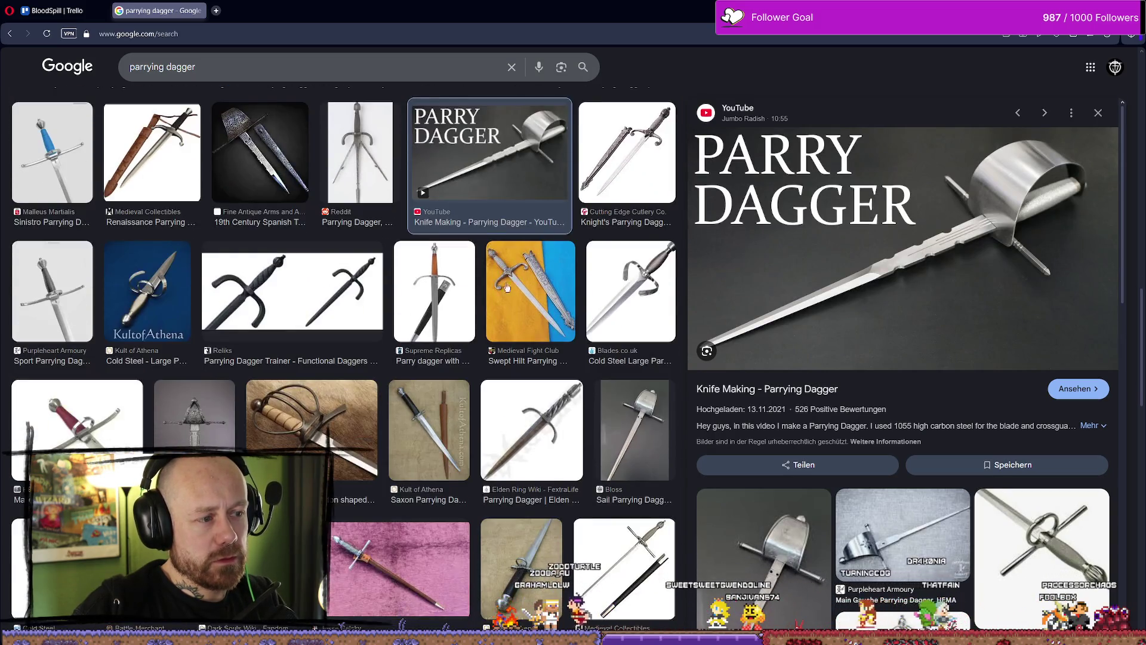
left_click(541, 283)
left_click(644, 284)
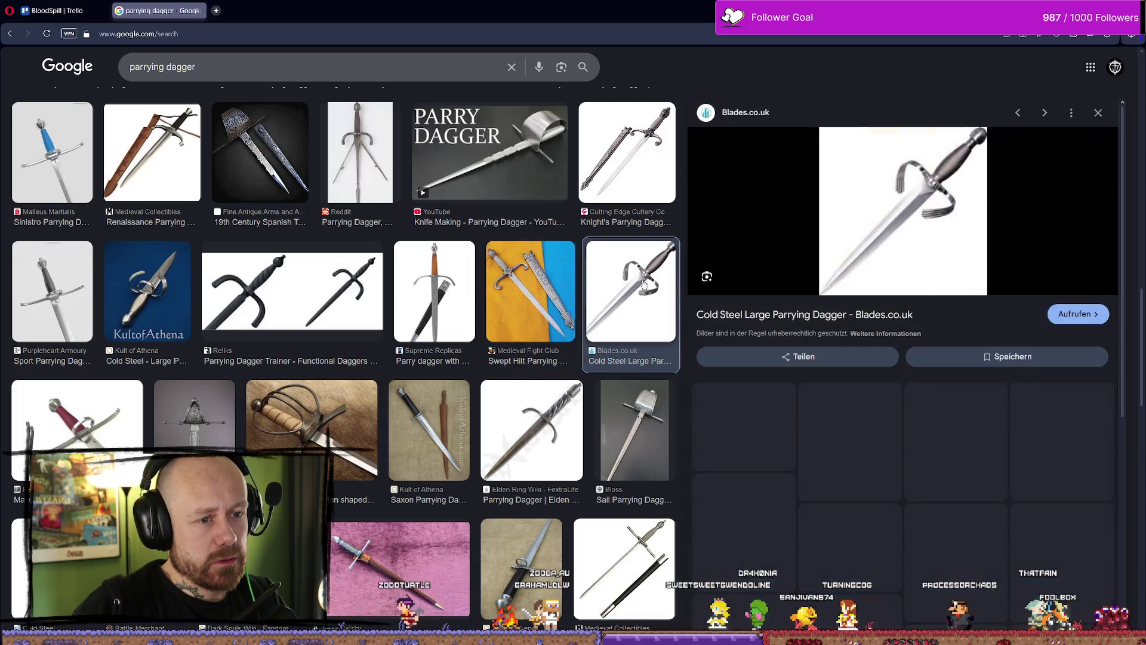
scroll(640, 284, "down", 3)
scroll(639, 285, "down", 1)
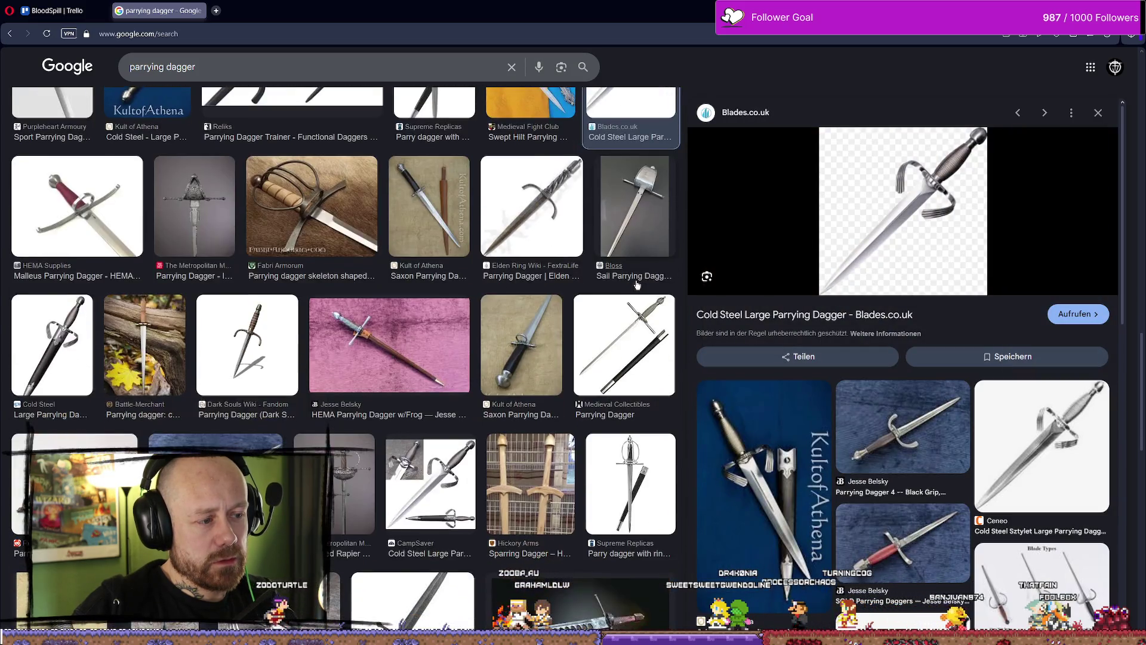
scroll(637, 285, "down", 5)
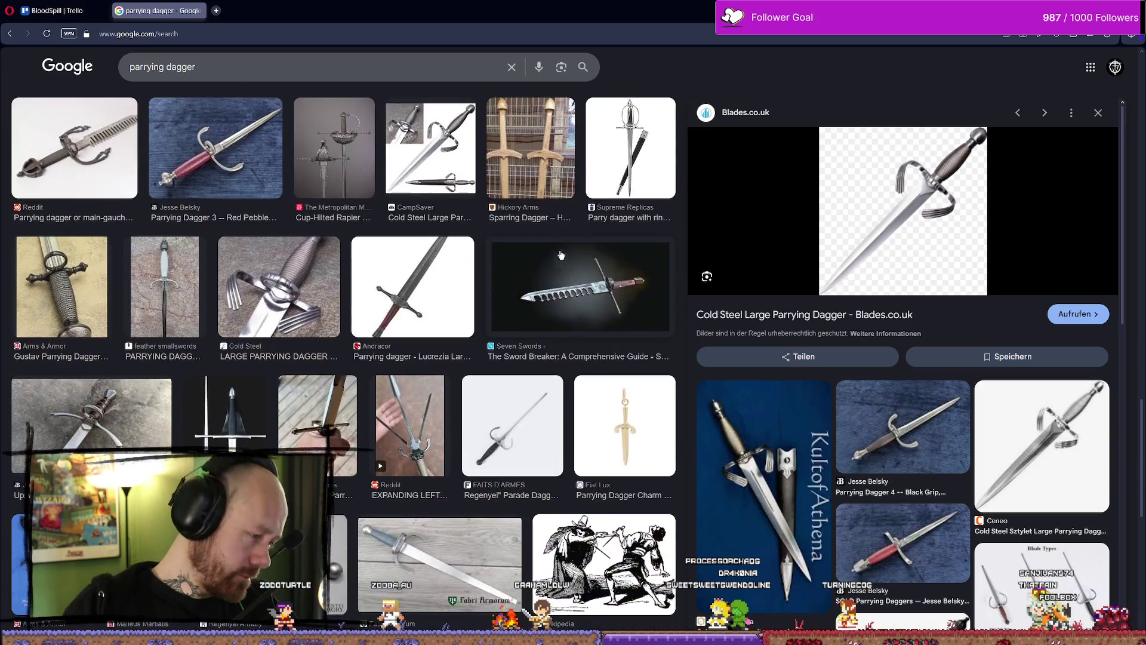
scroll(397, 207, "down", 3)
left_click(294, 377)
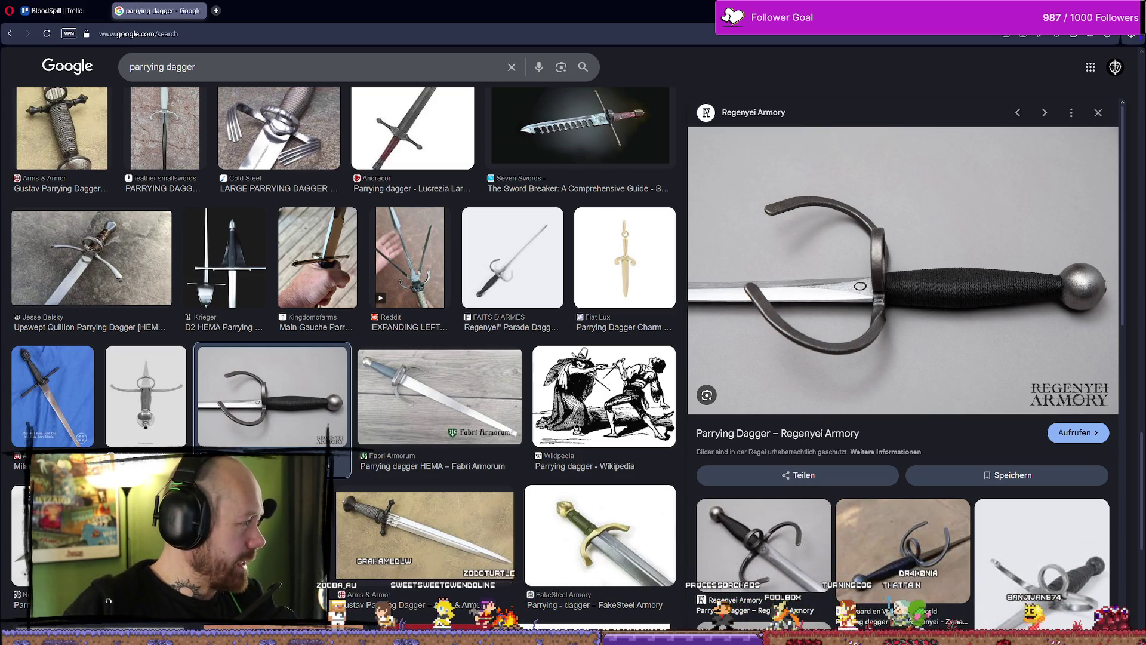
key("alt+Tab")
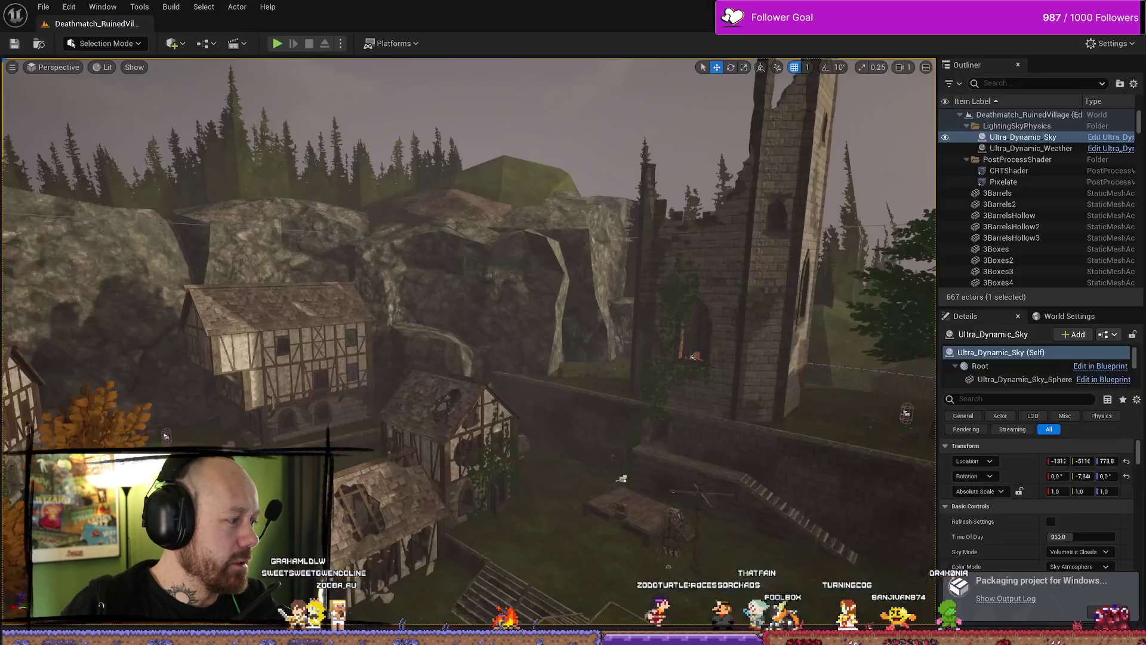
Show the packaging output log and nudge the Parry Effect Server node slightly right
left_click(1001, 595)
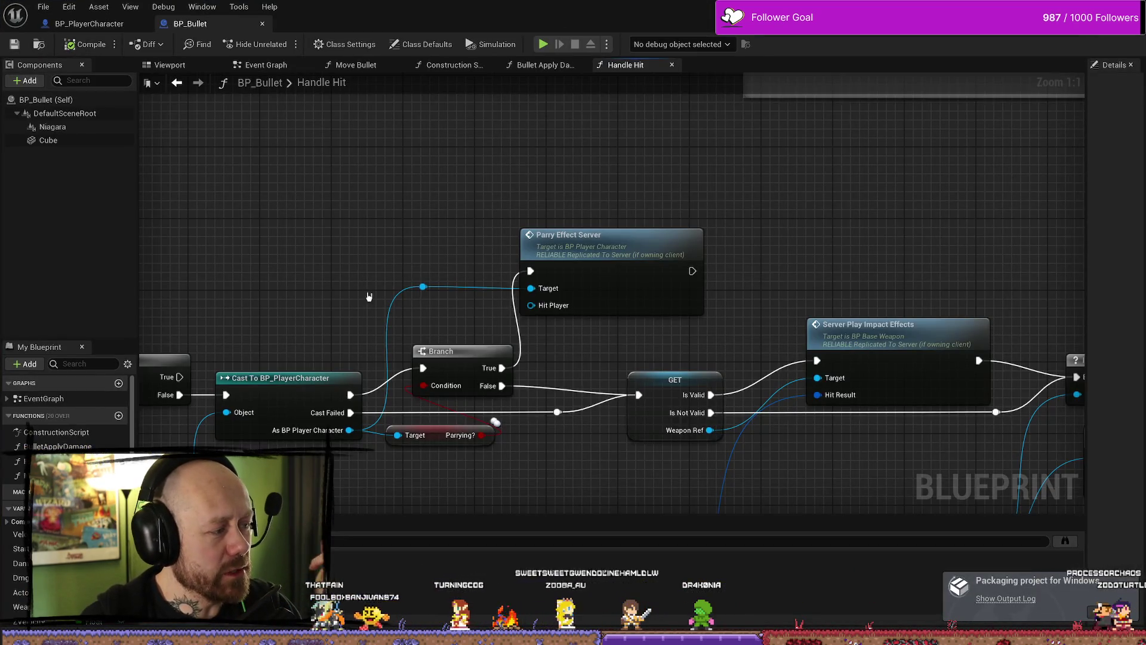
scroll(401, 238, "down", 2)
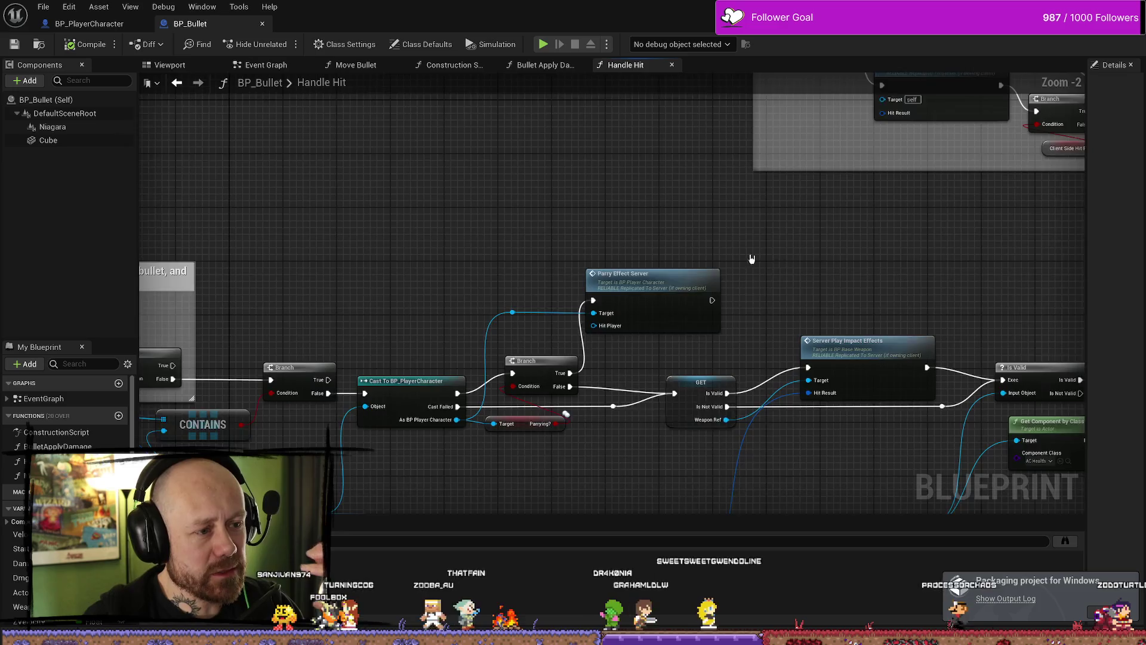
left_click_drag(560, 276, 574, 275)
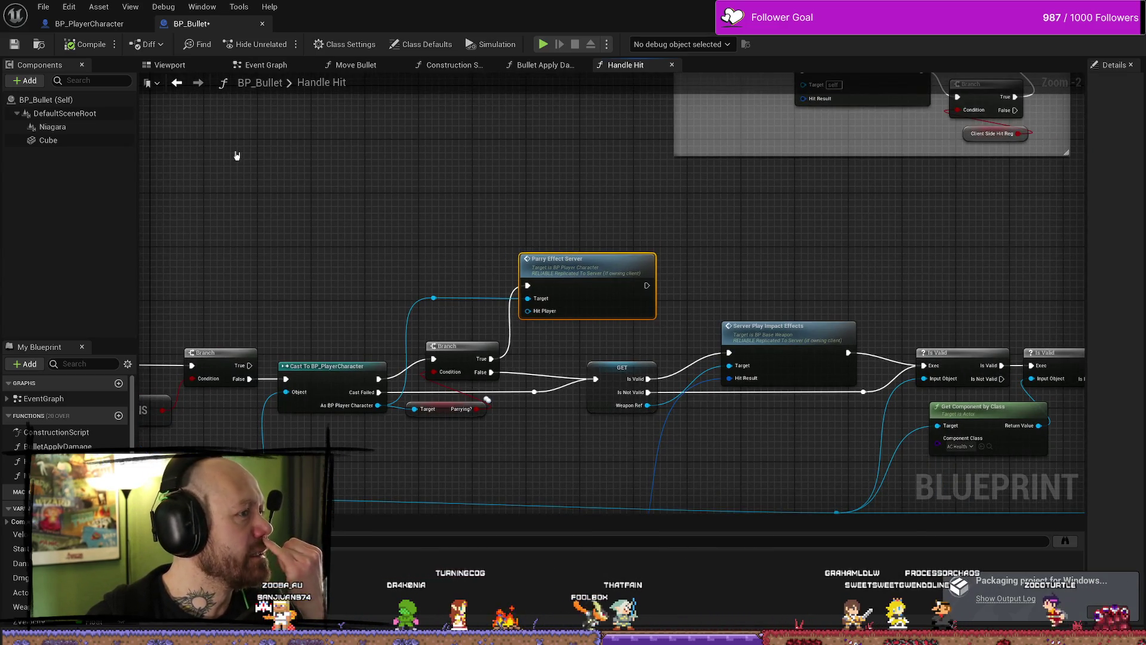
Save all modified blueprints, then pan back over Parry Effect Server and the Cast and Branch nodes
left_click(53, 10)
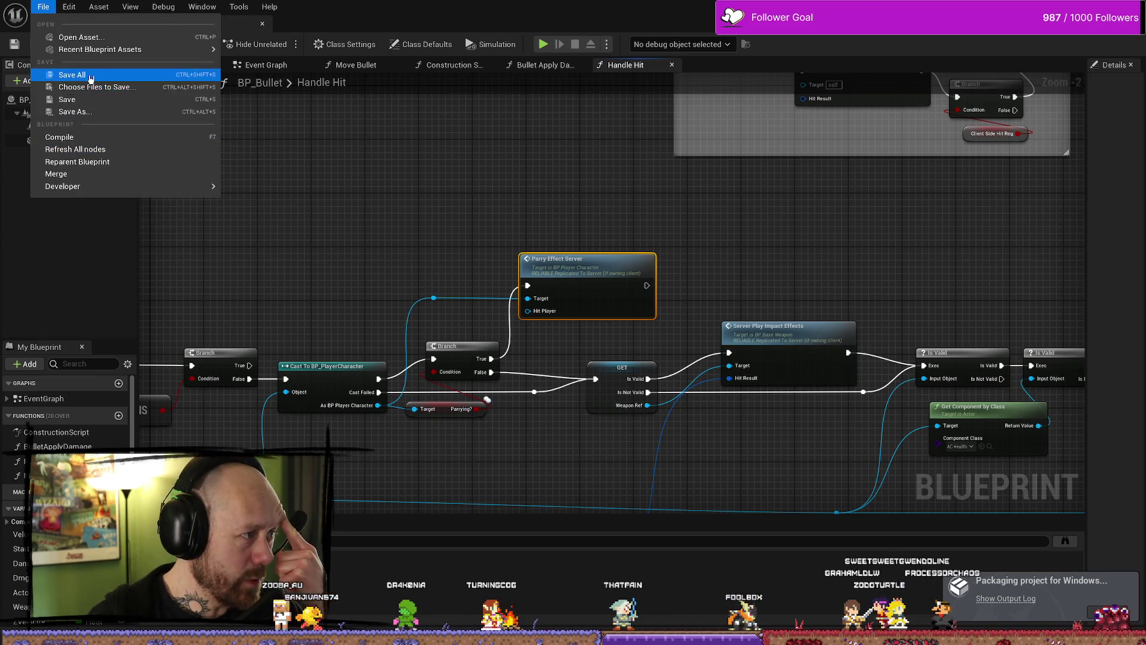
left_click(63, 85)
left_click_drag(570, 242, 527, 216)
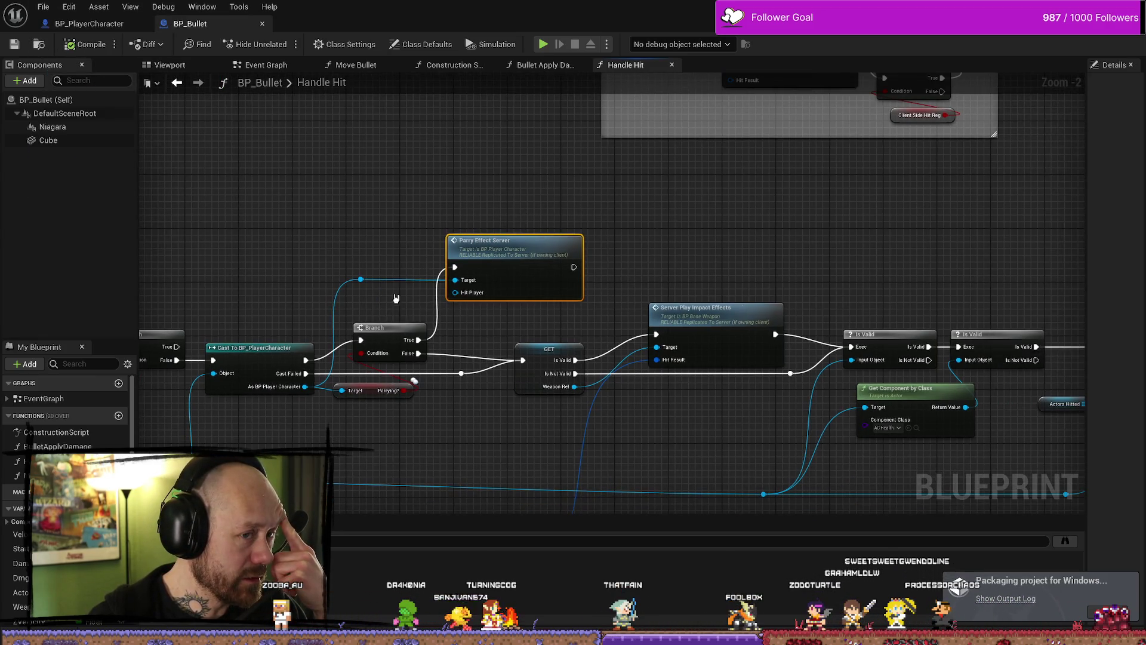
scroll(395, 298, "up", 2)
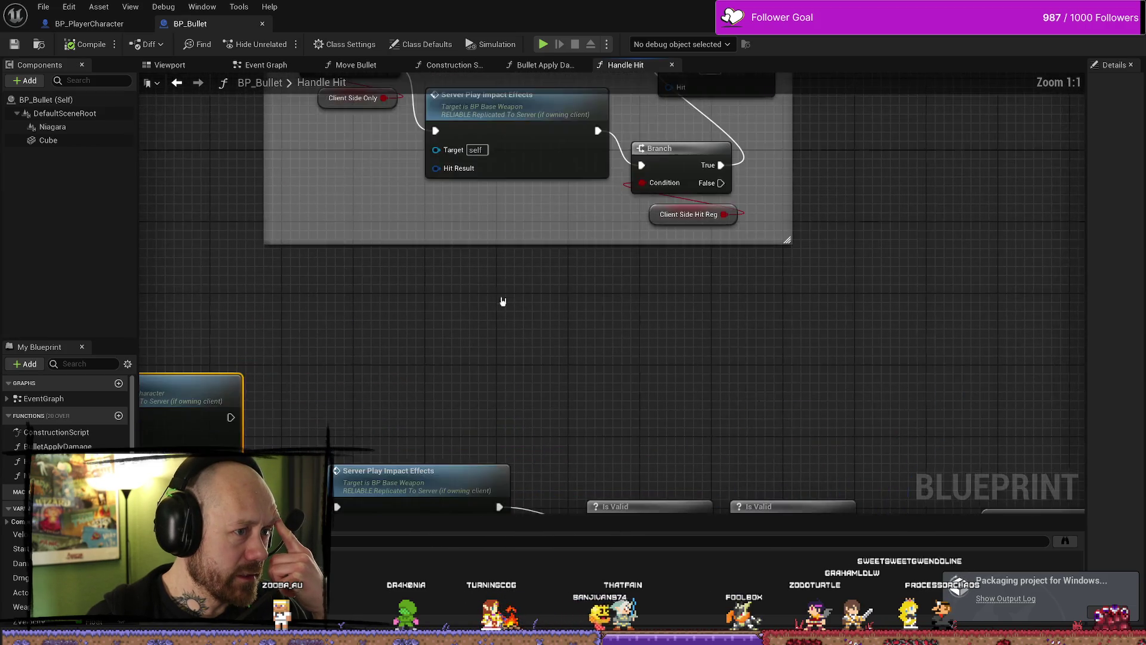
left_click_drag(502, 302, 626, 252)
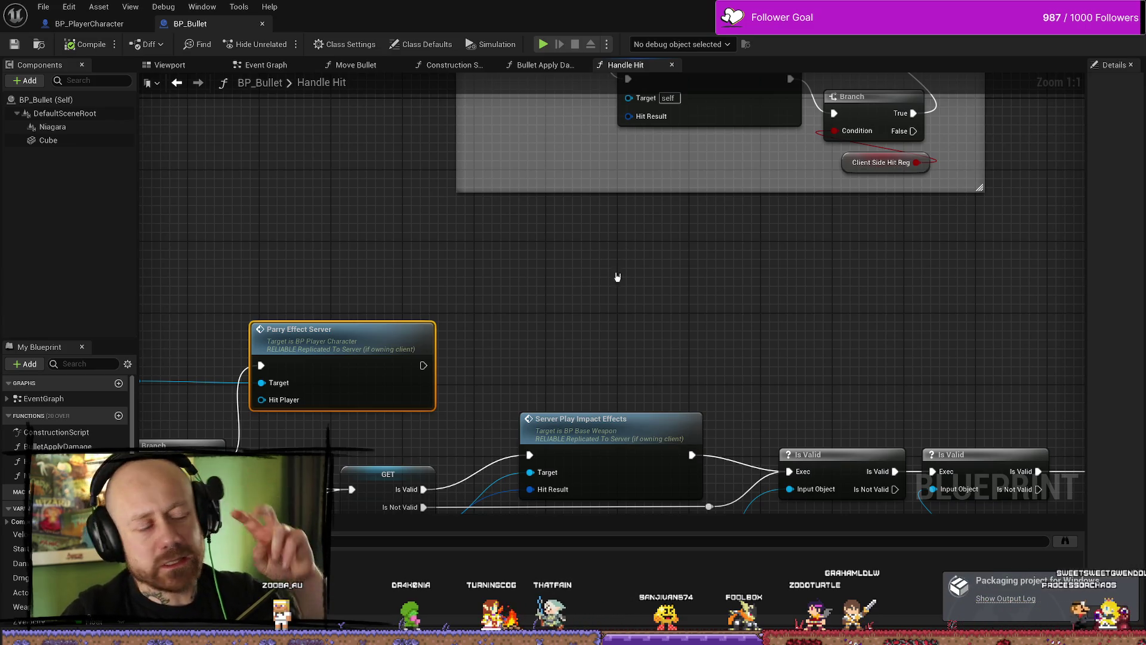
mouse_move(260, 366)
left_mouse_down()
mouse_move(321, 356)
mouse_move(461, 288)
left_mouse_up()
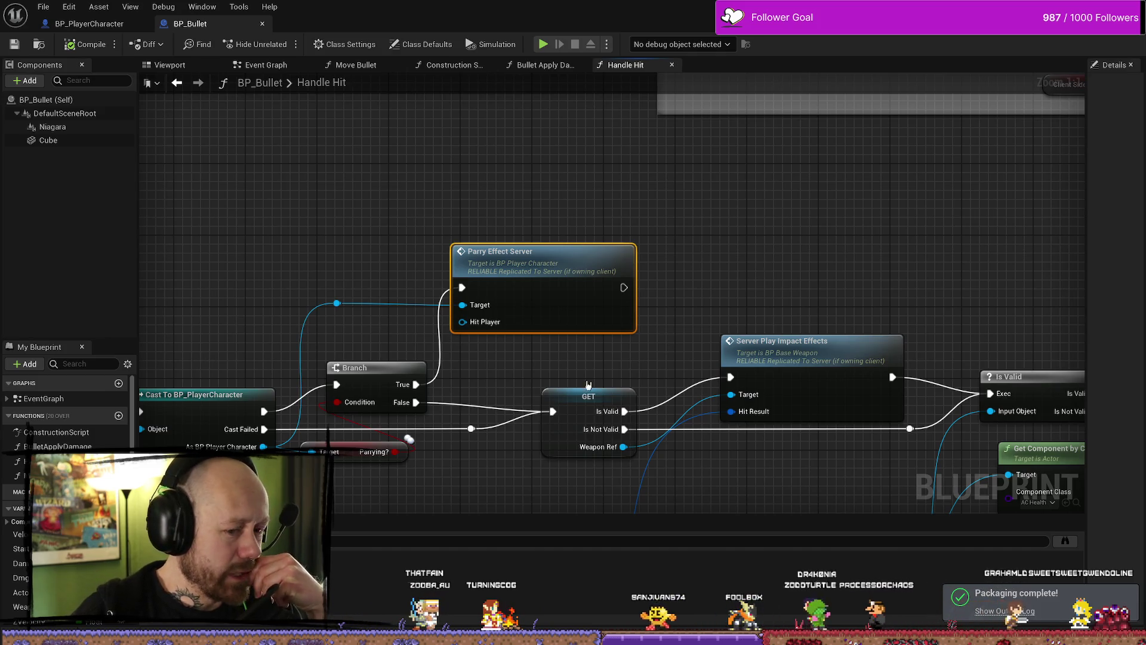
Go up to the ForTesting folder and delete the old Windows.rar archive
key("alt+Tab")
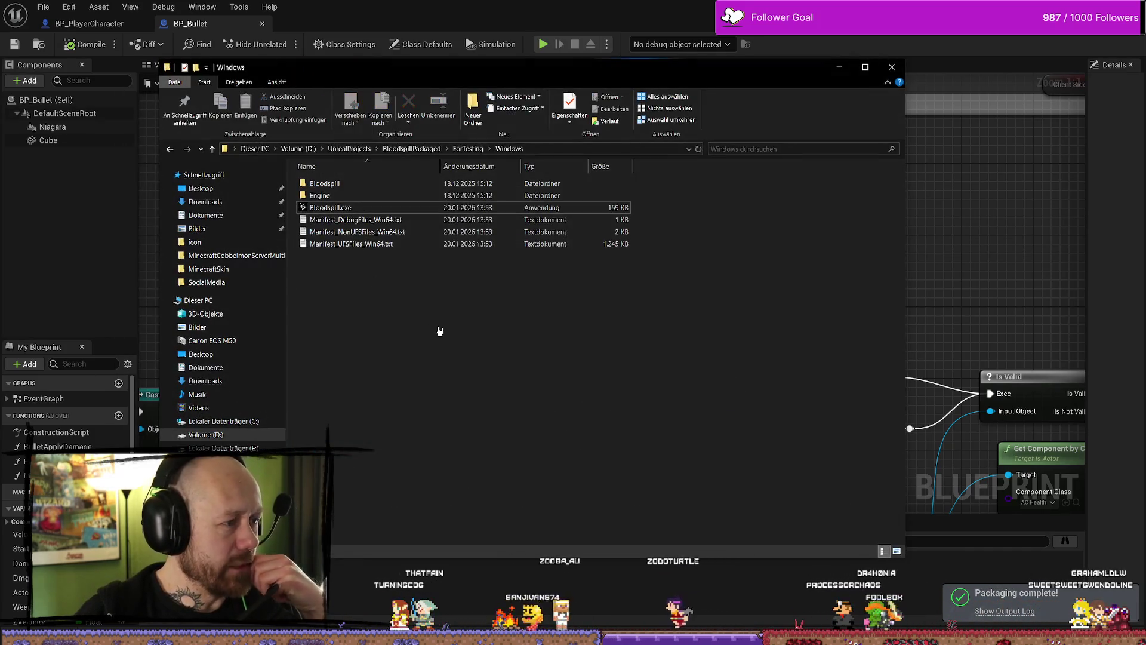
key("alt+Up")
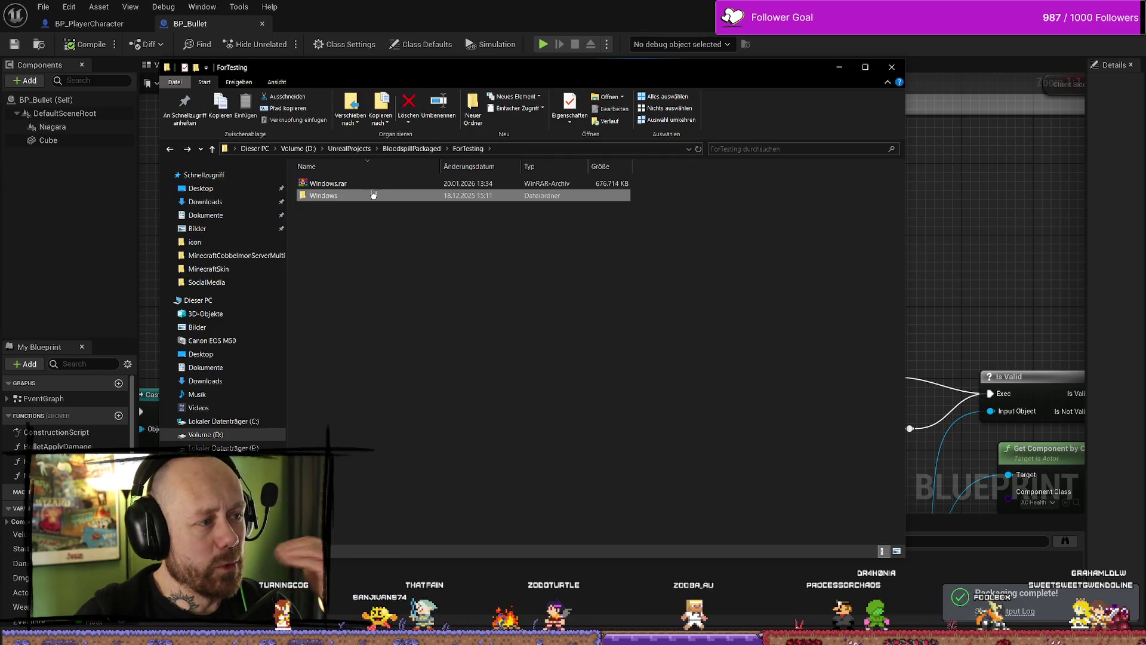
key("Delete")
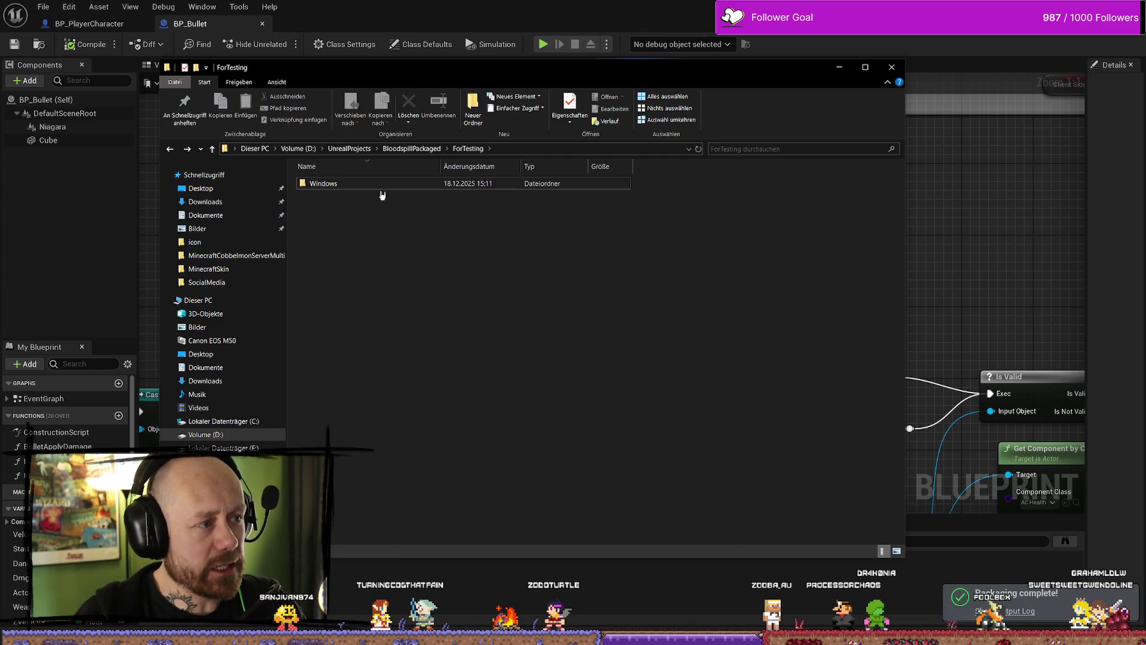
Pack the Windows folder into a new Windows.rar with WinRAR's 'Zum Archiv hinzufügen…'
left_click(394, 184)
right_click(407, 187)
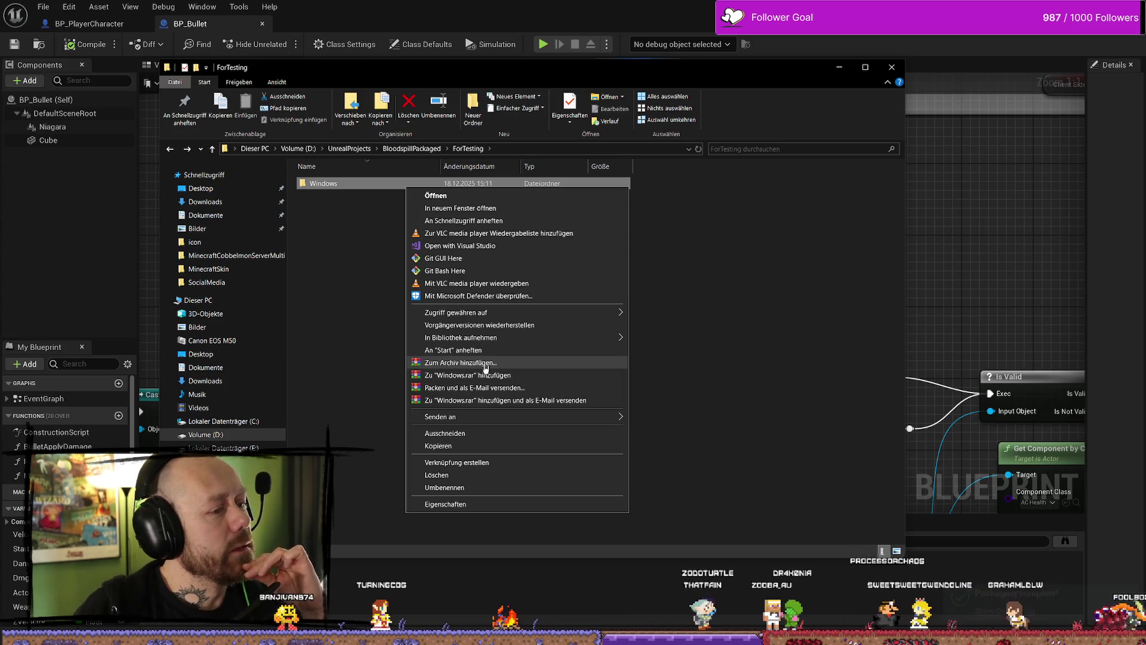
left_click(485, 365)
left_click(599, 426)
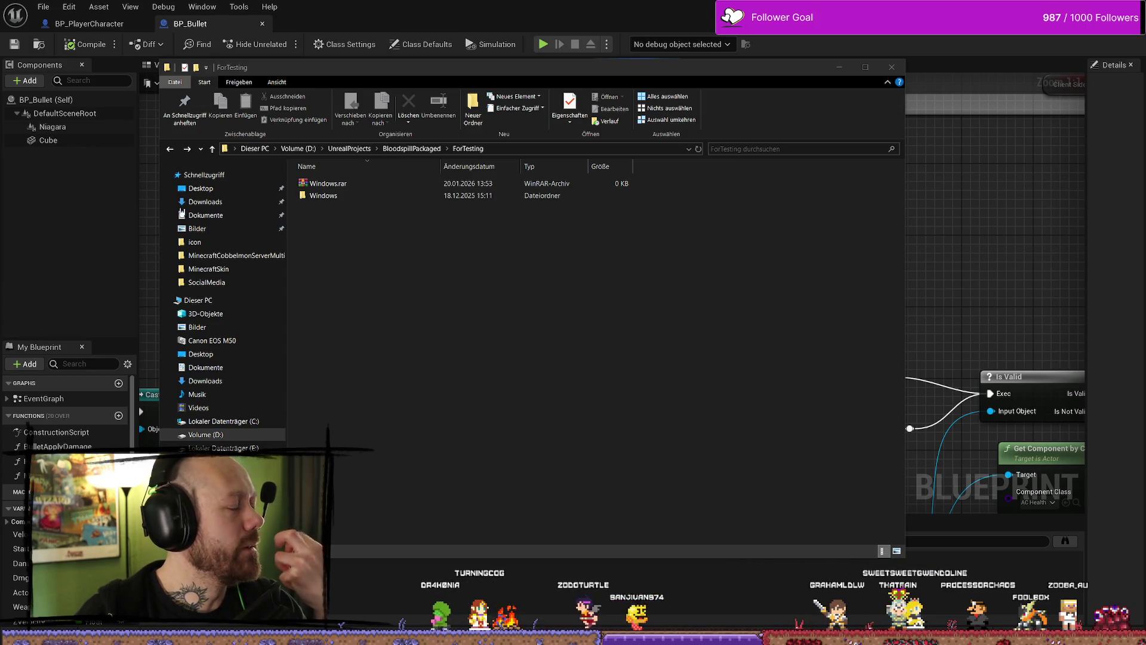
left_click(651, 264)
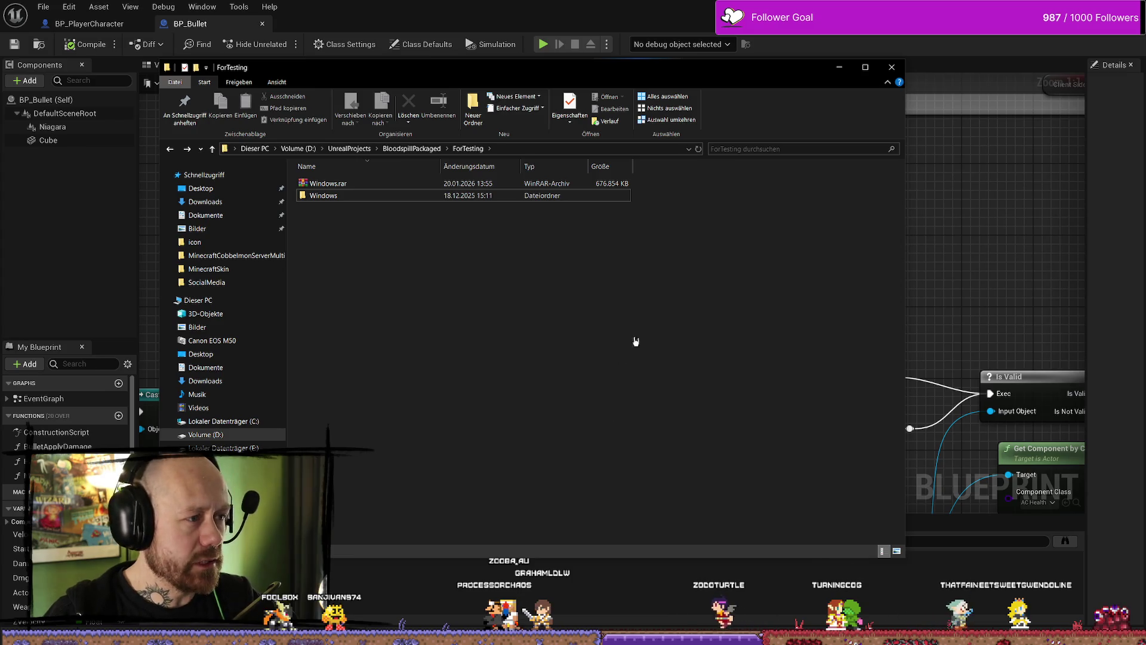
Select the finished Windows.rar once it reaches 676,854 KB
left_click(454, 184)
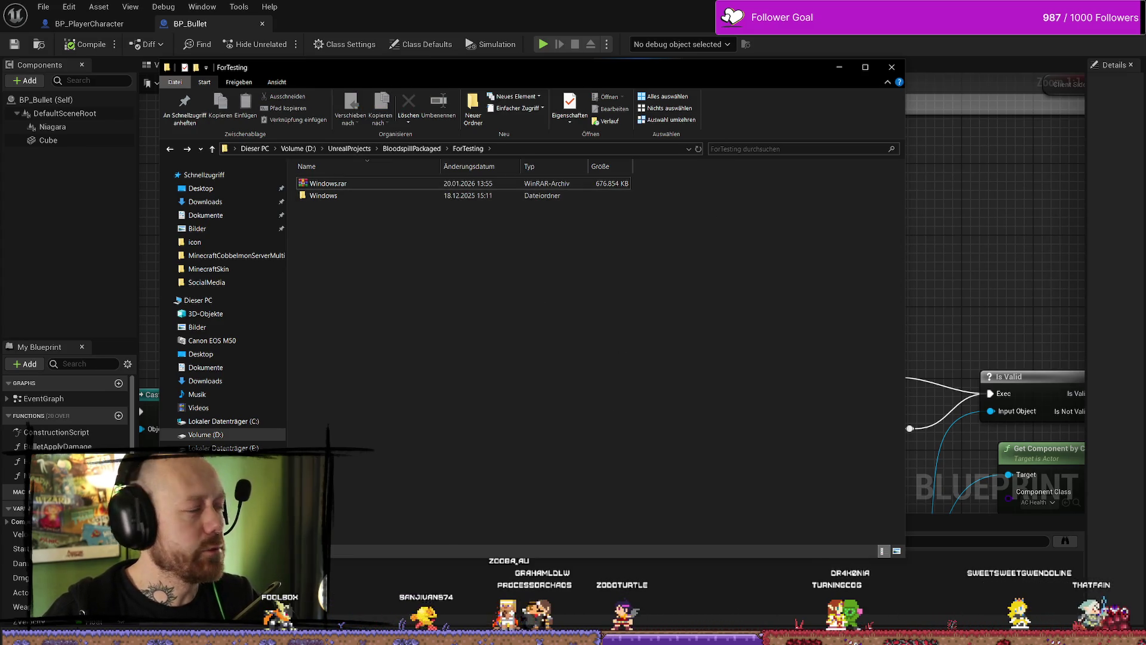
Inspect Windows.rar, then return to Unreal and nudge Parry Effect Server slightly left
left_click(346, 185)
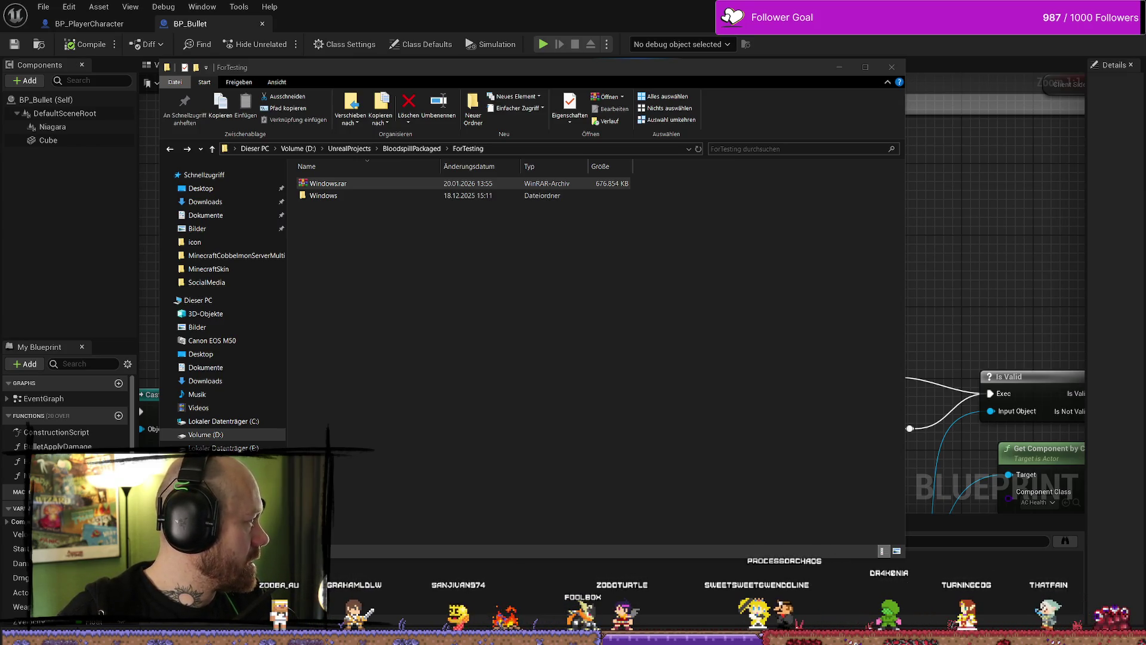
left_click(345, 185)
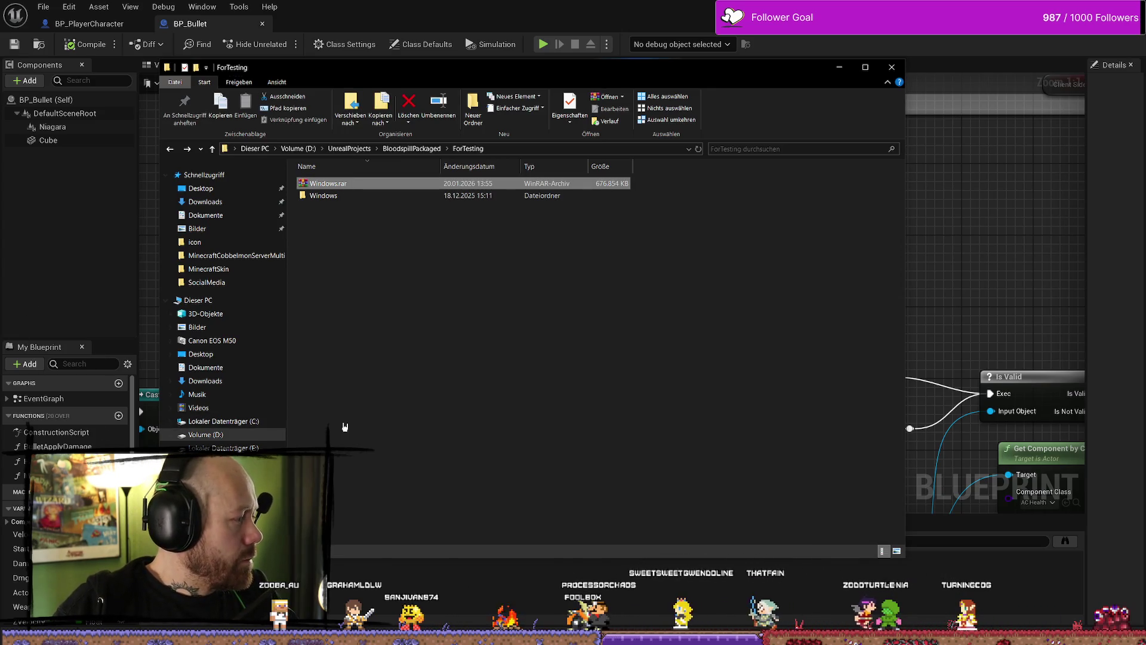
left_click(715, 434)
left_click(839, 67)
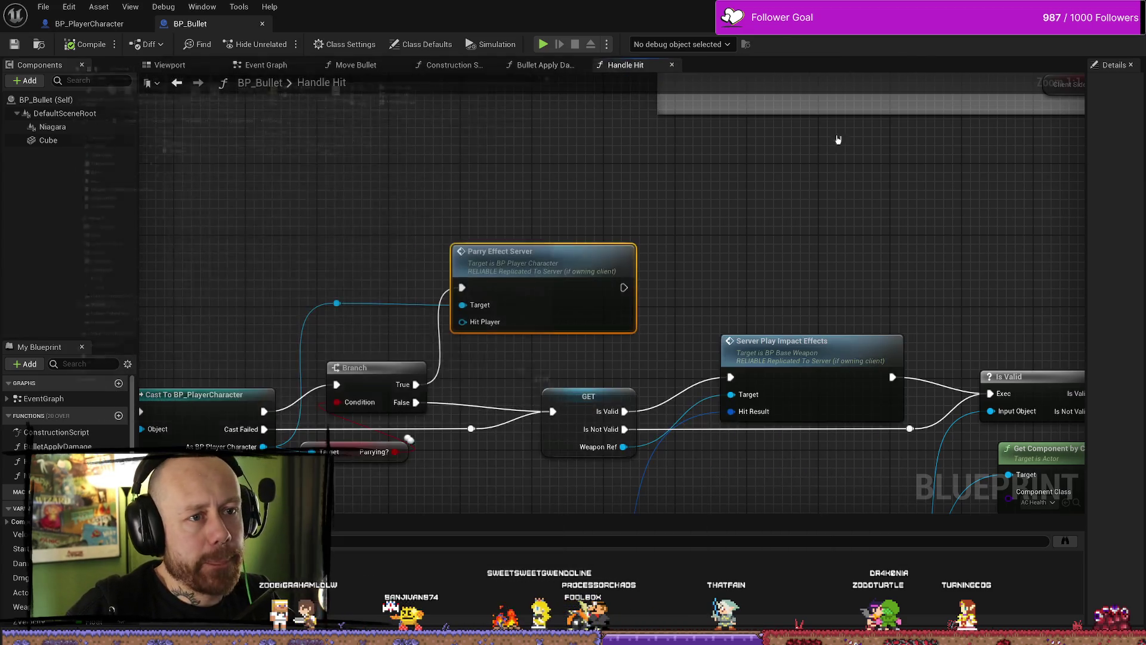
left_click_drag(572, 225, 545, 232)
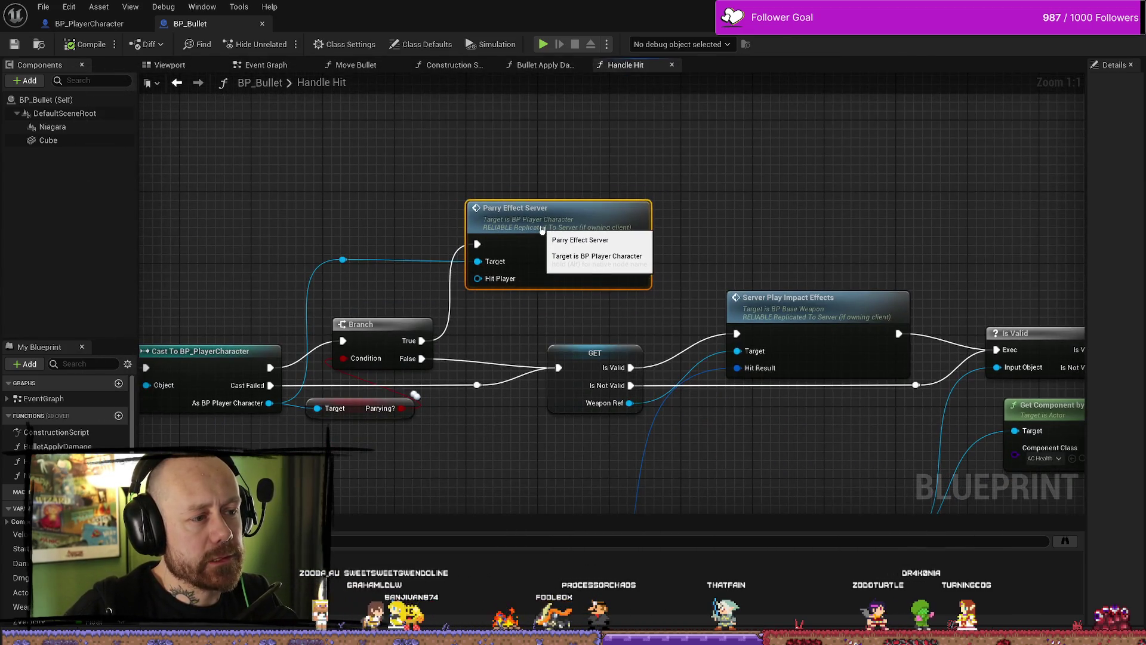
scroll(478, 205, "down", 7)
scroll(507, 167, "up", 4)
left_click_drag(507, 167, 571, 174)
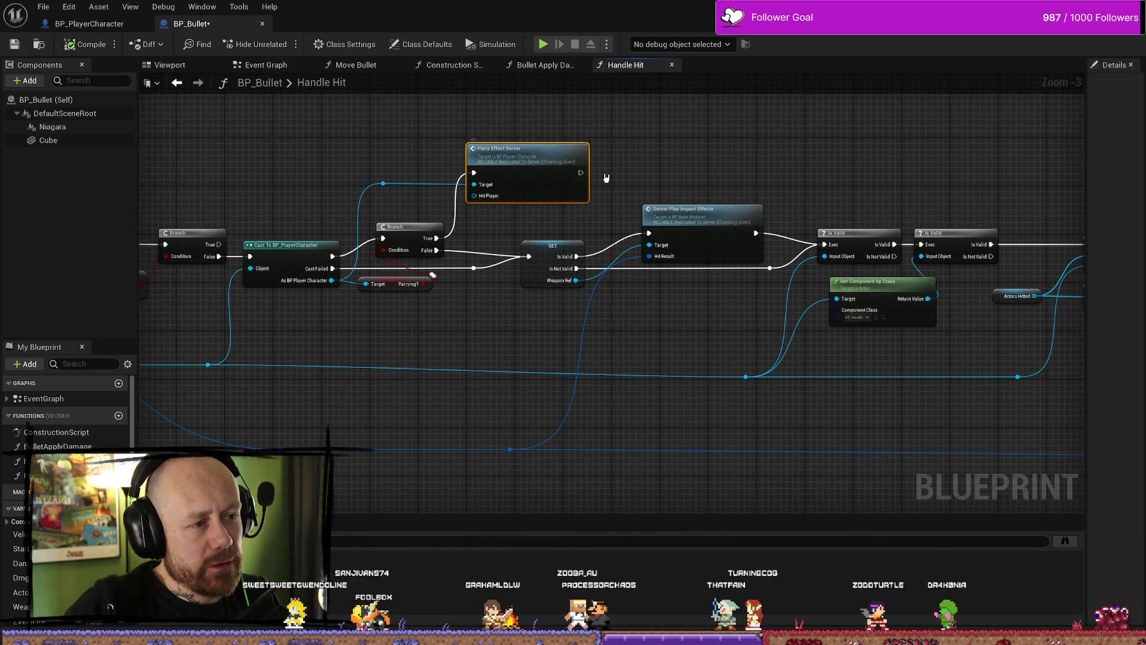
double_click(514, 150)
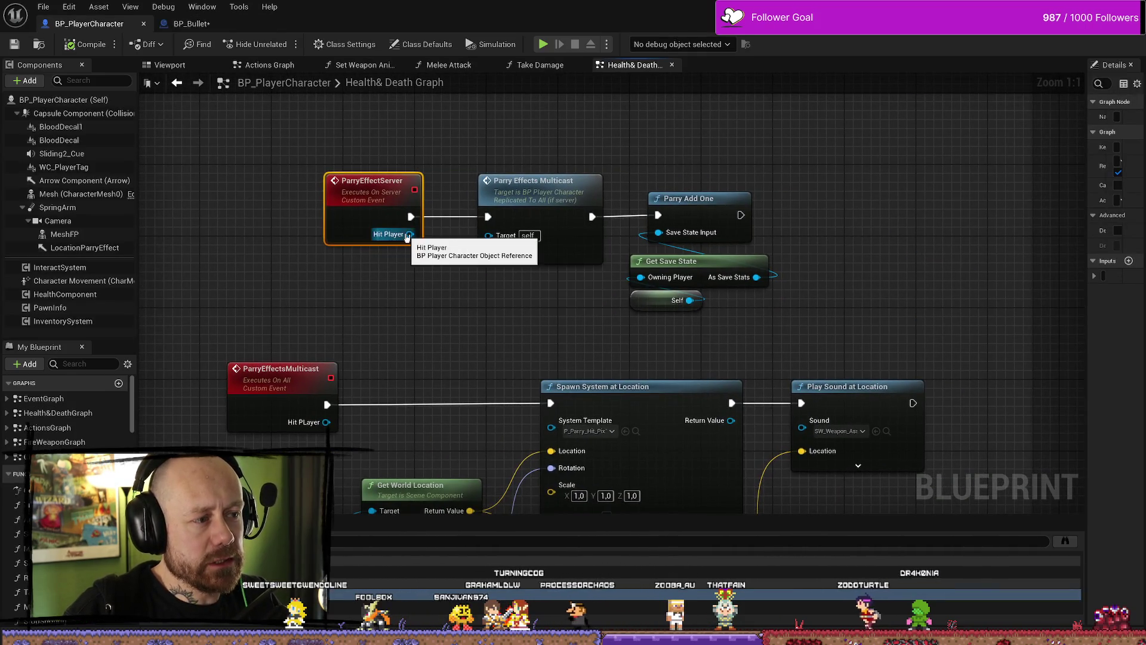
left_click_drag(379, 342, 360, 200)
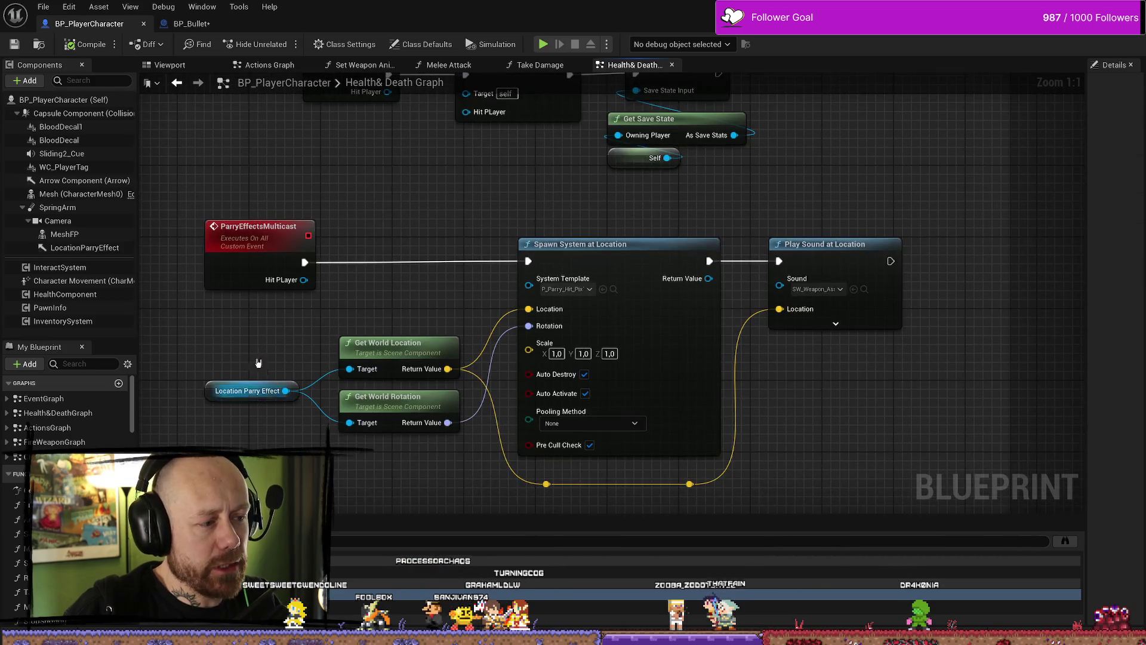
left_click(257, 389)
left_click_drag(351, 304, 401, 304)
left_click_drag(475, 299, 448, 298)
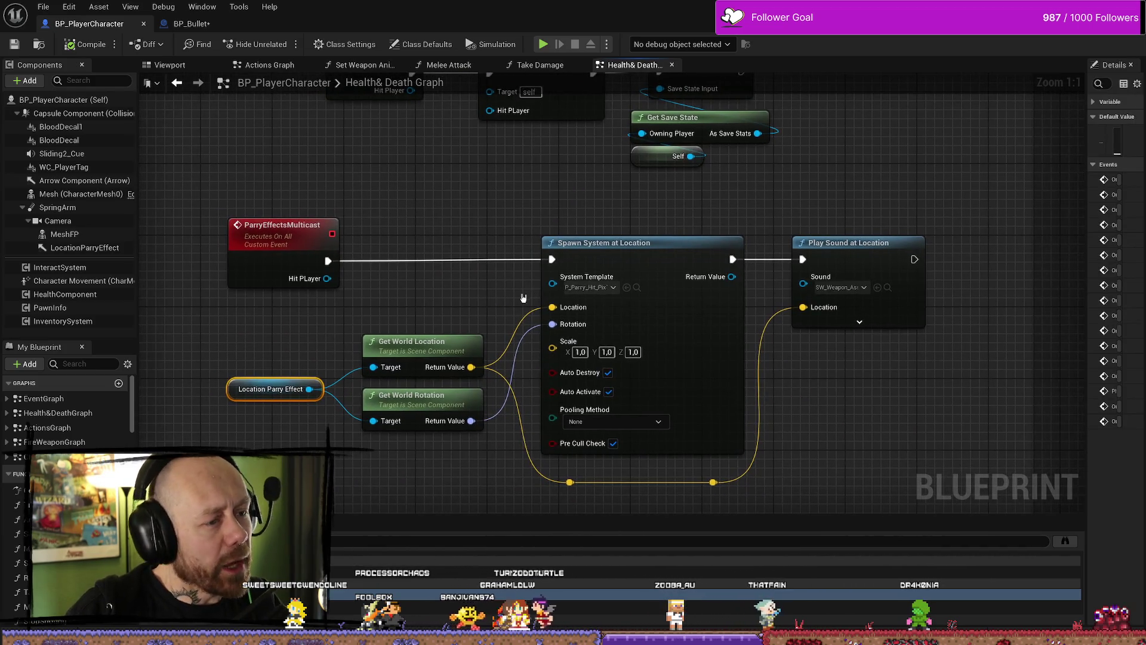
left_click_drag(412, 347, 408, 310)
mouse_move(348, 281)
left_mouse_down()
mouse_move(448, 436)
mouse_move(229, 264)
left_mouse_up()
left_click(374, 345)
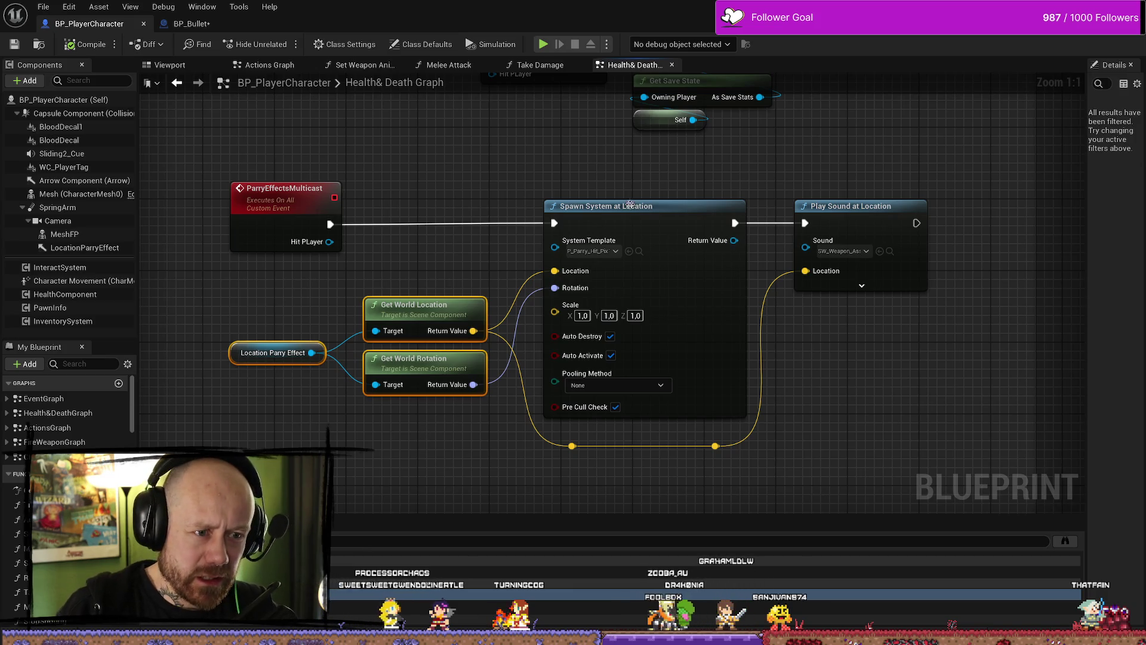
scroll(591, 188, "down", 2)
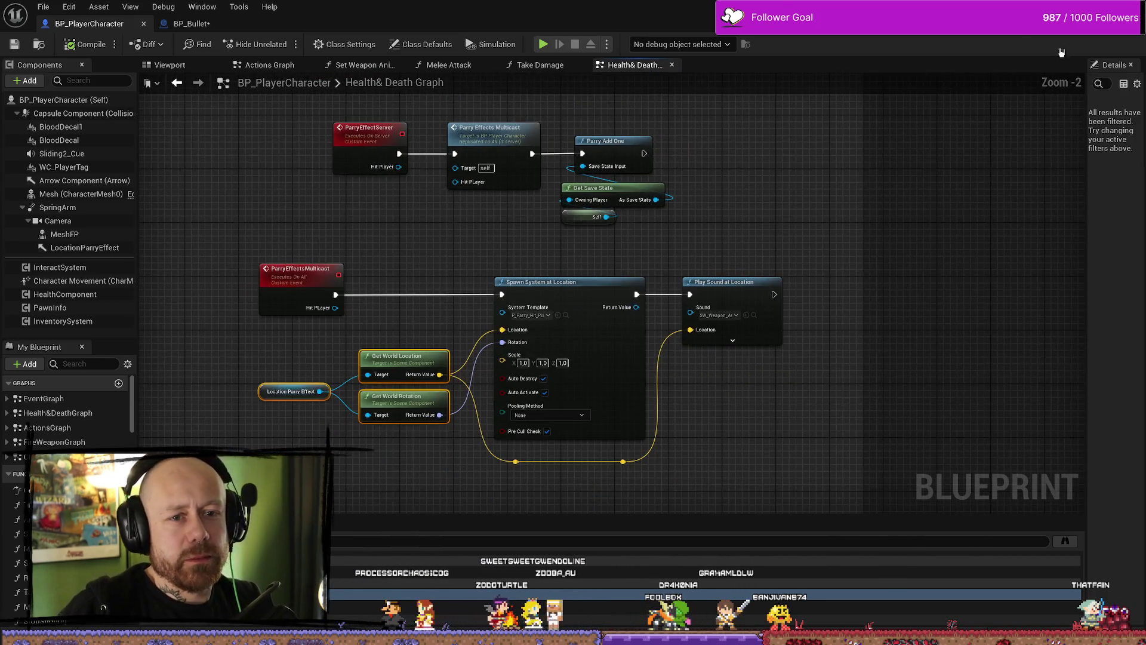
left_click_drag(1084, 148, 900, 160)
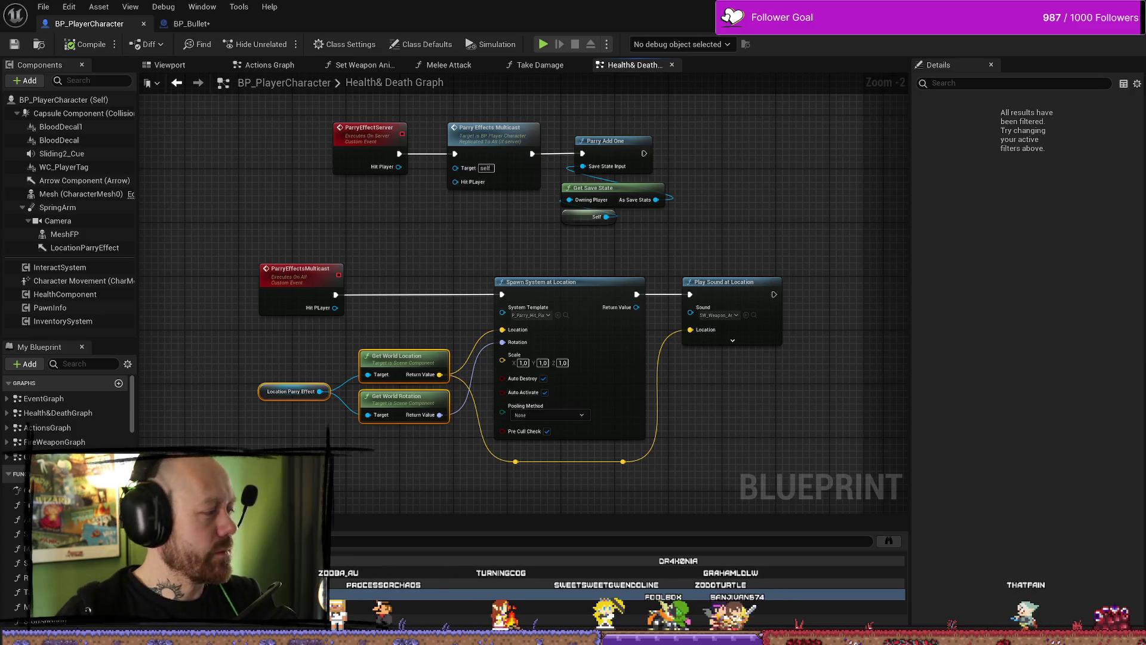
scroll(728, 177, "down", 2)
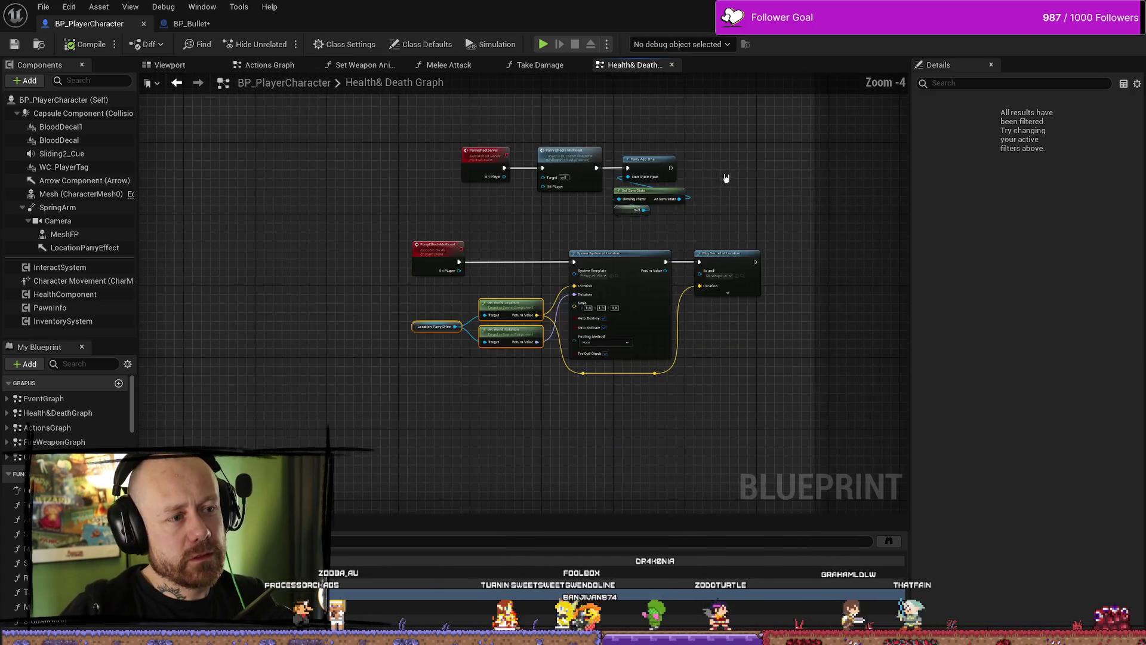
scroll(710, 181, "up", 4)
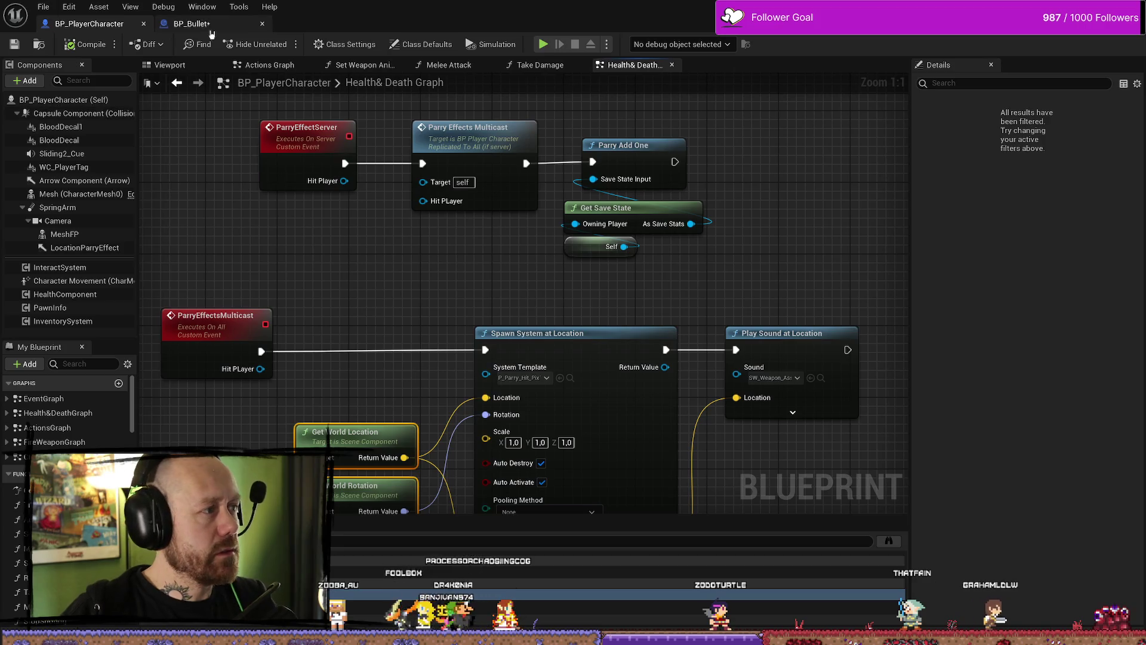
Switch to BP_Bullet and pan its Handle Hit graph to the left
left_click(191, 23)
left_click(43, 7)
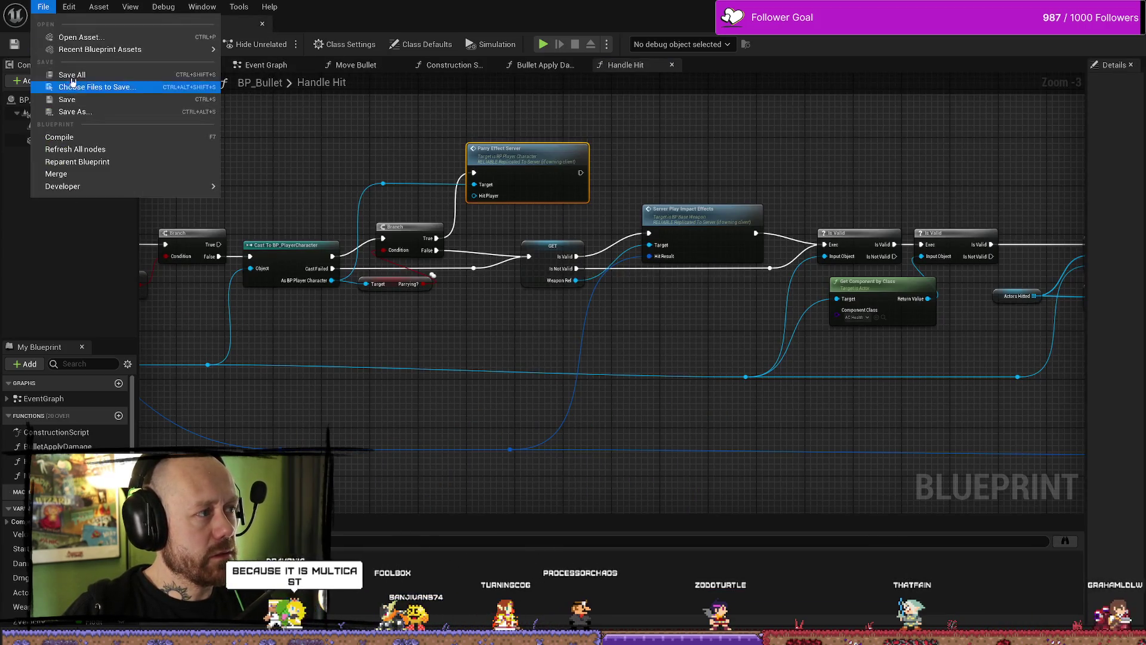
left_click(720, 143)
left_click_drag(728, 151, 750, 161)
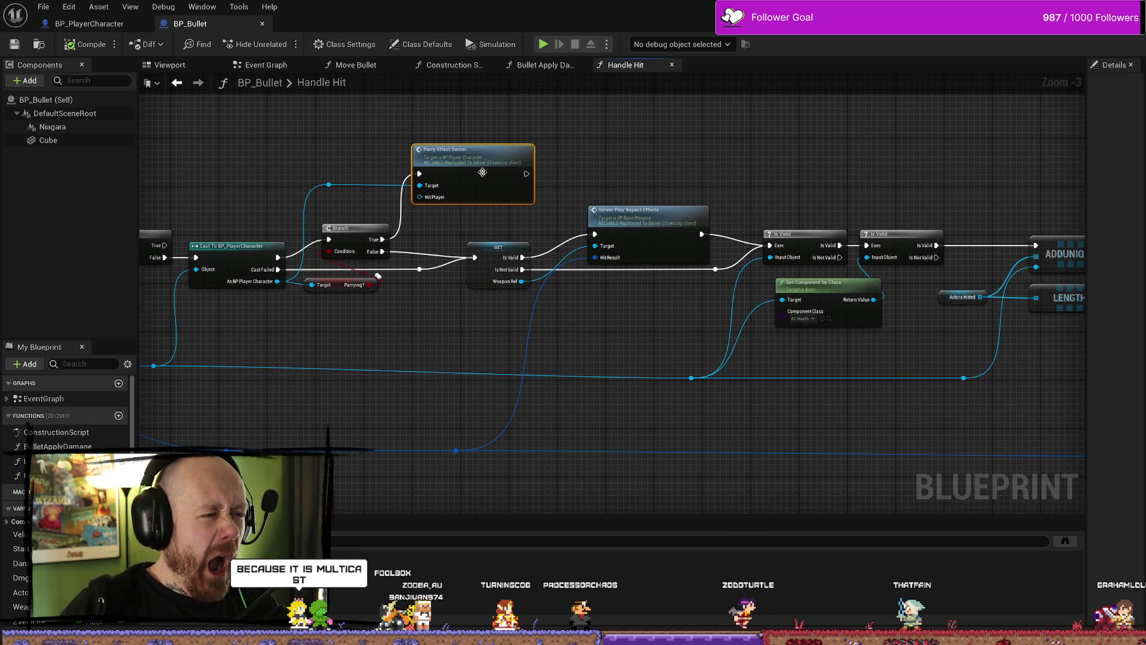
left_click_drag(807, 164, 780, 159)
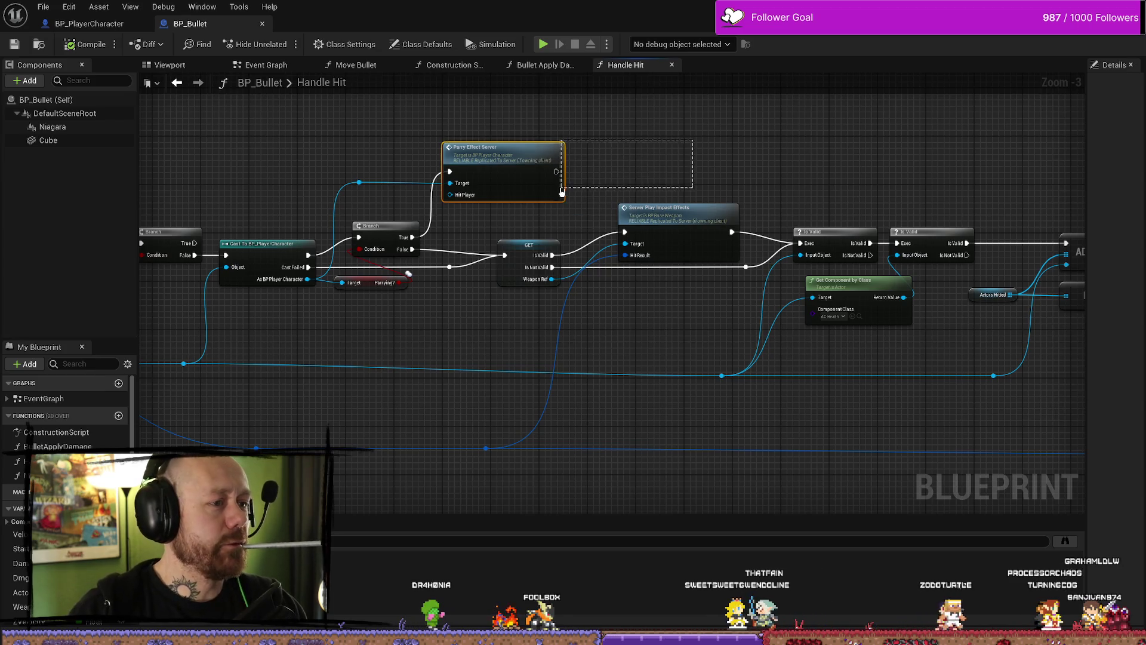
Move the parry and impact effect call nodes up, undo both moves, then jump to ParryEffectServer's definition
left_click_drag(562, 191, 576, 215)
left_click_drag(538, 147, 537, 141)
left_click(645, 163)
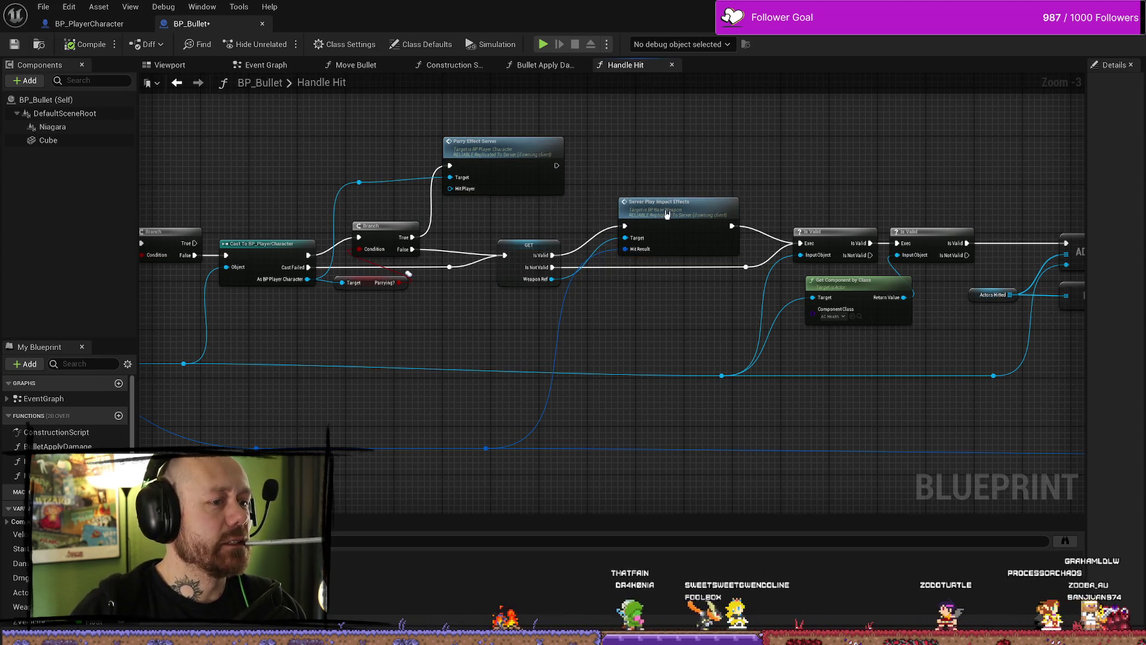
key("ctrl+z")
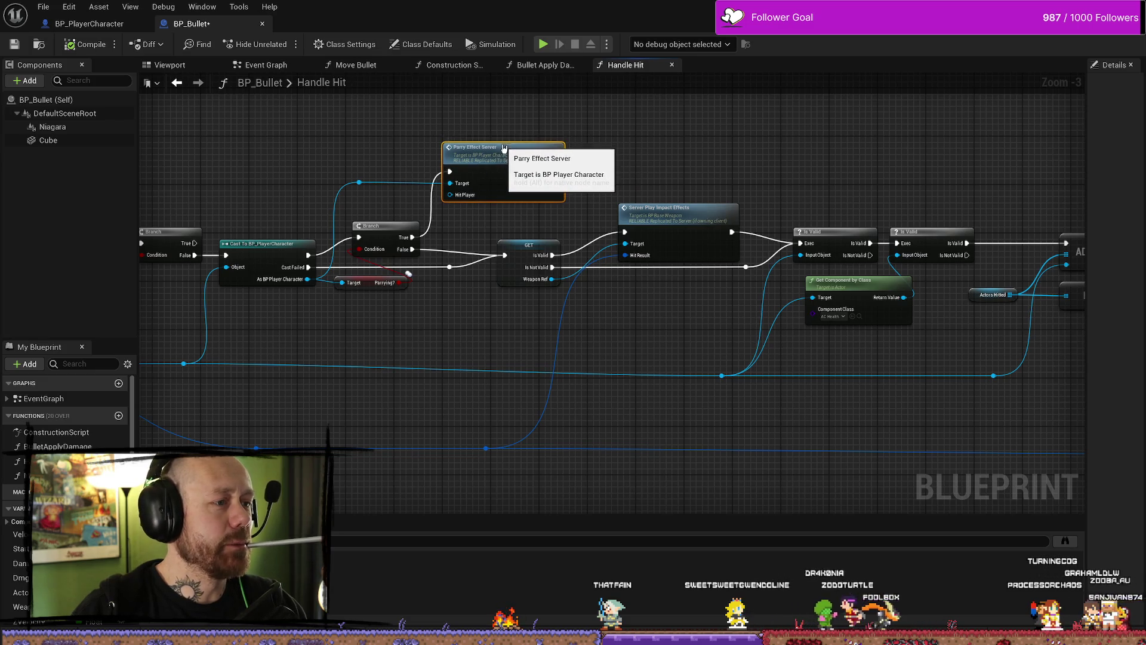
key("ctrl+z")
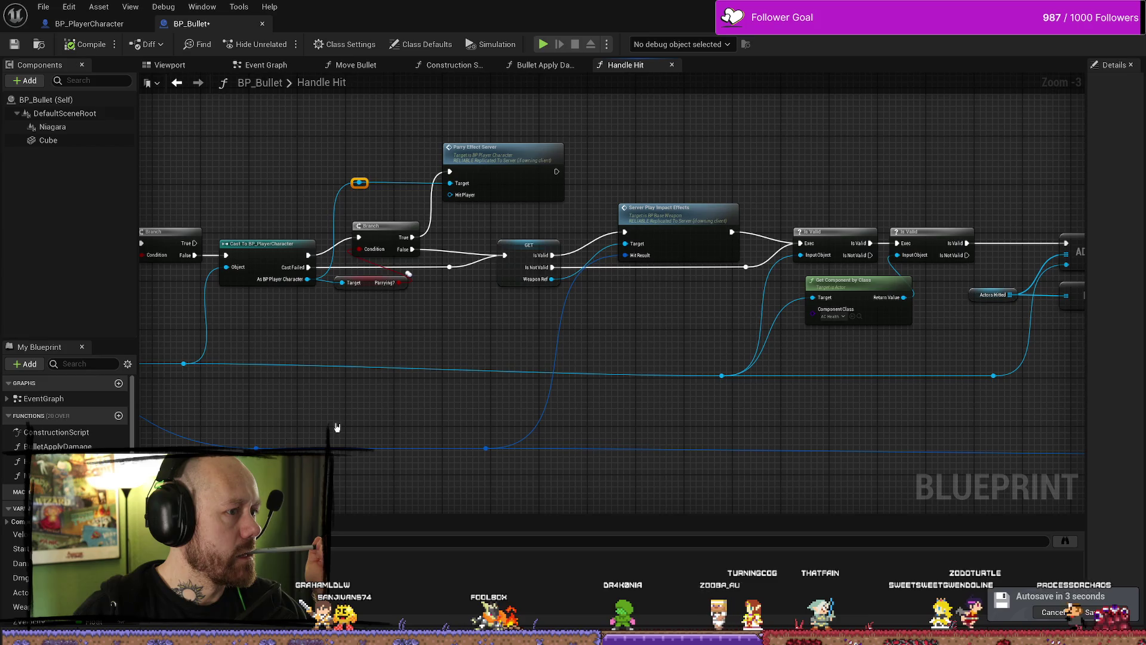
left_click_drag(421, 369, 454, 365)
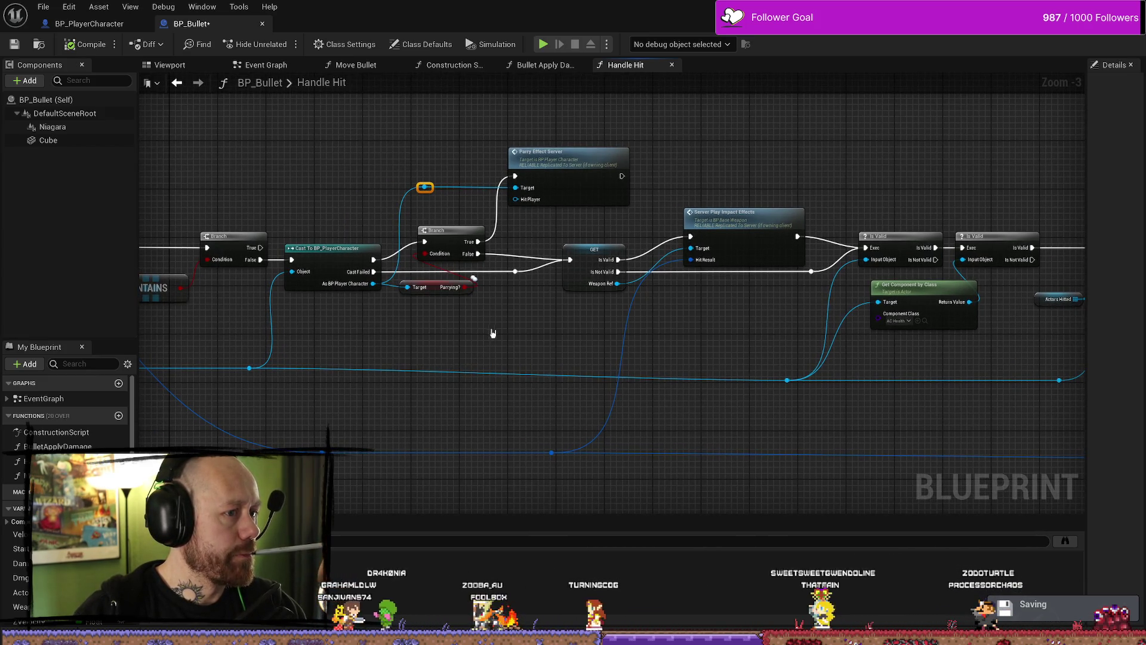
double_click(561, 162)
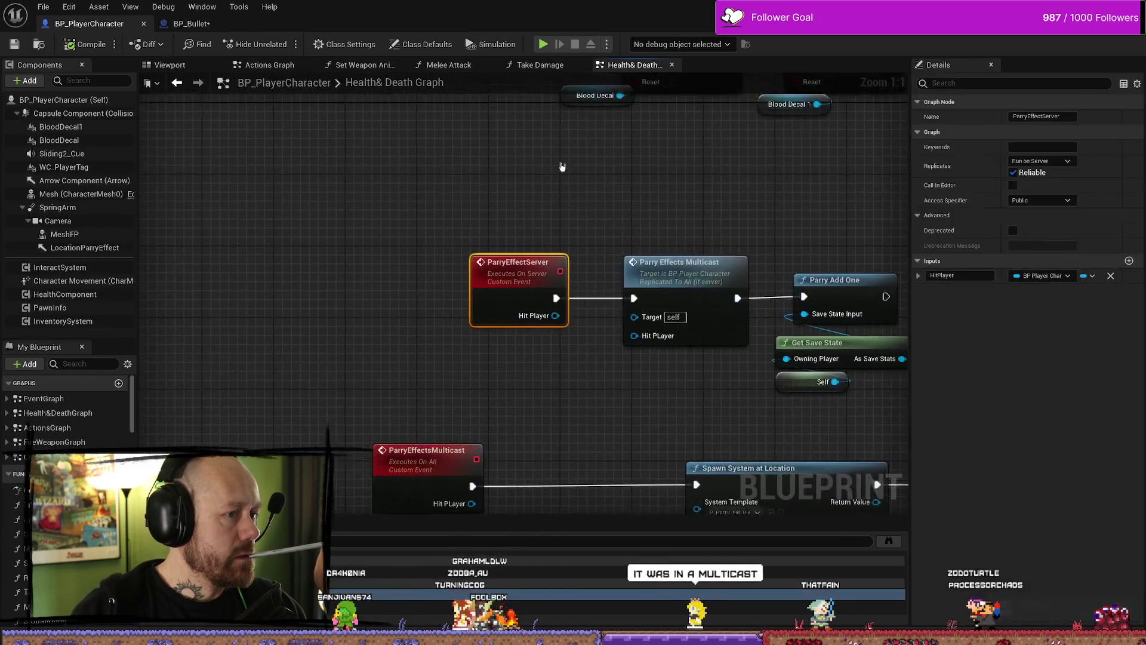
Pan BP_PlayerCharacter's ParryEffectServer graph to inspect the multicast spawn nodes and location/rotation getters
left_click_drag(505, 338, 467, 308)
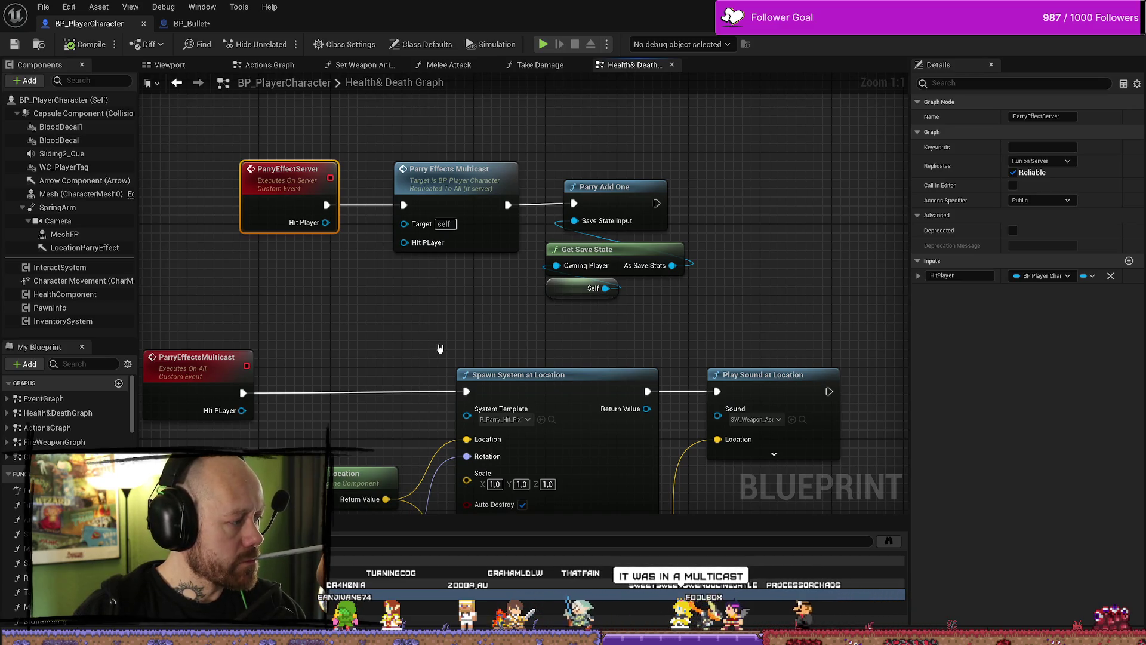
mouse_move(421, 356)
left_mouse_down()
mouse_move(412, 272)
mouse_move(158, 444)
left_mouse_up()
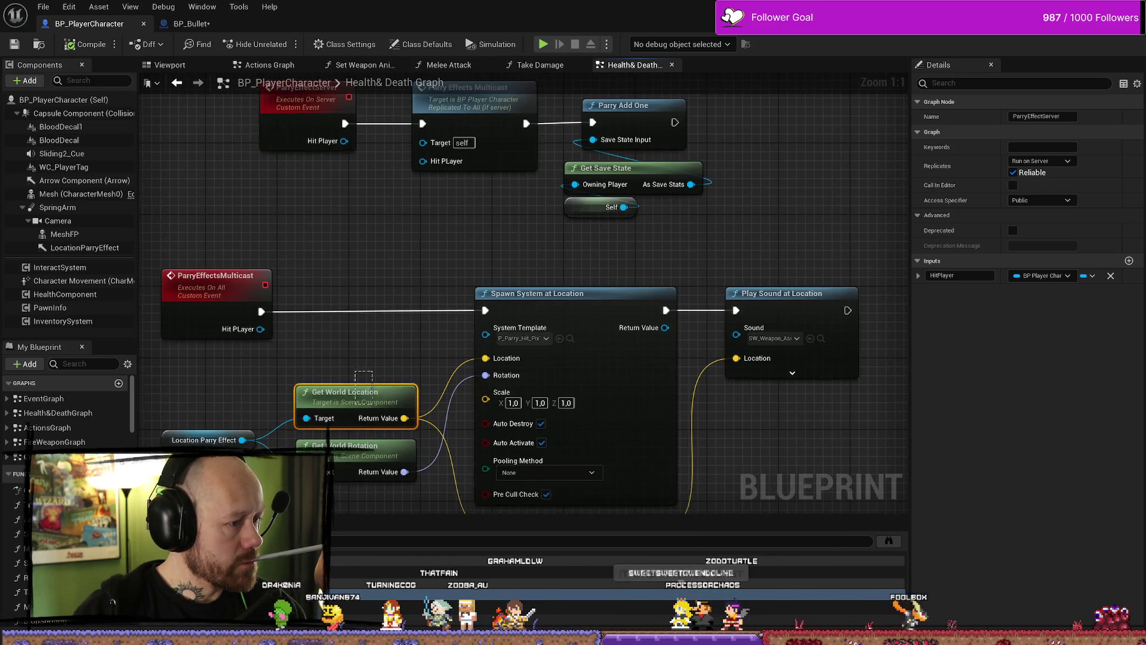
left_click_drag(239, 519, 256, 411)
left_click(228, 300)
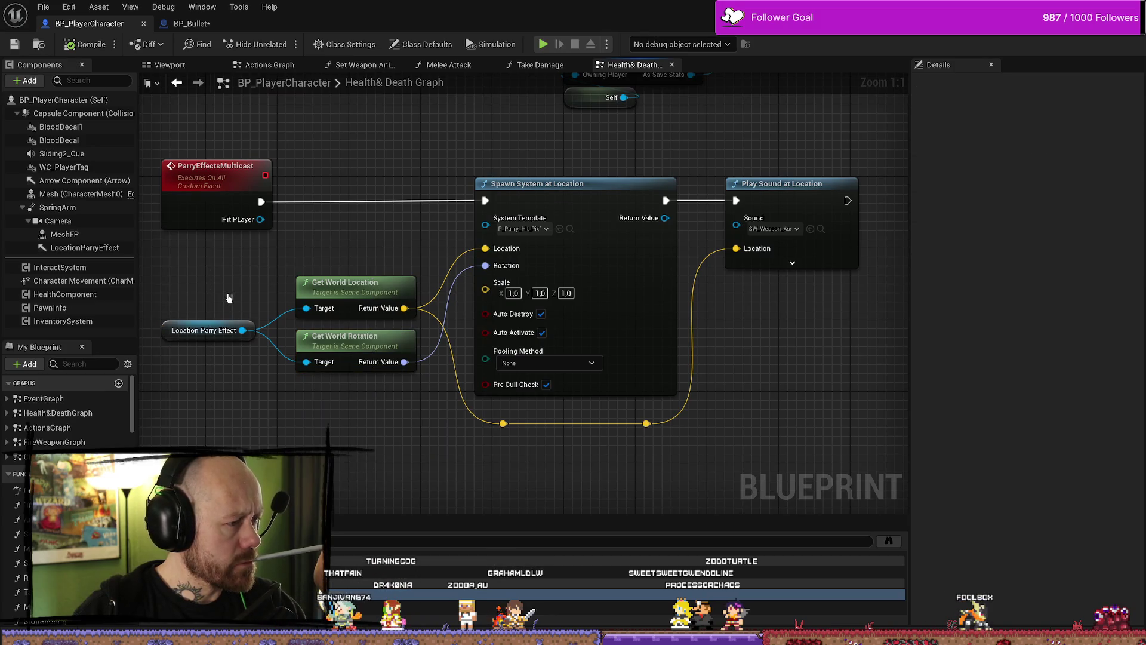
scroll(229, 298, "down", 1)
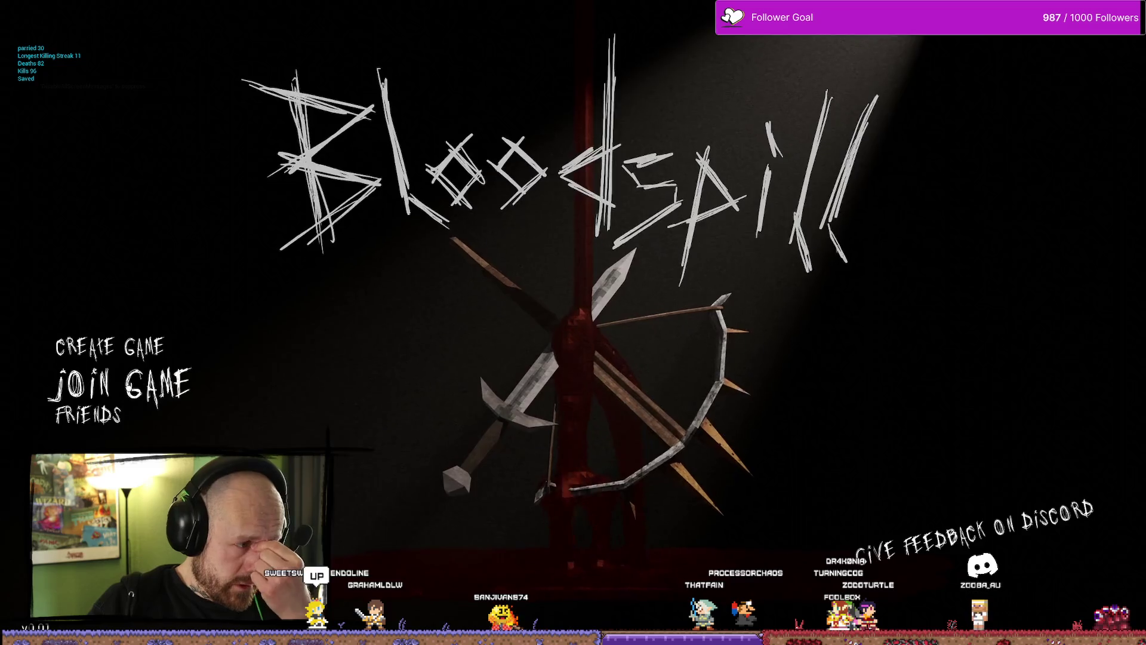
Join the listed Bloodspill server and move toward the opponent at the tower stairs
left_click(99, 382)
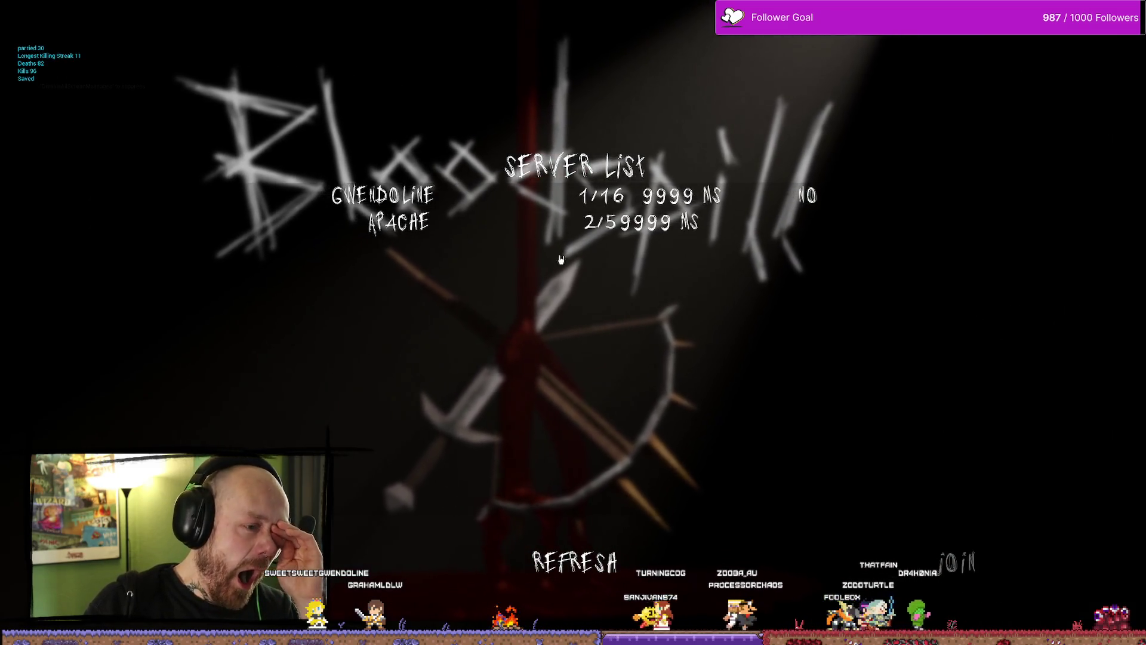
left_click(968, 559)
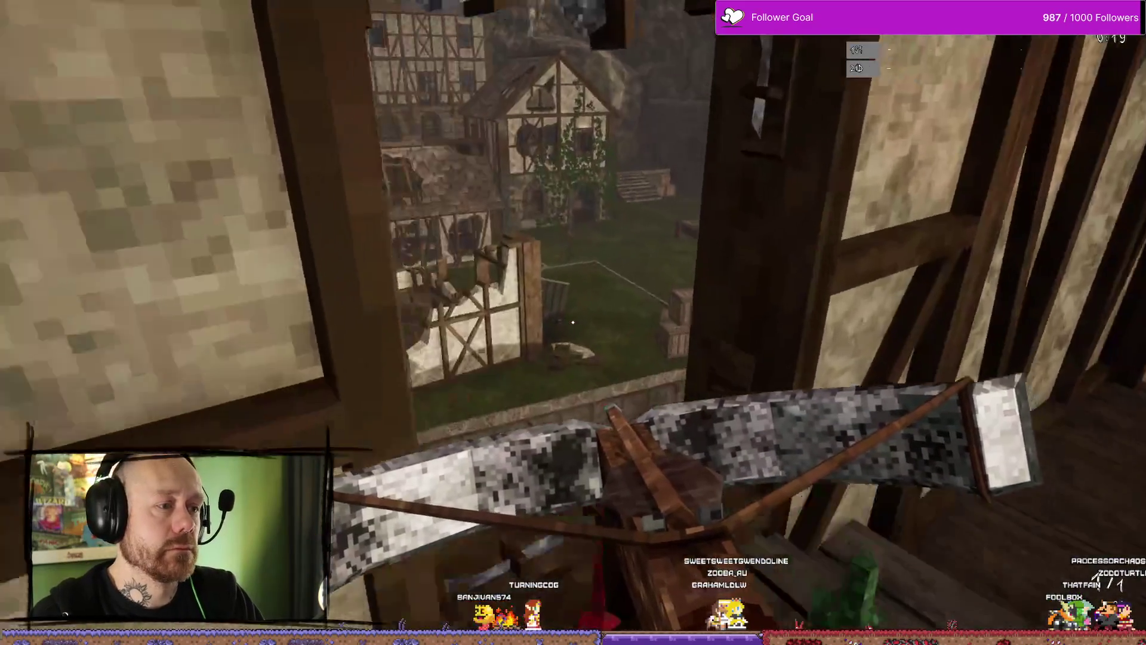
key("w")
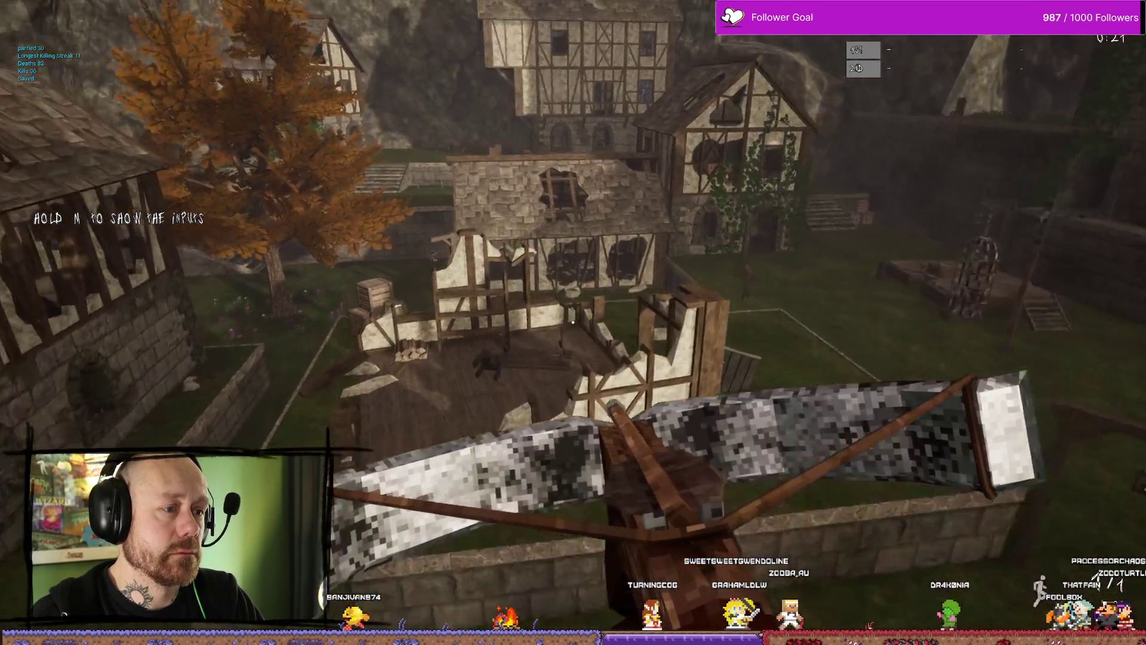
key("w")
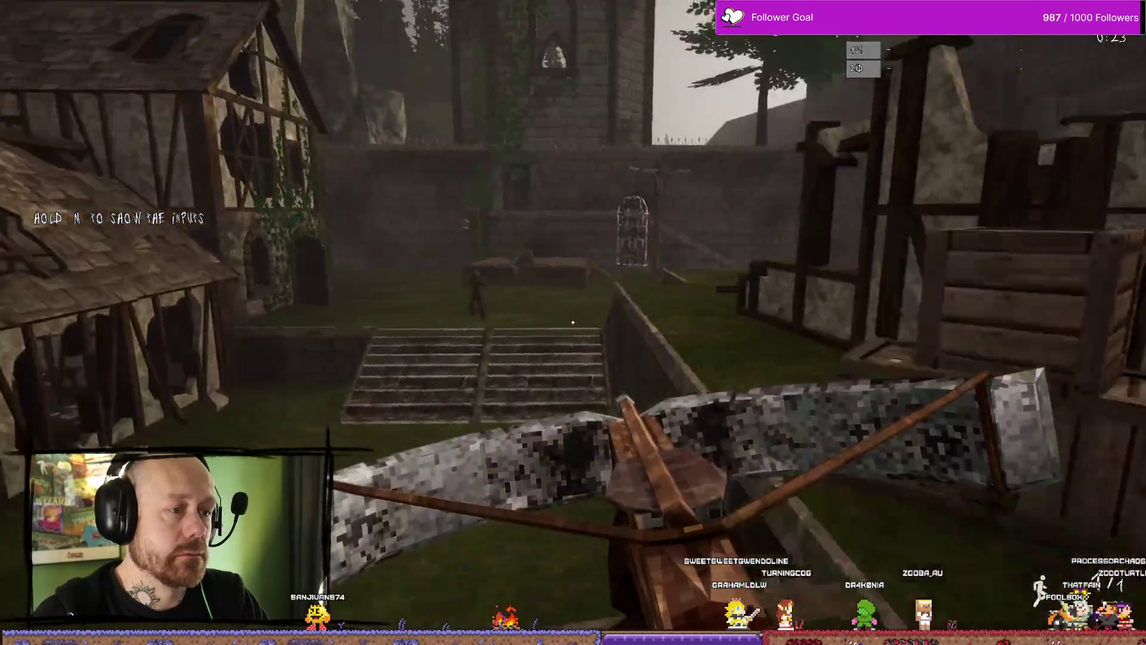
key("s")
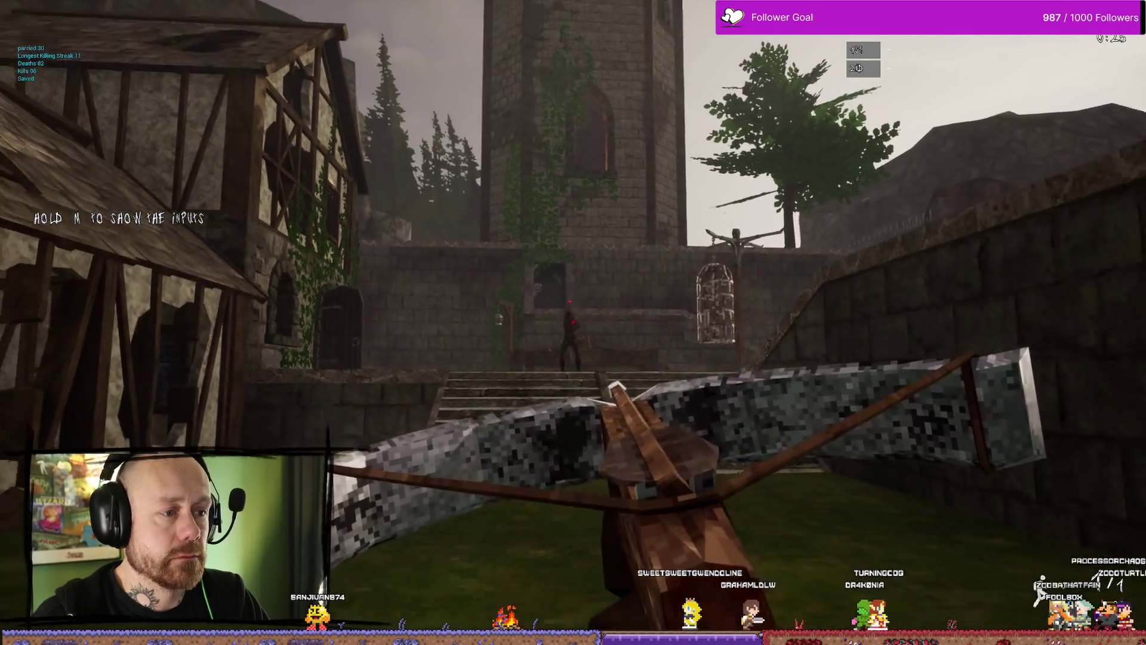
key("w")
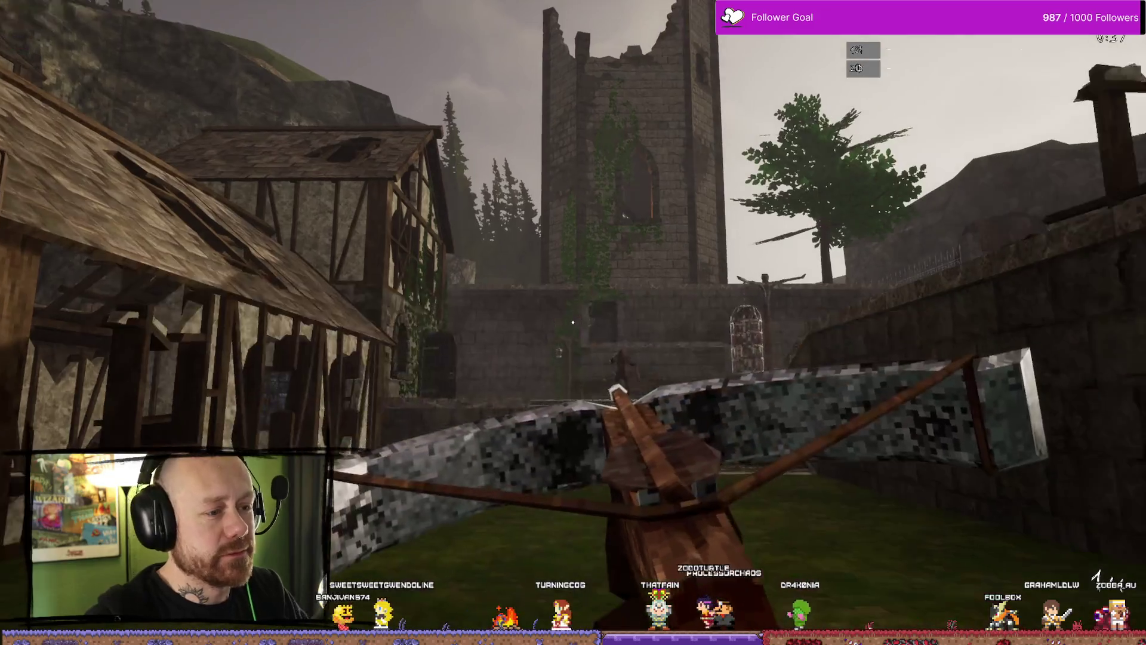
key("w")
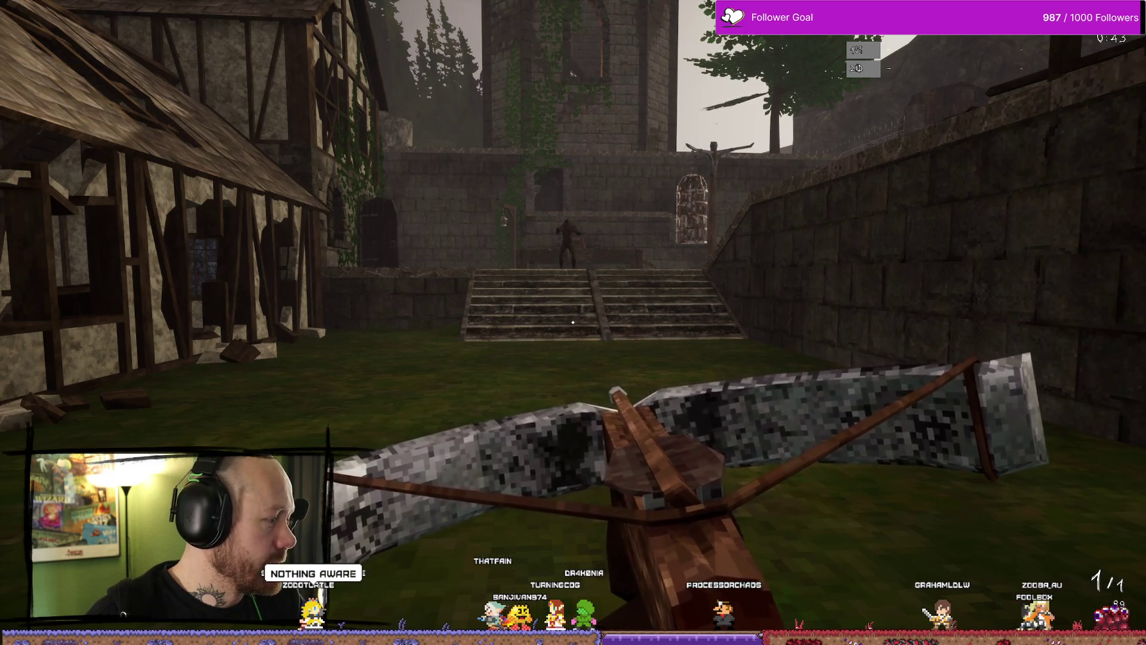
key("s")
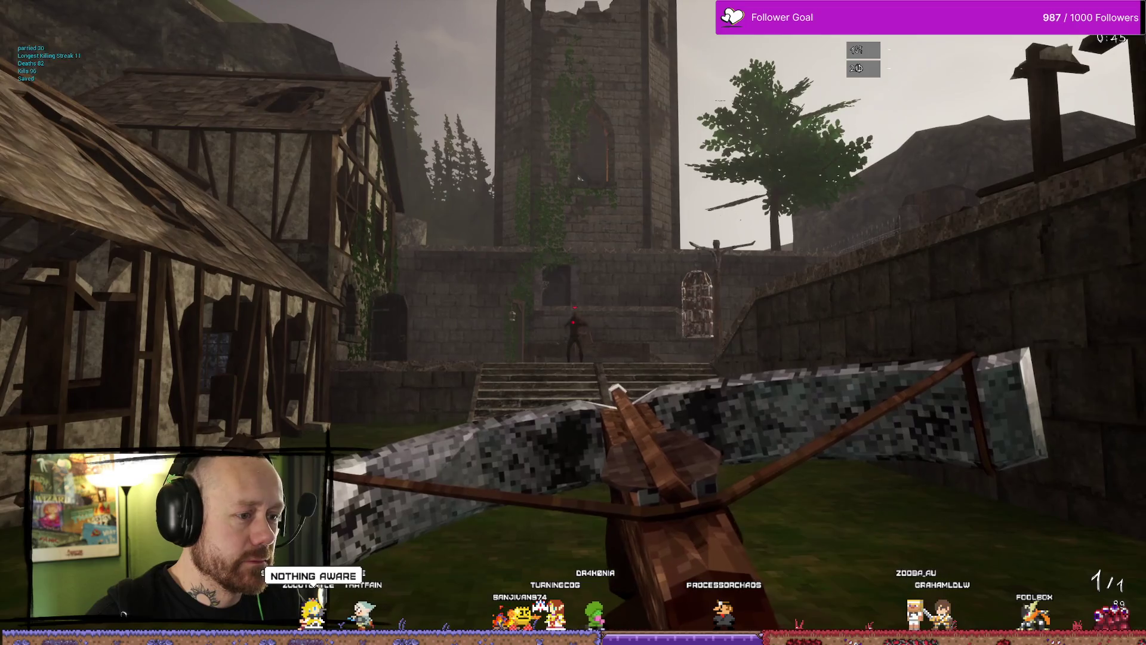
Fire the crossbow twice at the opponent, reload, and switch back to the Unreal level editor
left_click(573, 322)
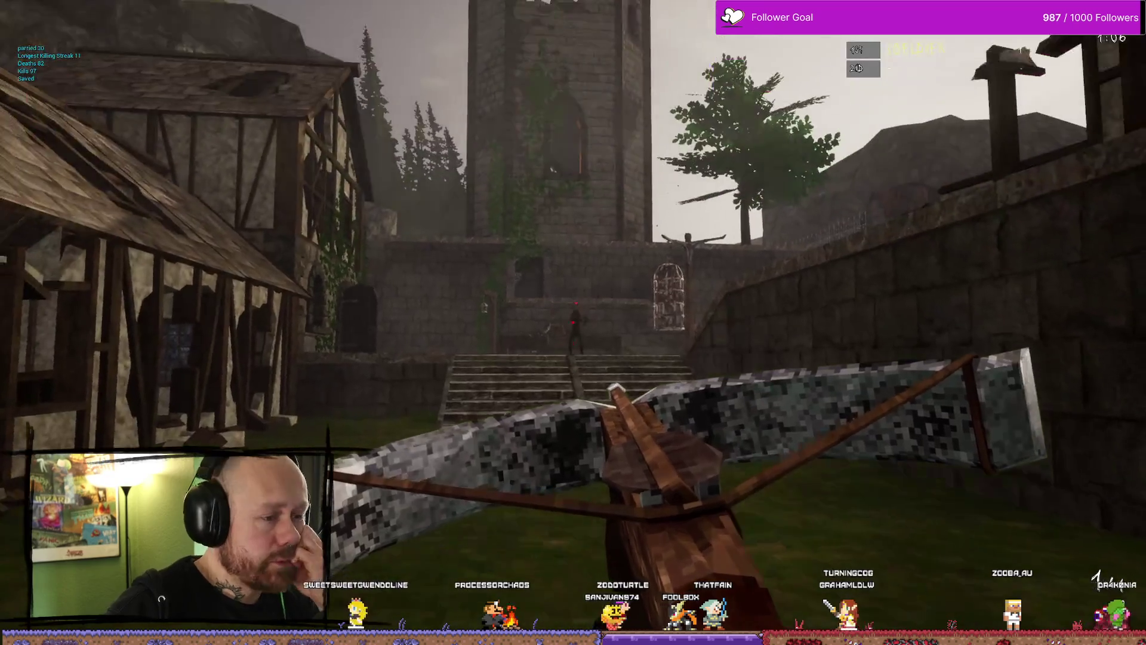
left_click(573, 322)
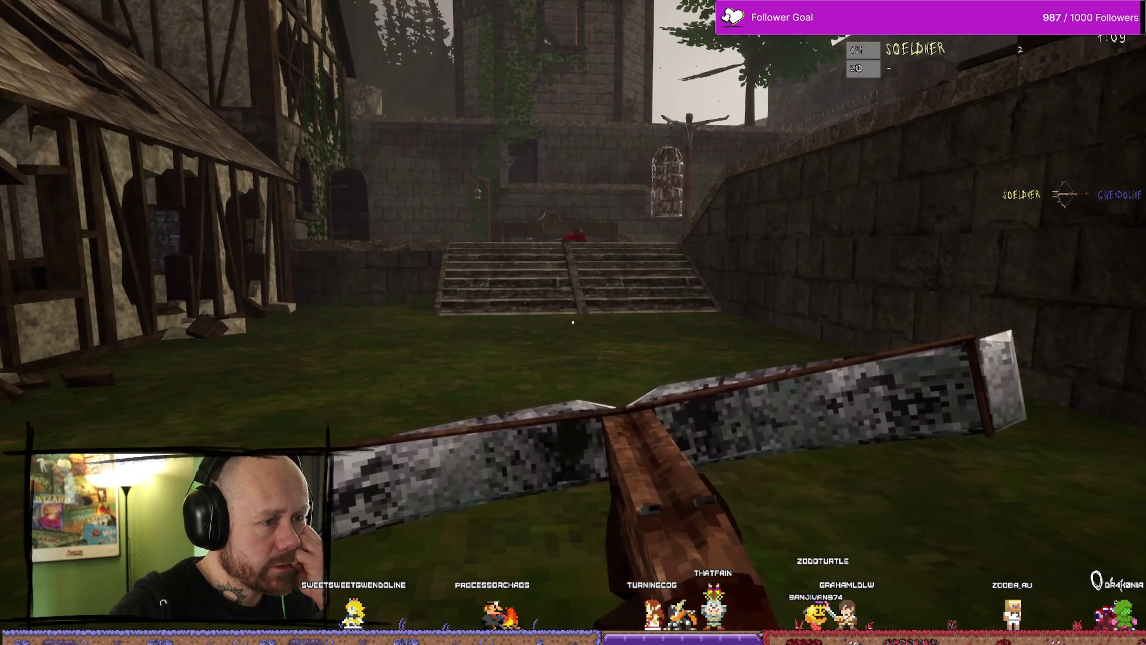
key("r")
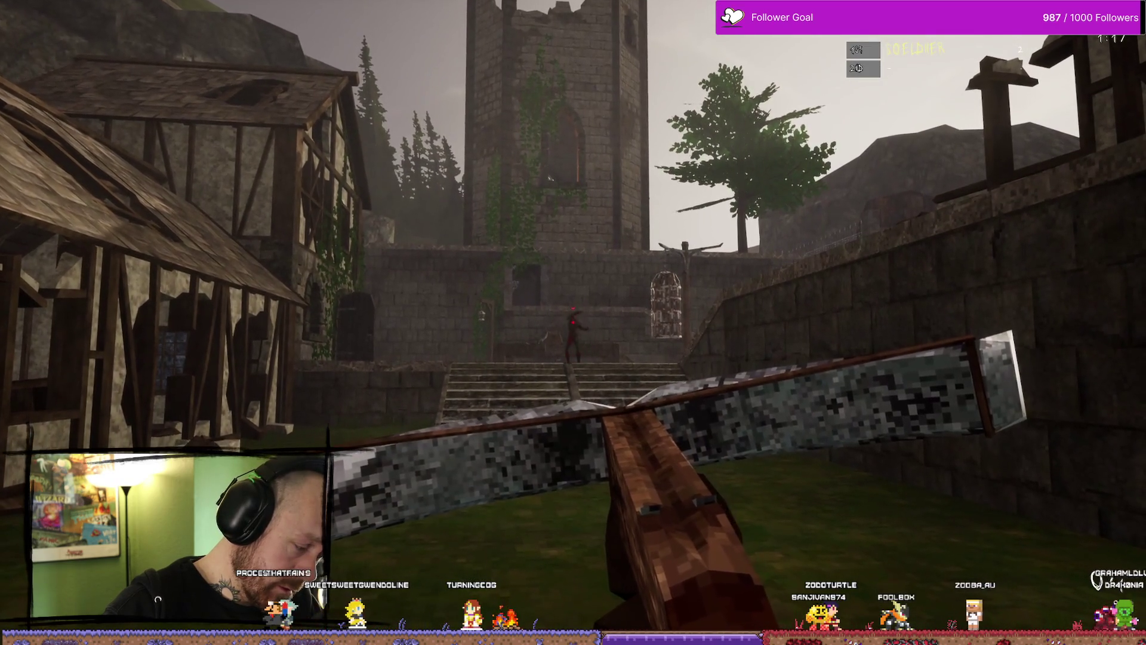
key("alt+Tab")
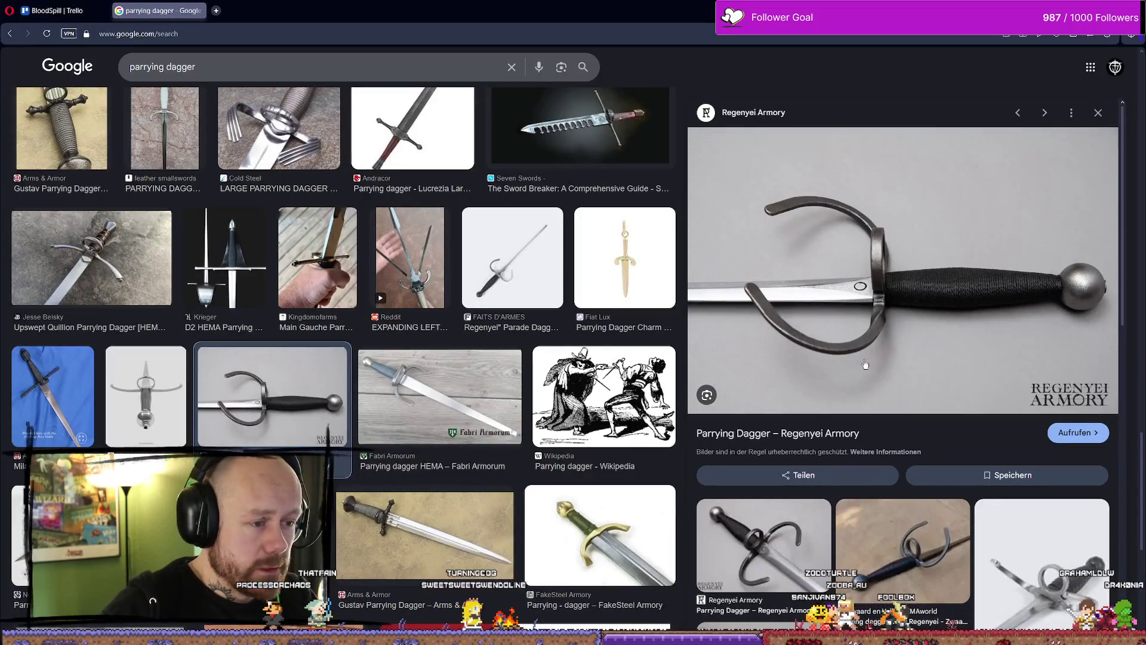
key("alt+Tab")
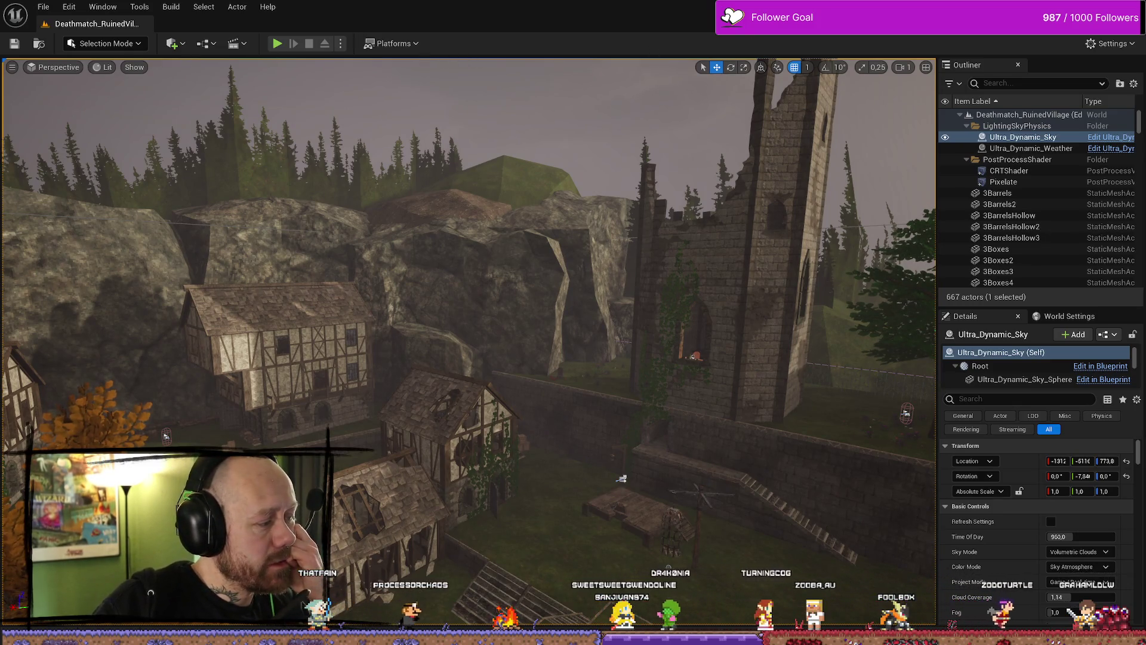
Review the Parry Effects Multicast nodes in BP_PlayerCharacter's Health&Death graph
key("alt+Tab")
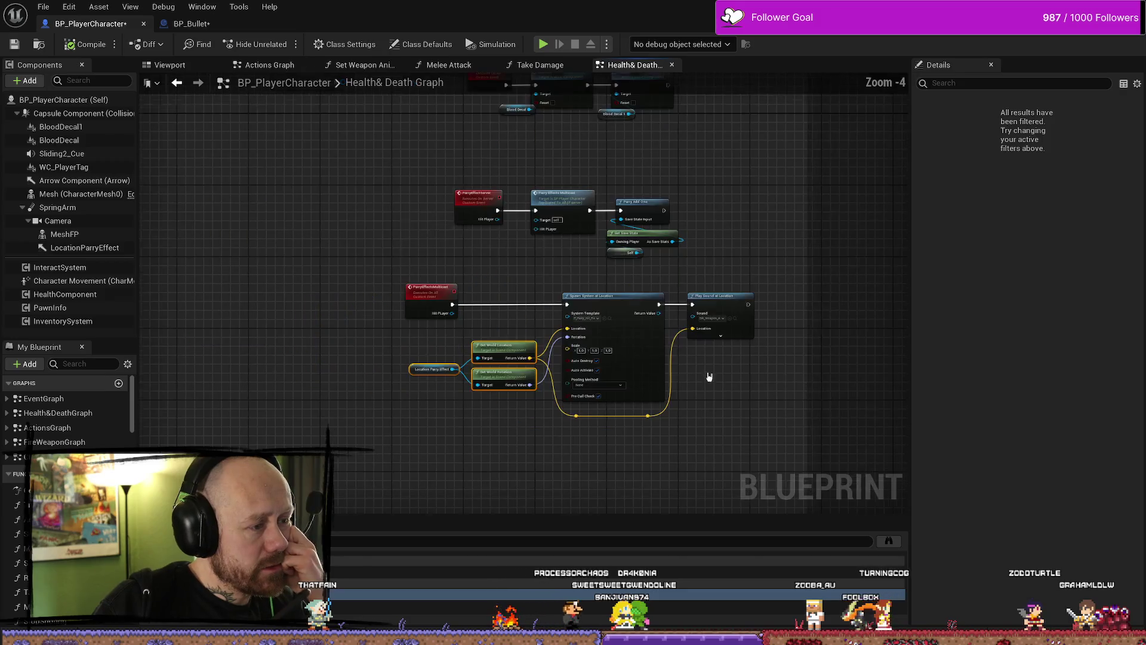
scroll(686, 367, "up", 4)
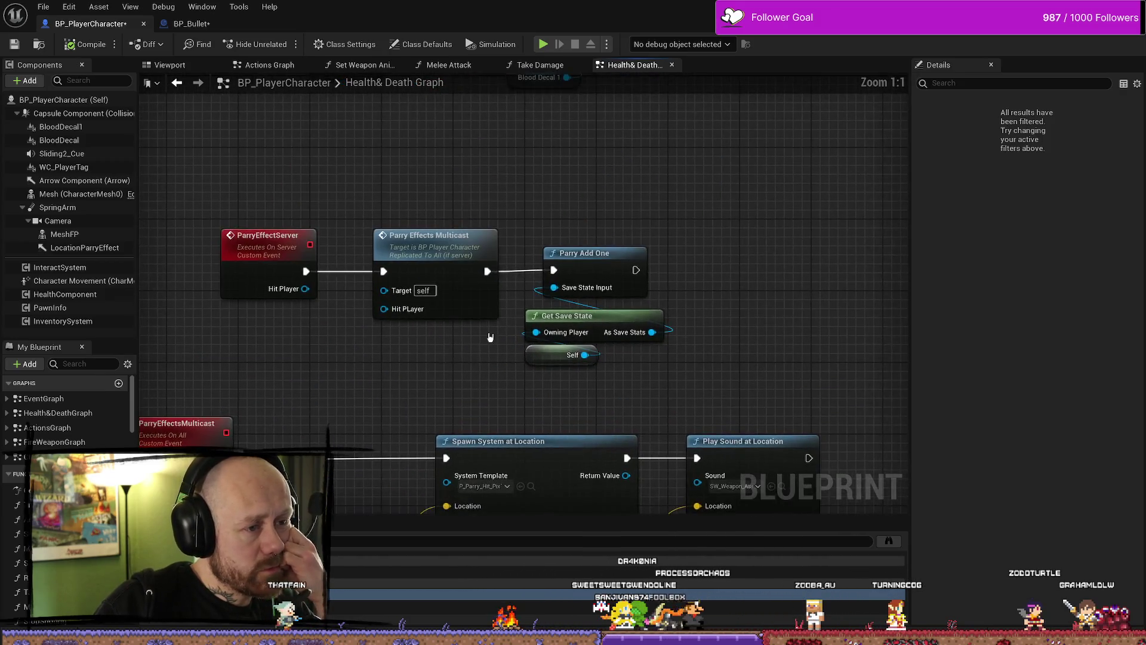
scroll(606, 203, "down", 2)
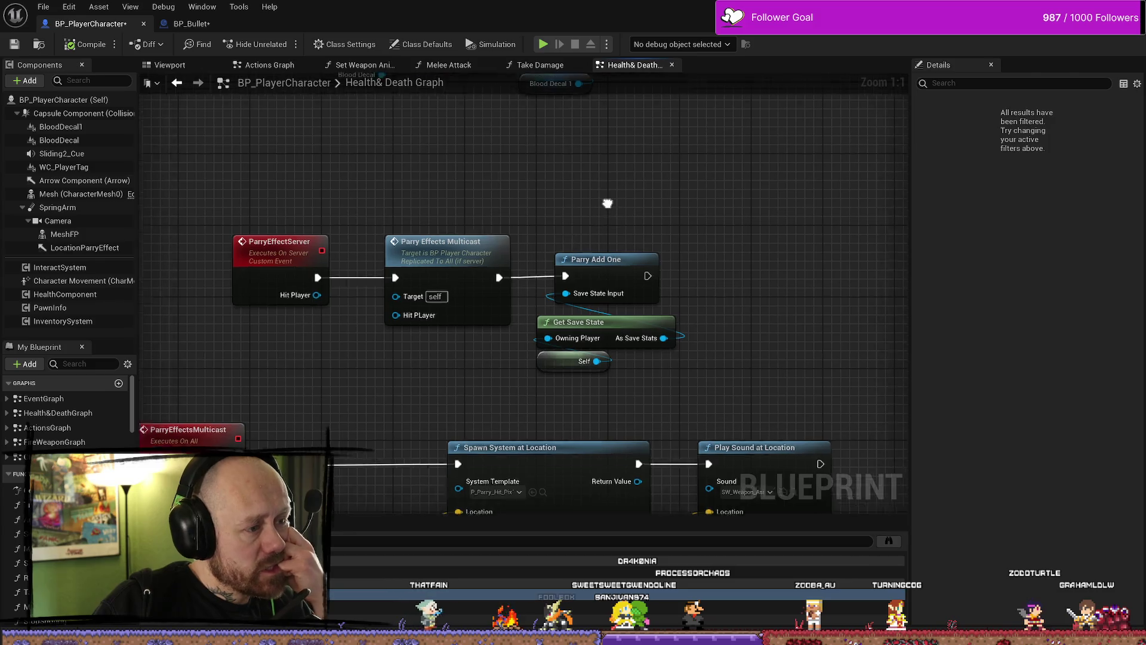
mouse_move(721, 222)
left_mouse_down()
mouse_move(702, 250)
mouse_move(632, 253)
left_mouse_up()
scroll(544, 278, "up", 2)
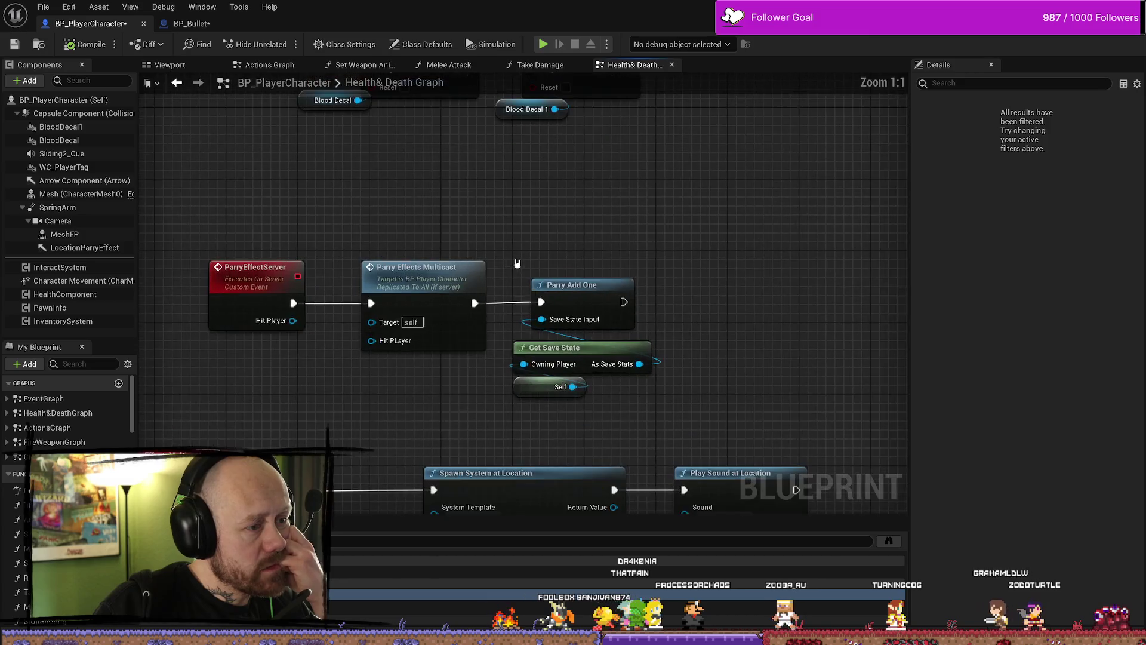
left_click(418, 278)
mouse_move(688, 246)
left_mouse_down()
mouse_move(514, 397)
mouse_move(713, 289)
left_mouse_up()
scroll(696, 281, "down", 3)
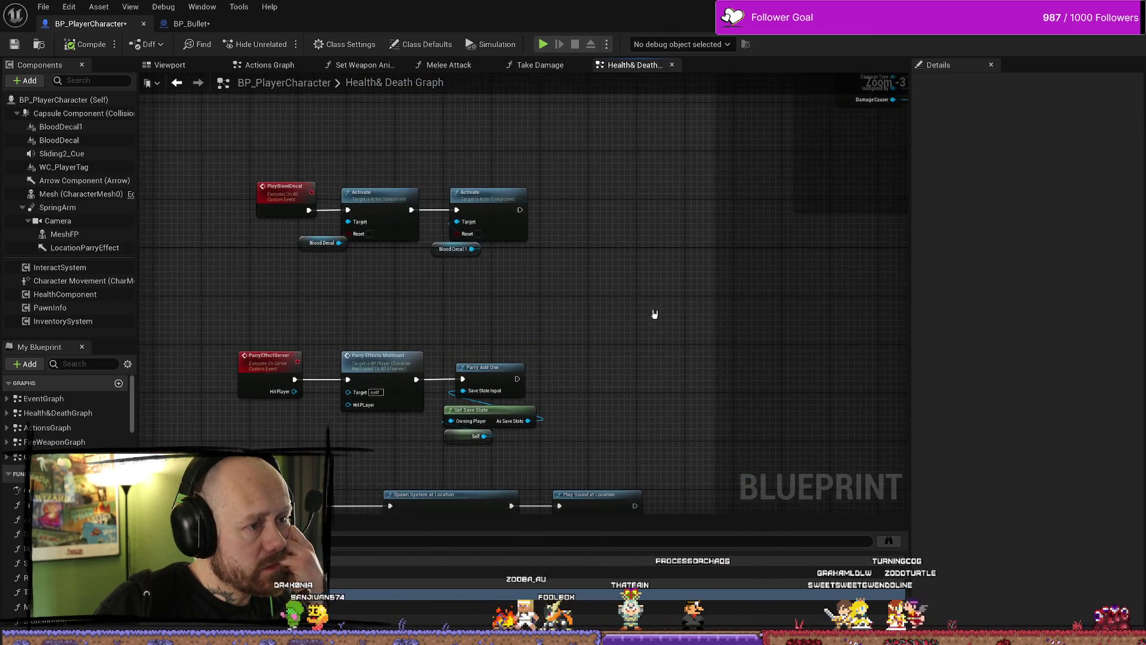
scroll(655, 315, "down", 4)
scroll(425, 249, "up", 8)
scroll(425, 250, "down", 1)
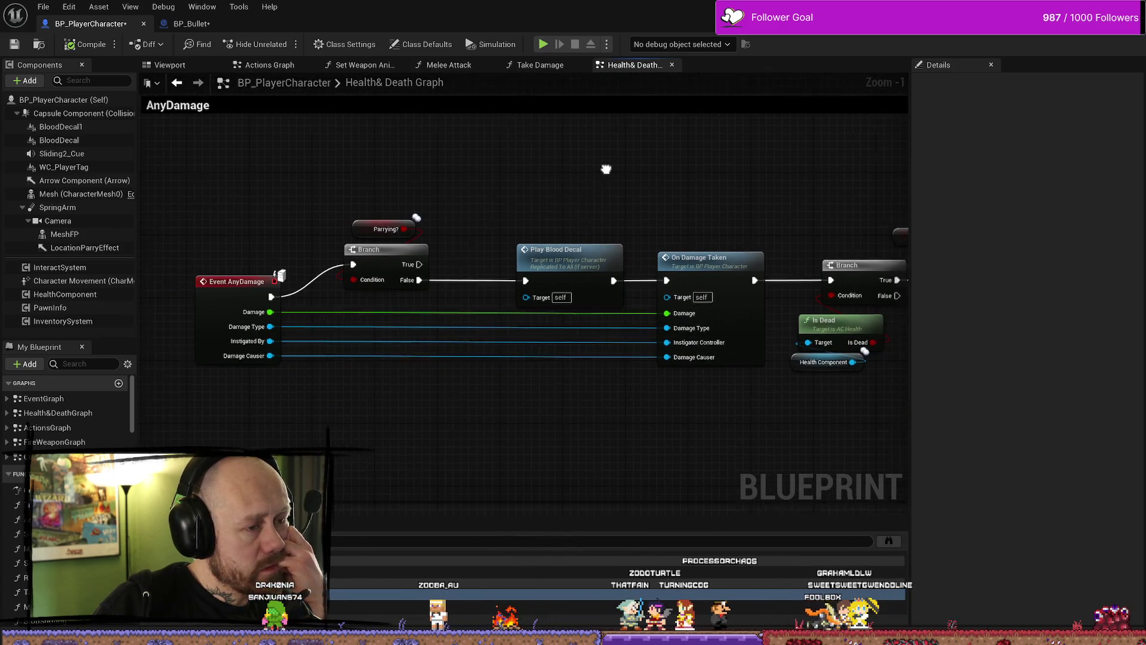
scroll(606, 169, "down", 3)
Look over the AnyDamage and SetParrying nodes, then return to BP_Bullet's Handle Hit graph
mouse_move(310, 327)
left_mouse_down()
mouse_move(584, 223)
mouse_move(514, 208)
left_mouse_up()
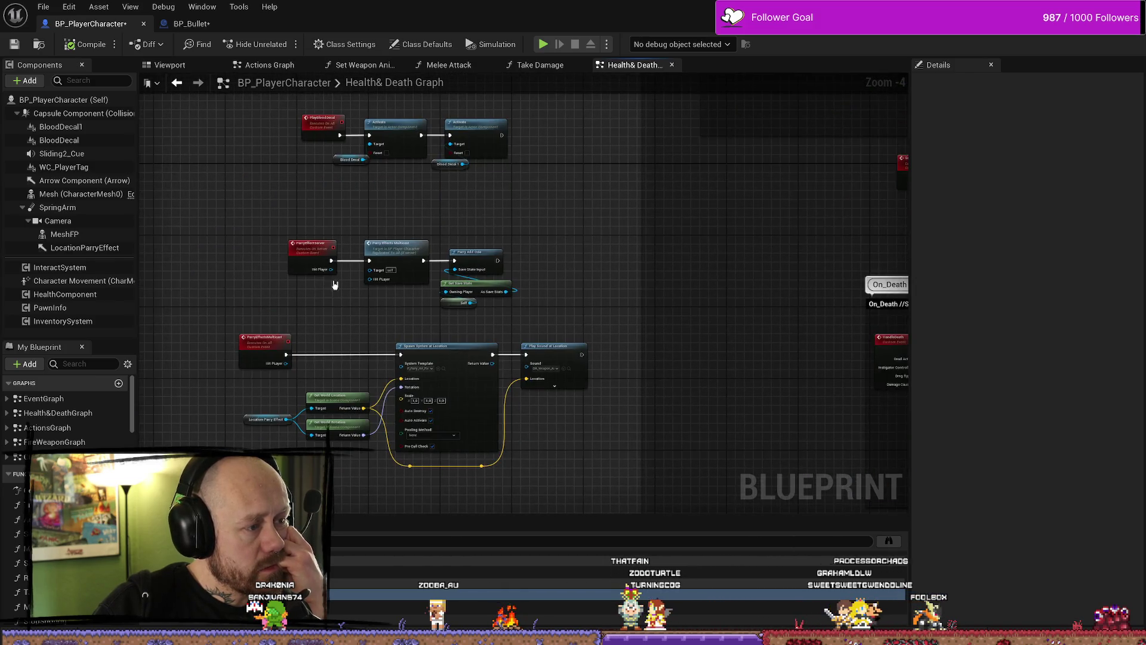
scroll(340, 283, "up", 2)
mouse_move(450, 304)
left_mouse_down()
mouse_move(417, 322)
mouse_move(493, 249)
left_mouse_up()
scroll(525, 274, "down", 3)
scroll(559, 182, "up", 3)
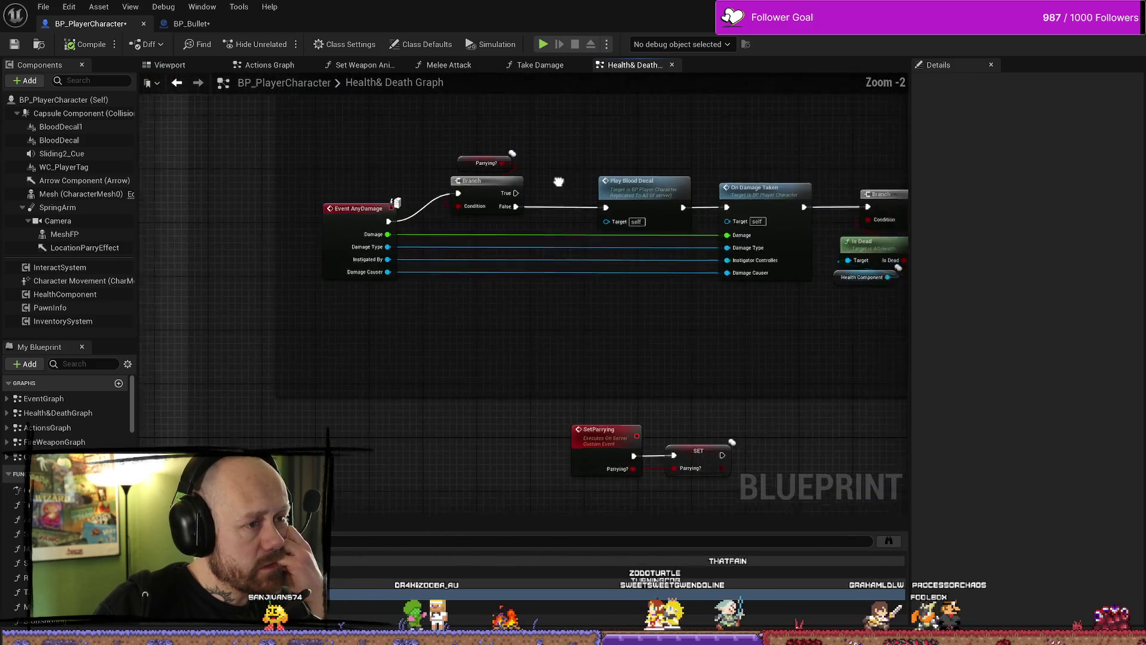
scroll(501, 194, "down", 2)
scroll(513, 197, "up", 2)
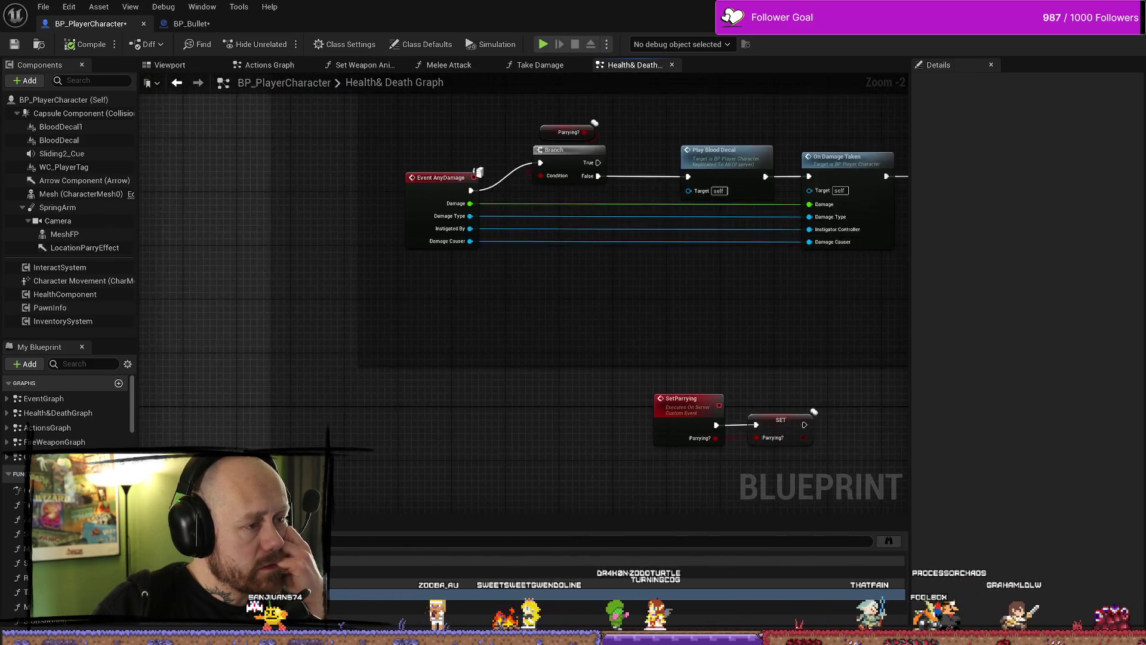
scroll(435, 327, "down", 2)
scroll(502, 250, "up", 3)
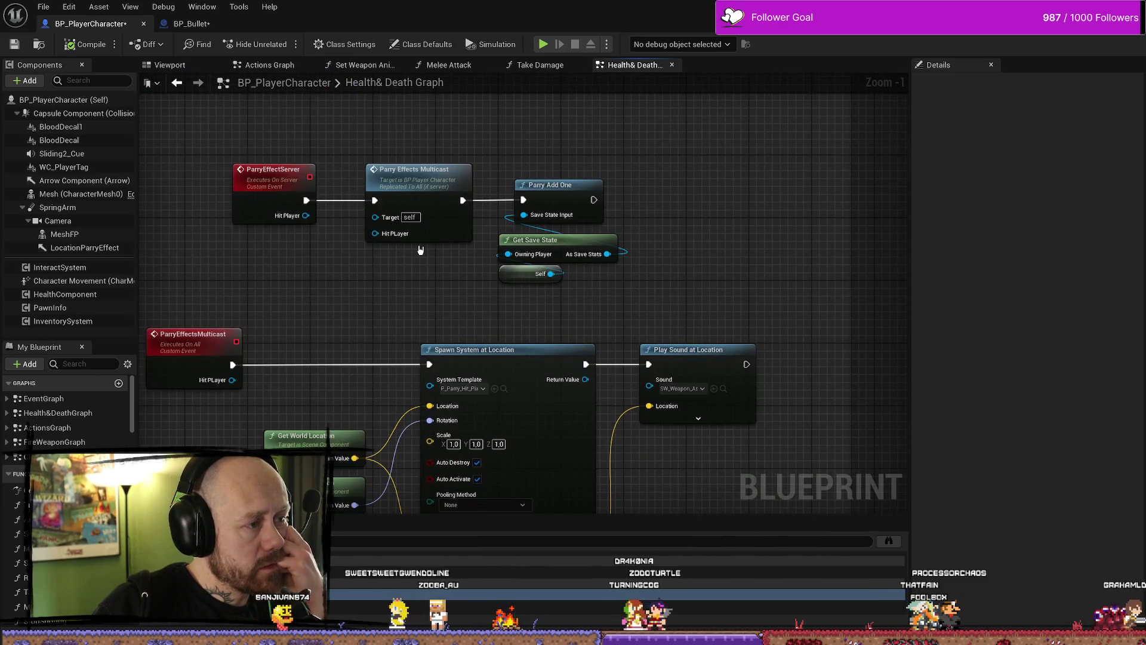
scroll(419, 263, "down", 1)
scroll(419, 269, "up", 1)
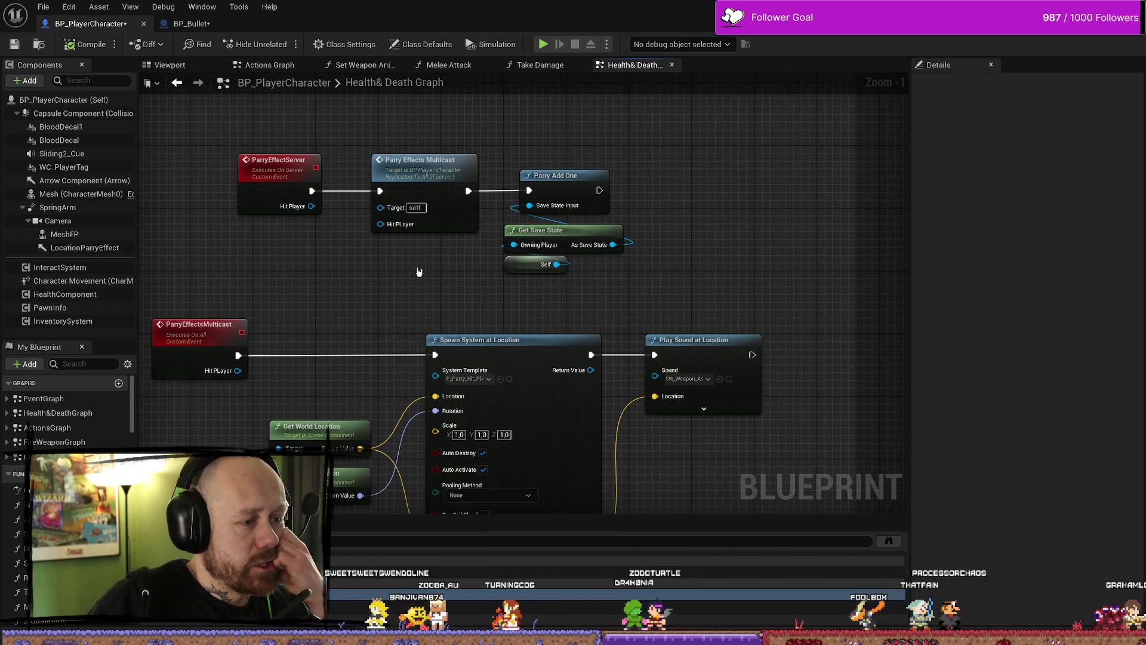
scroll(382, 311, "down", 1)
scroll(466, 251, "up", 1)
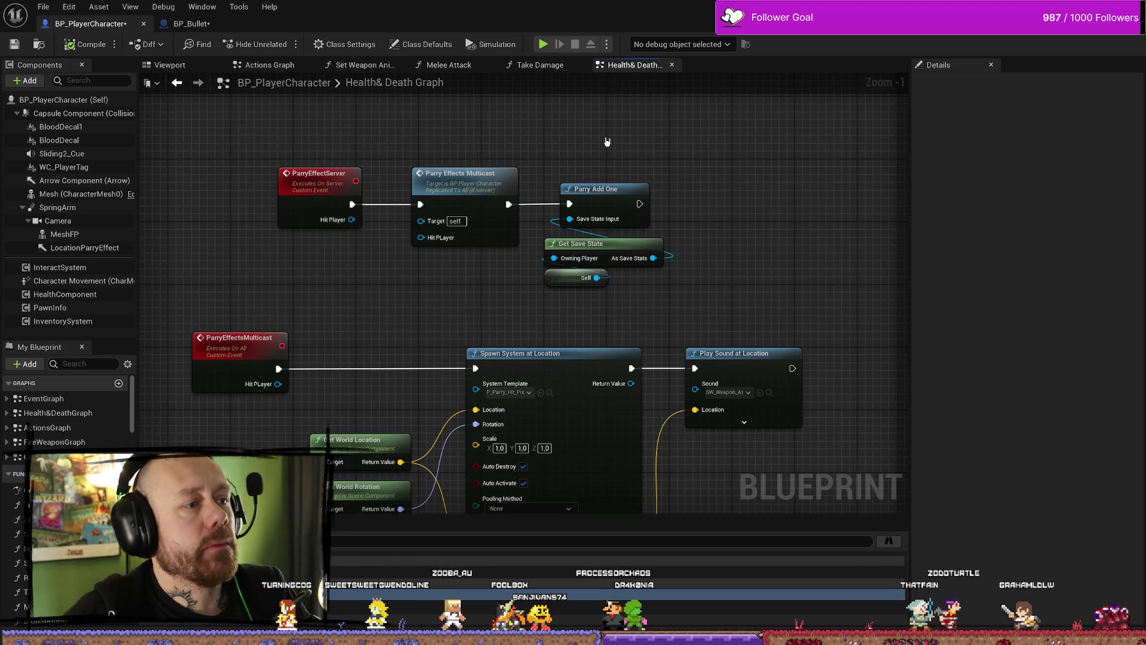
left_click(204, 21)
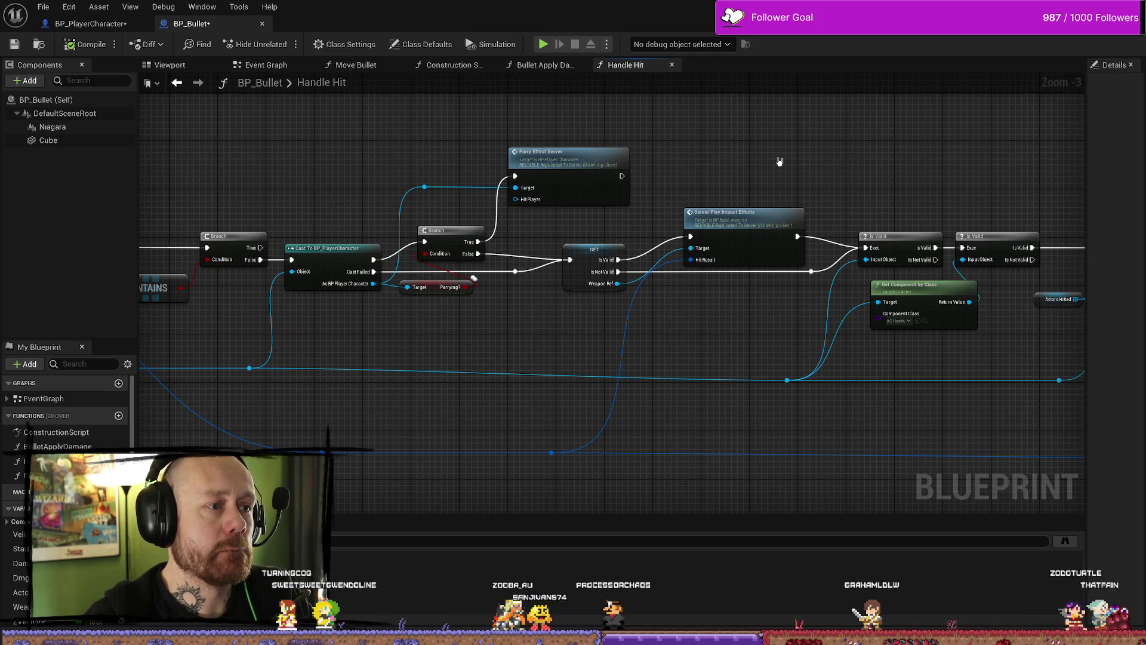
Open the Server Play Impact Effects event in BP_BaseWeapon and survey its Effects graph sections
left_click_drag(779, 161, 739, 158)
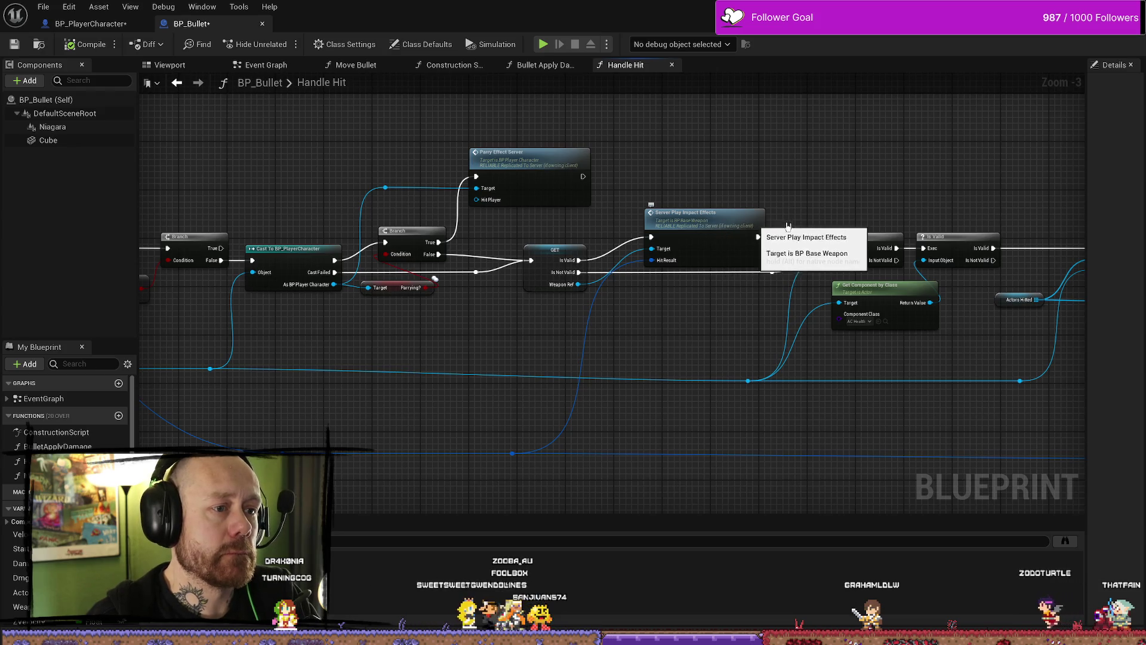
left_click_drag(725, 246, 645, 246)
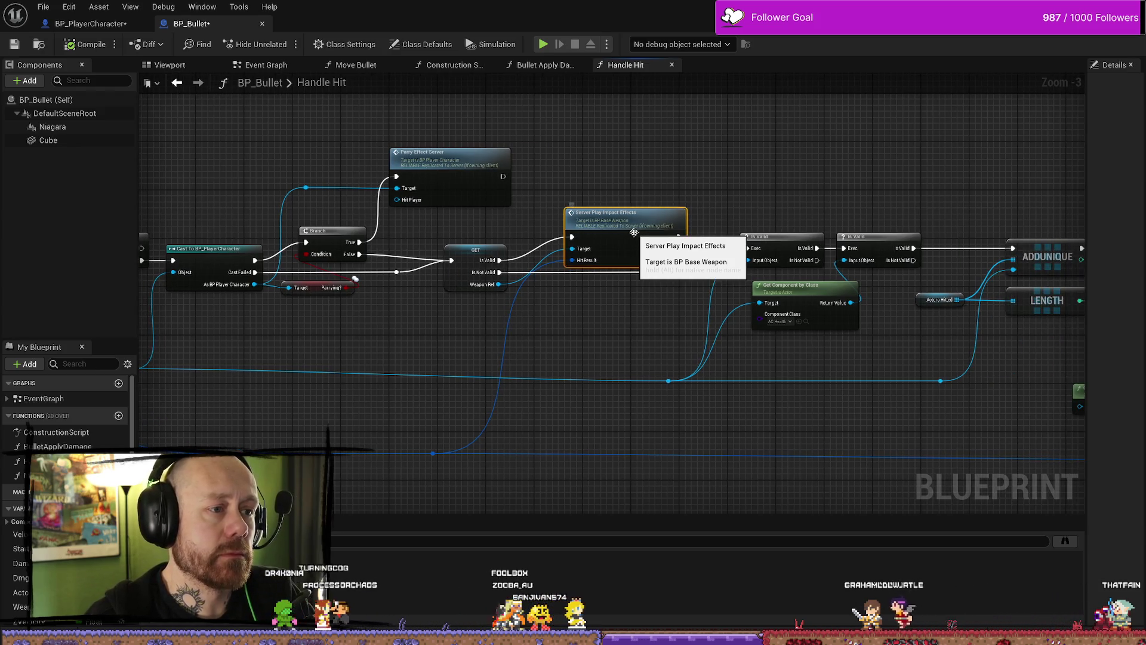
double_click(634, 232)
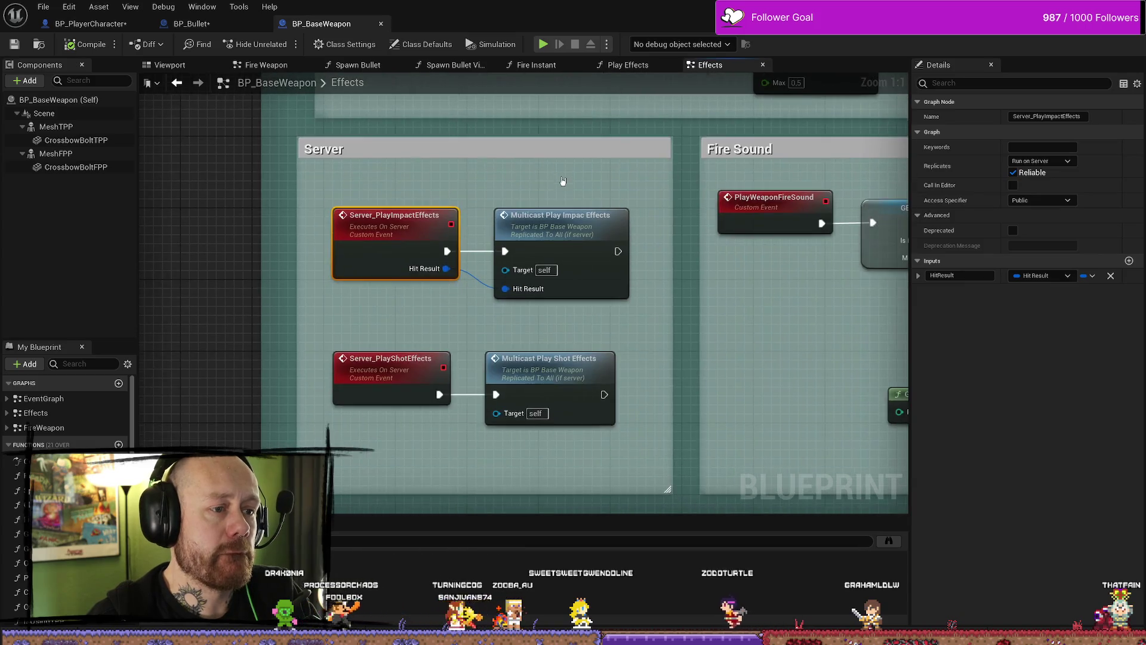
mouse_move(692, 247)
left_mouse_down()
mouse_move(607, 274)
mouse_move(325, 275)
left_mouse_up()
left_click_drag(775, 289, 527, 283)
scroll(527, 283, "down", 1)
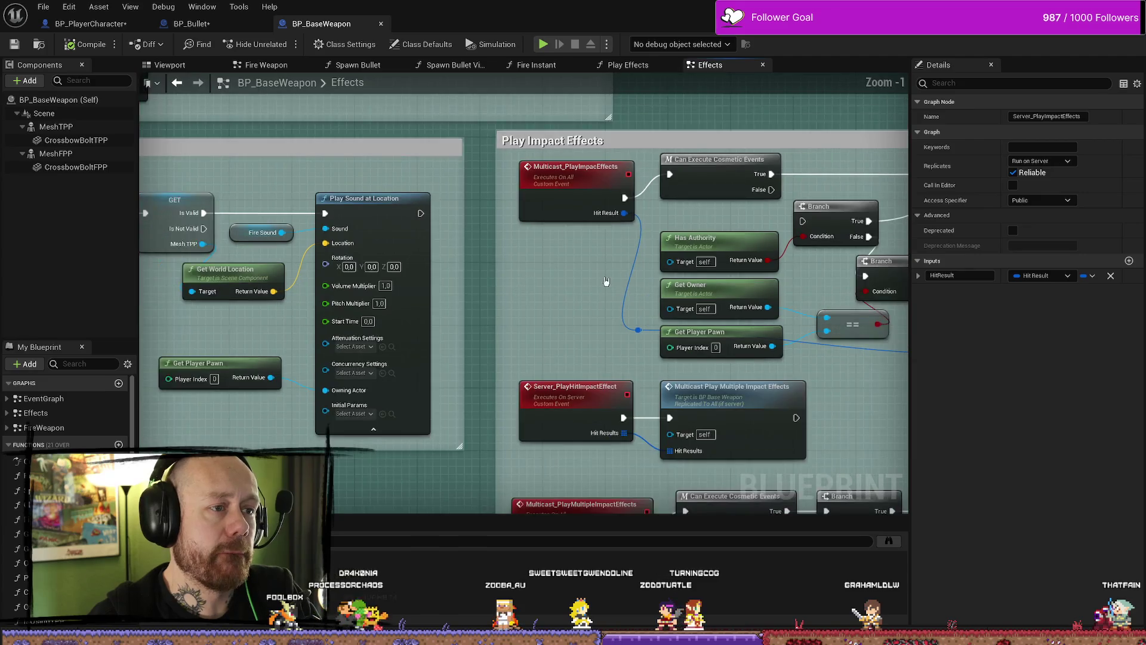
left_click_drag(723, 282, 491, 283)
scroll(770, 279, "down", 2)
mouse_move(435, 326)
left_mouse_down()
mouse_move(589, 333)
mouse_move(539, 362)
left_mouse_up()
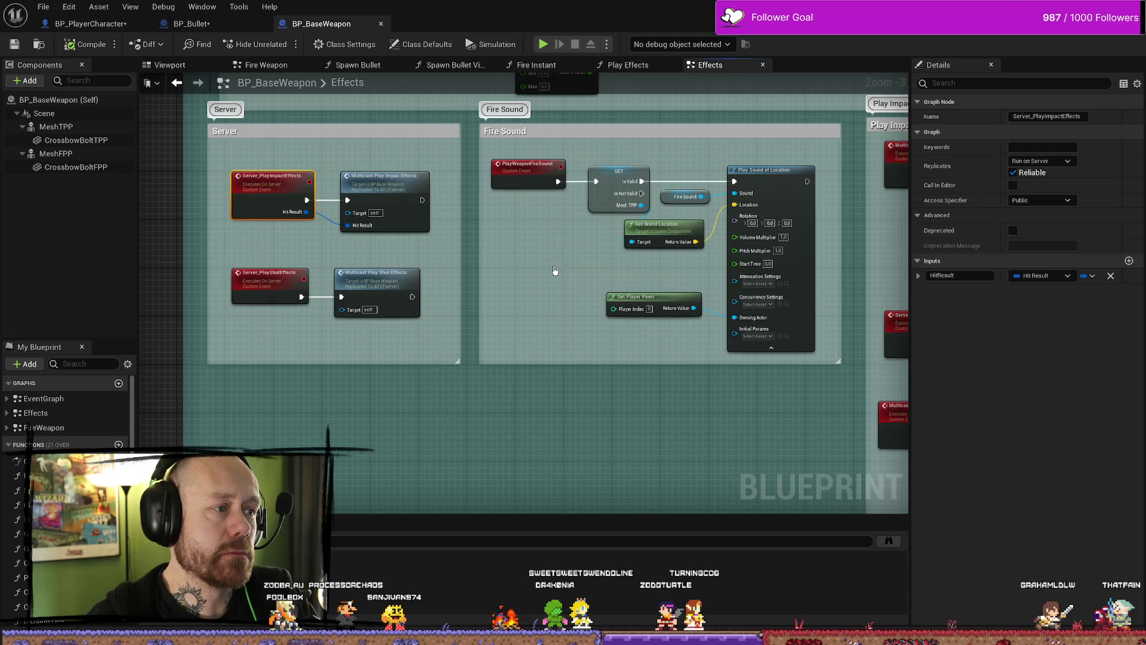
left_click_drag(554, 270, 278, 254)
left_click_drag(881, 227, 761, 234)
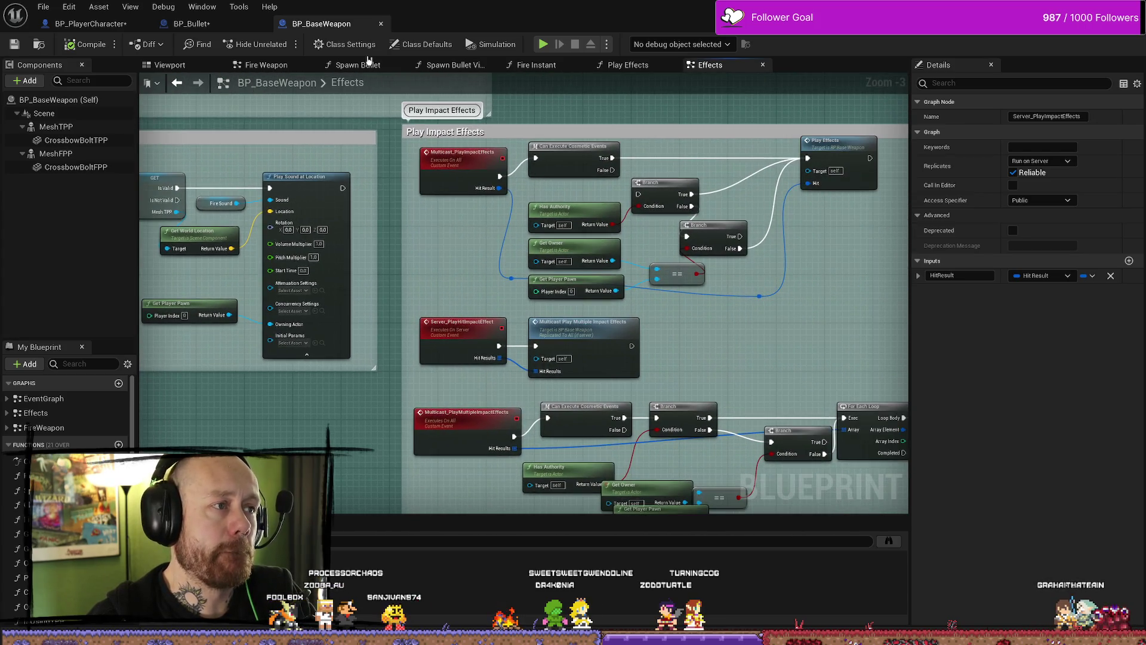
Jump again from BP_Bullet to the Server_PlayImpactEffects event, inspect its name, then return to BP_PlayerCharacter
left_click(192, 23)
left_click_drag(609, 197, 673, 187)
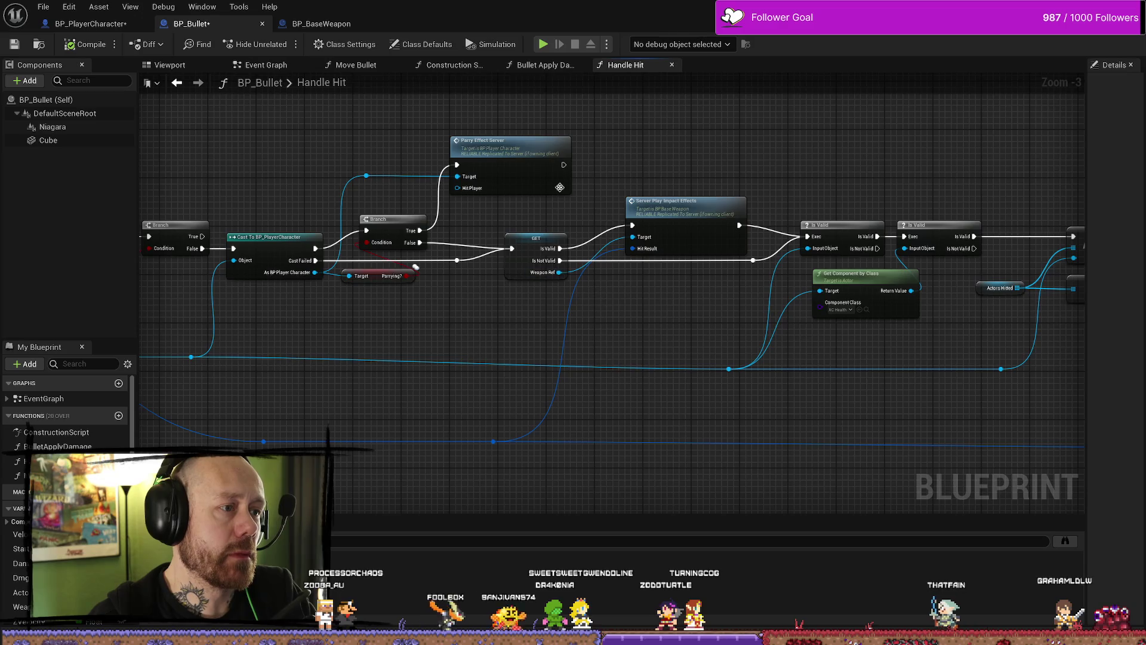
left_click_drag(734, 171, 814, 230)
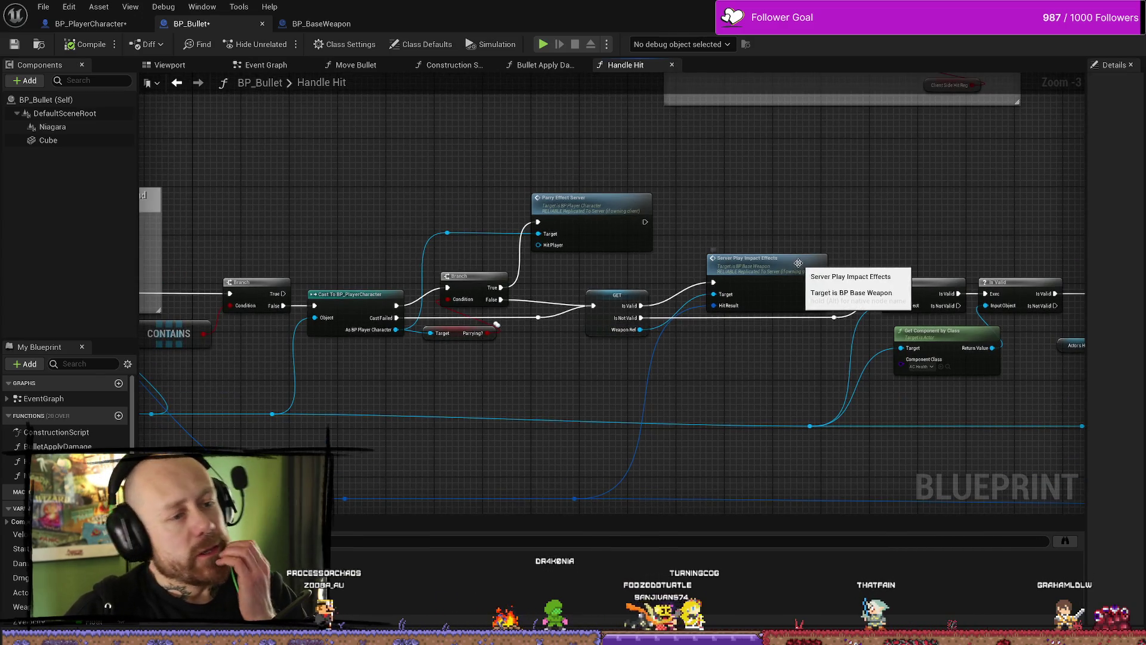
left_click_drag(789, 219, 735, 204)
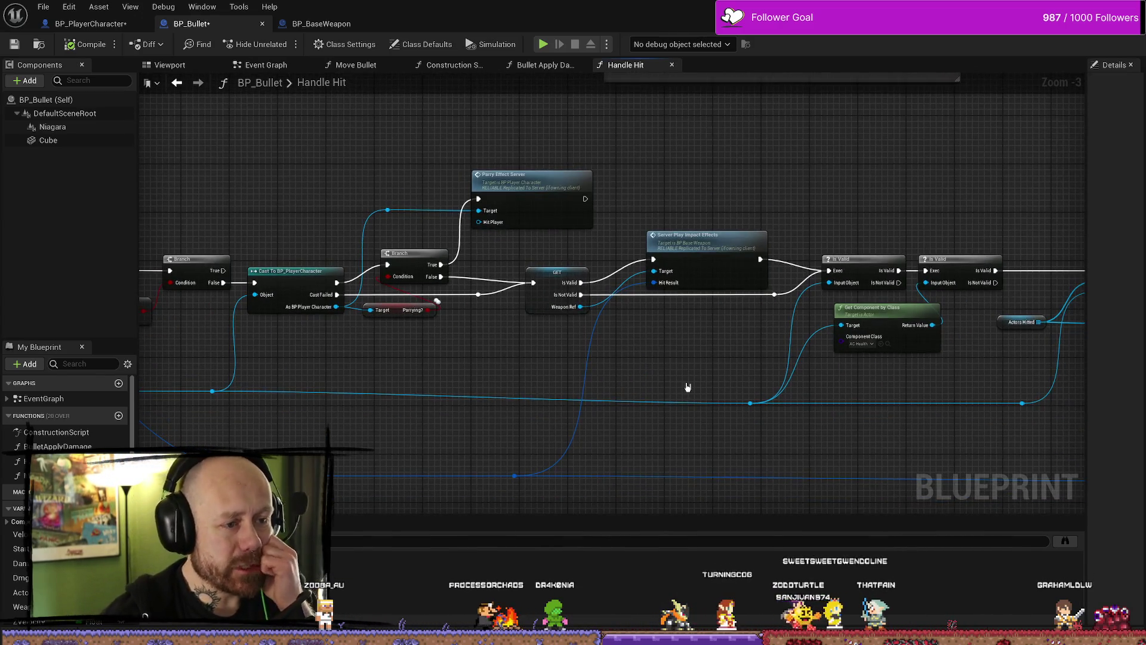
left_click_drag(731, 259, 765, 209)
double_click(765, 208)
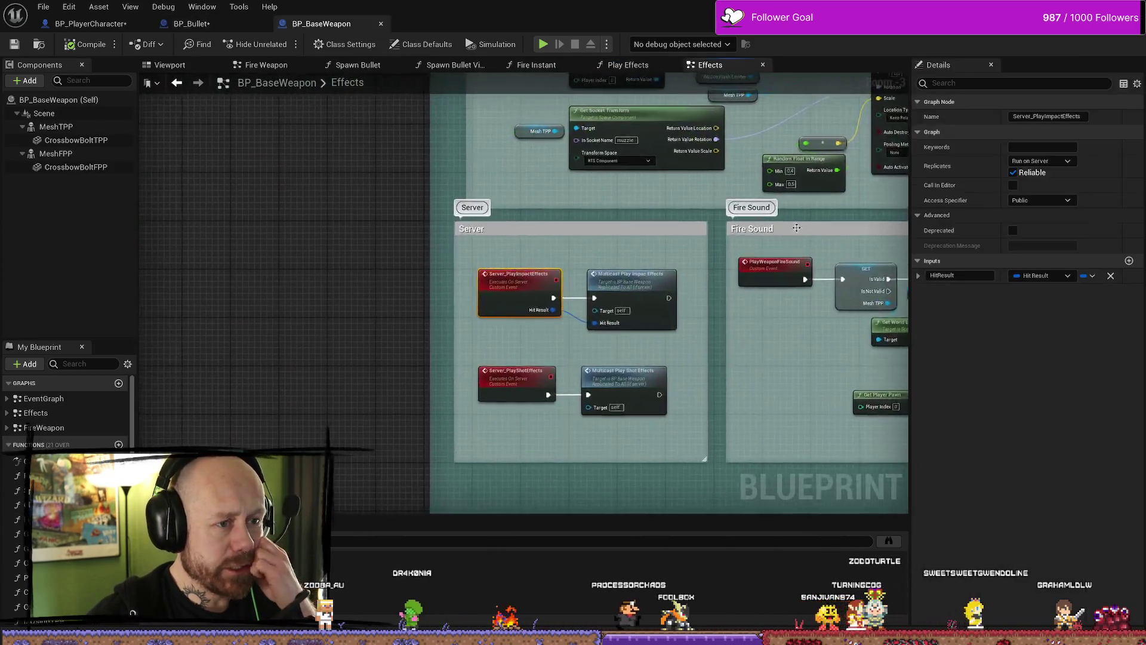
double_click(492, 282)
left_click(506, 334)
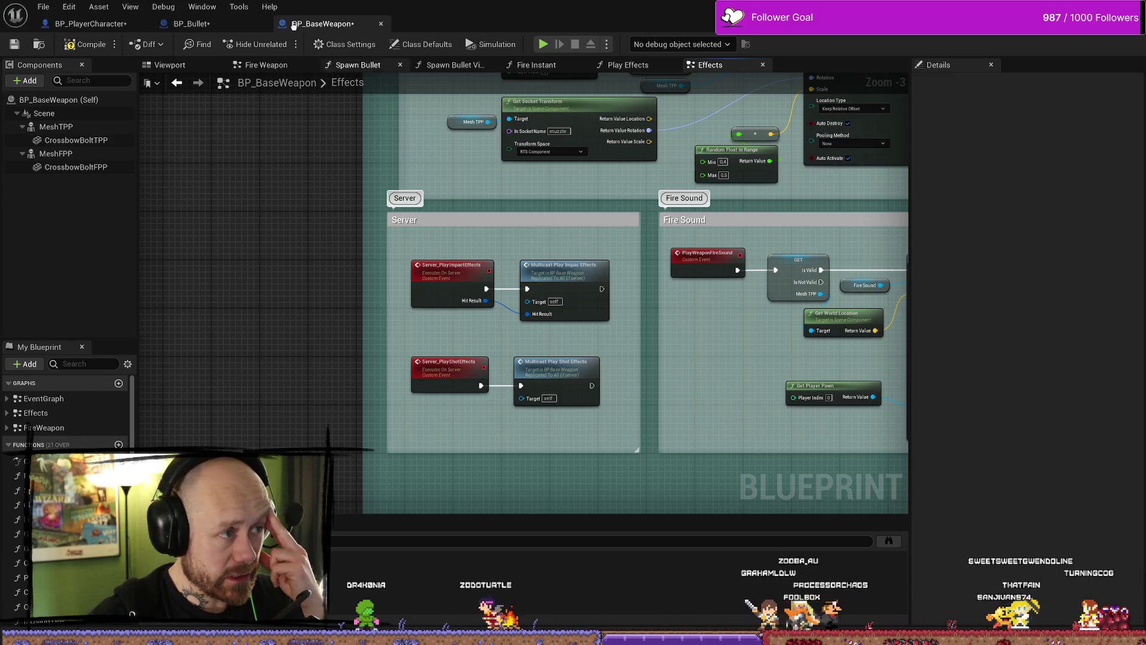
left_click(113, 24)
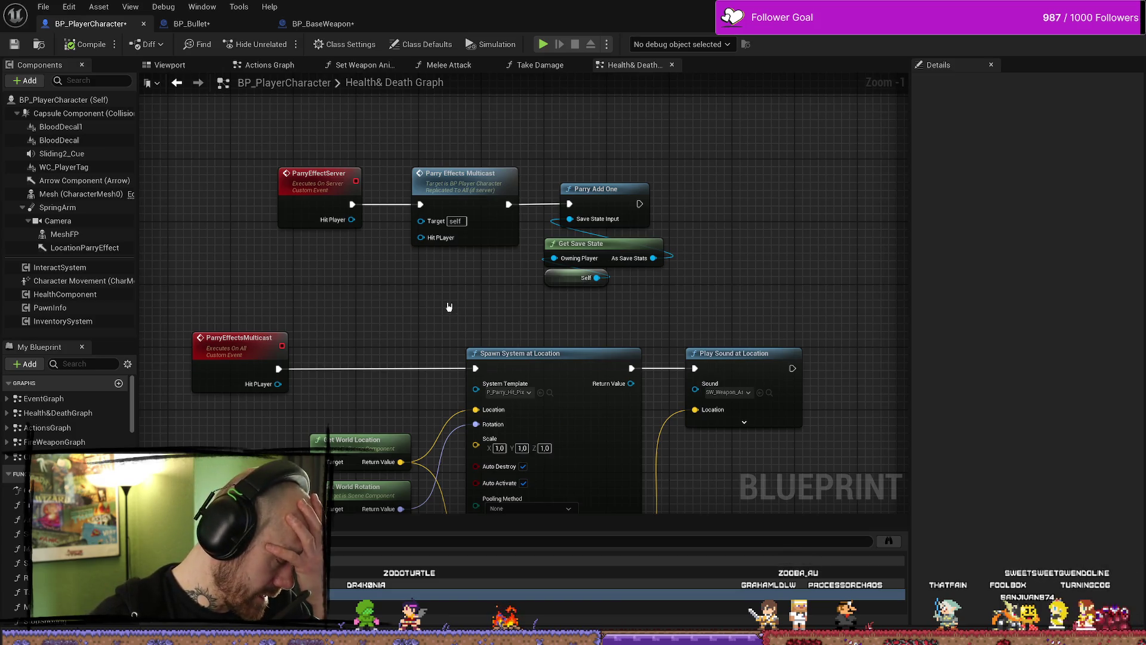
Check ParryEffectServer's replication settings and its location nodes in BP_PlayerCharacter
left_click_drag(354, 318, 392, 281)
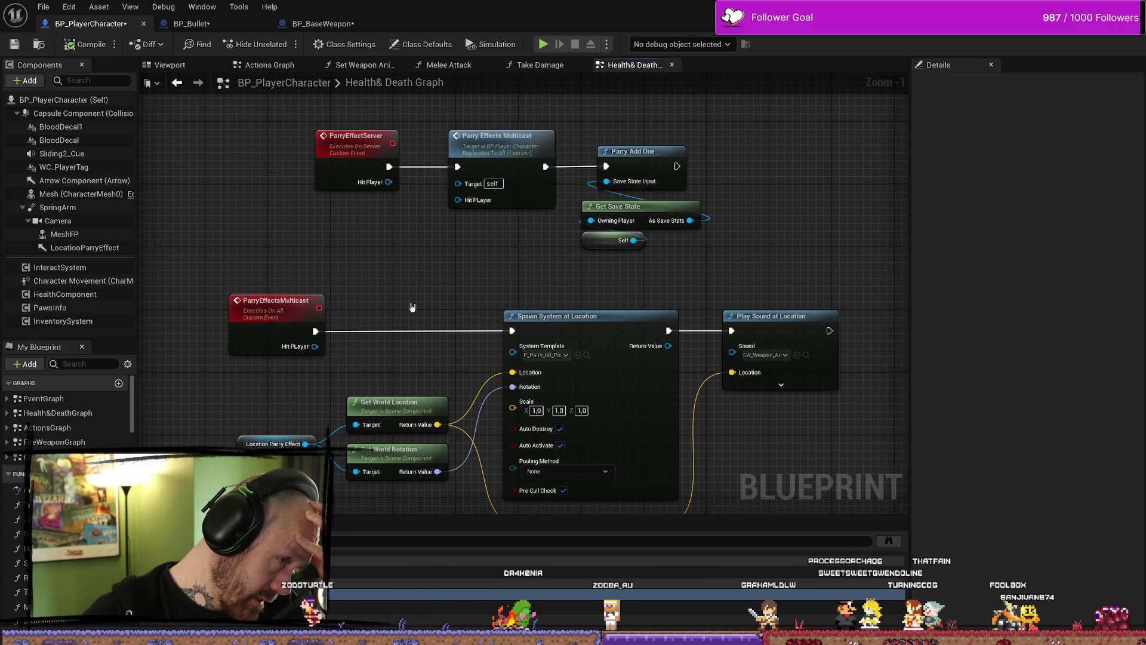
left_click(356, 149)
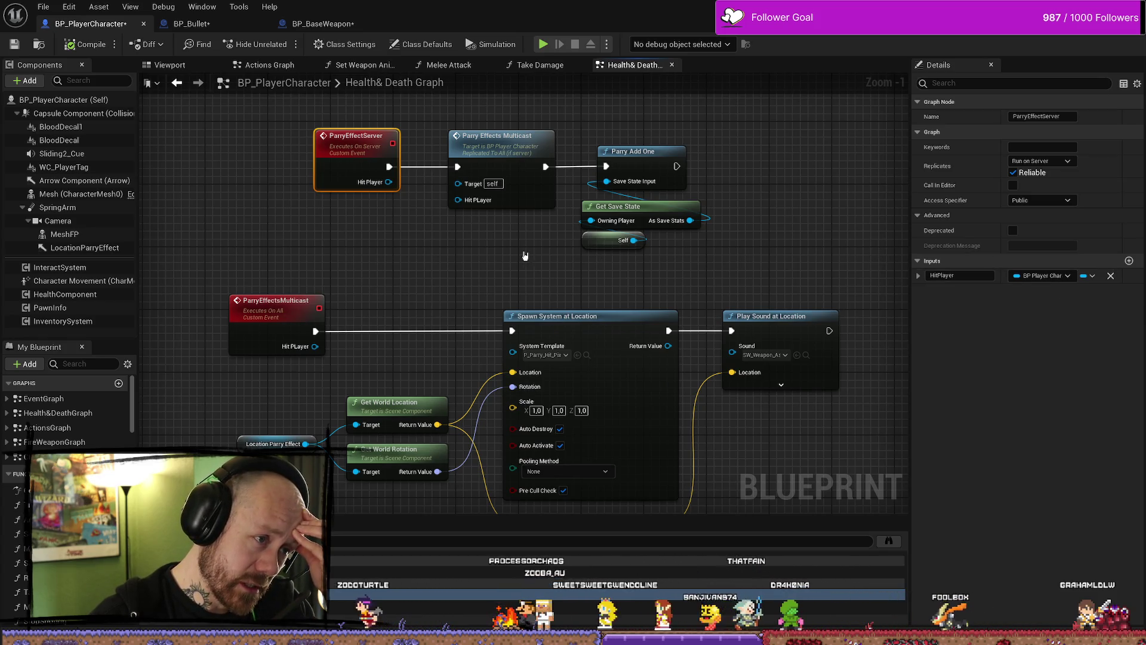
left_click_drag(538, 264, 550, 260)
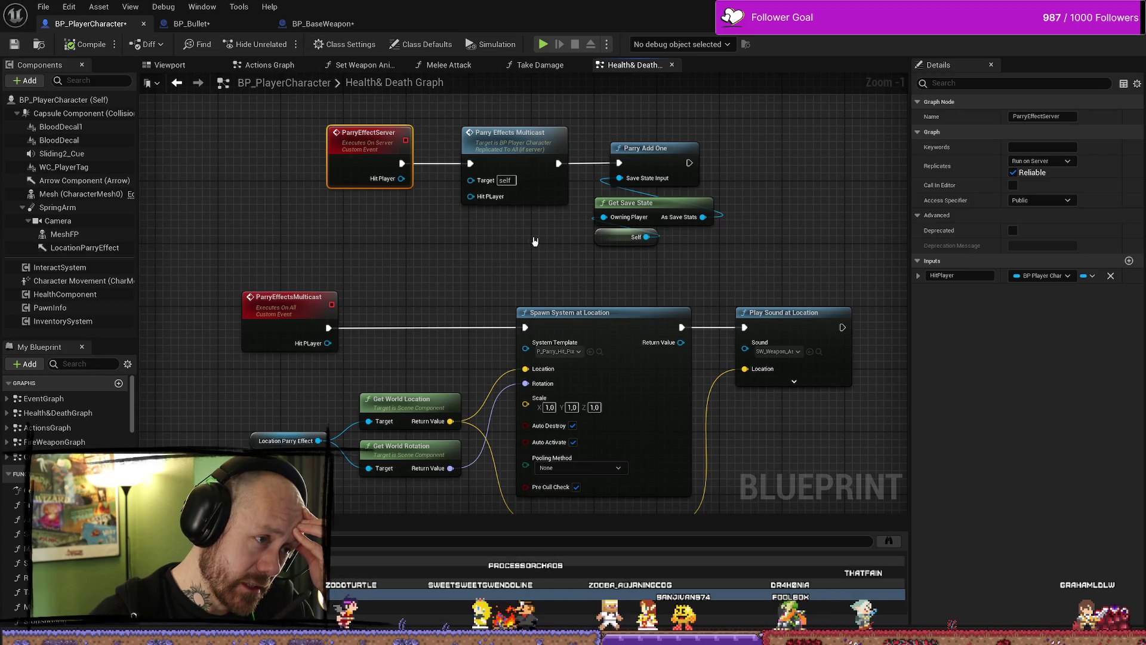
scroll(536, 248, "down", 7)
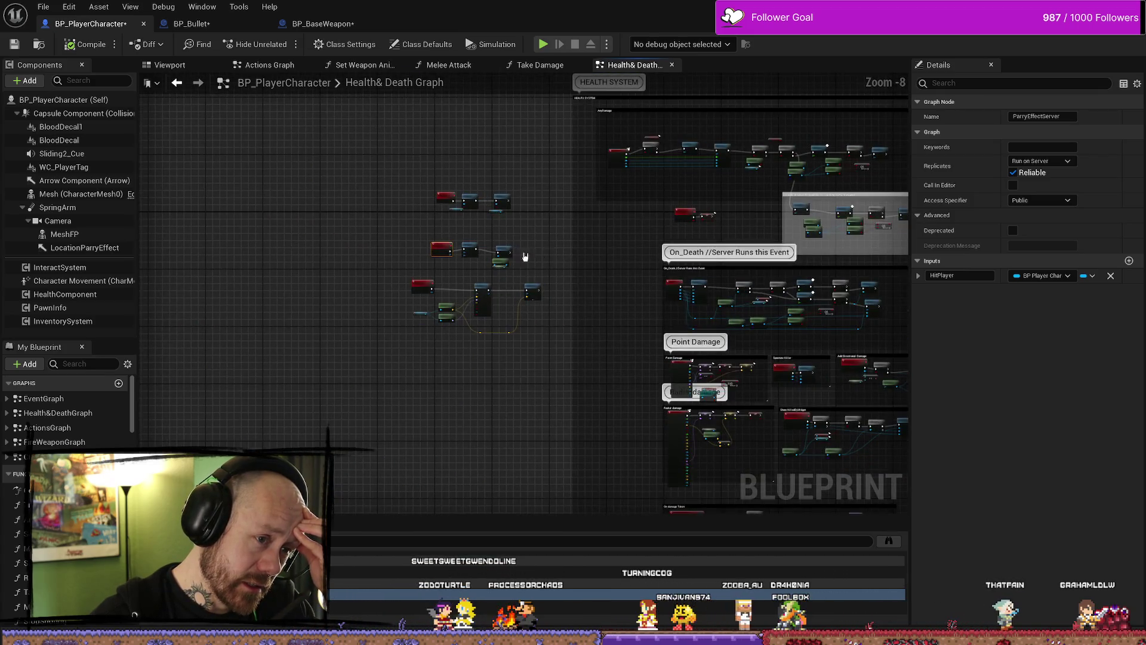
left_click_drag(525, 257, 371, 225)
scroll(351, 225, "up", 7)
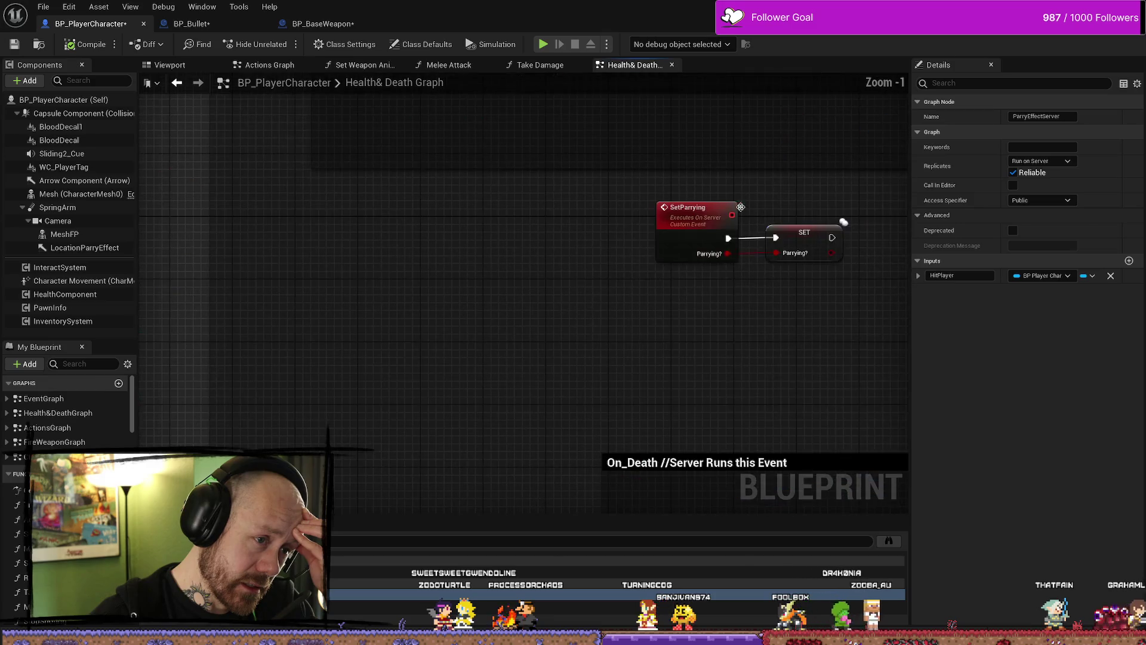
left_click_drag(740, 207, 596, 229)
Look across the damage and SetParrying nodes, then return to BP_Bullet's Handle Hit graph
scroll(596, 230, "down", 5)
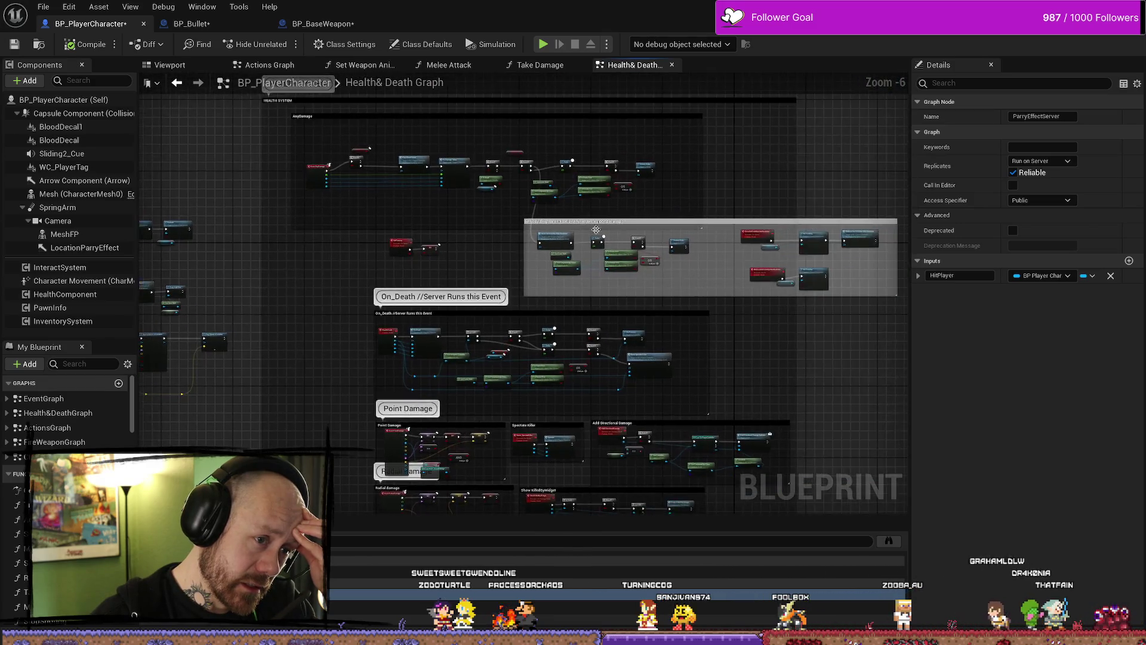
scroll(596, 229, "up", 4)
scroll(597, 230, "down", 3)
mouse_move(402, 210)
left_mouse_down()
mouse_move(440, 259)
mouse_move(521, 263)
left_mouse_up()
scroll(418, 199, "up", 4)
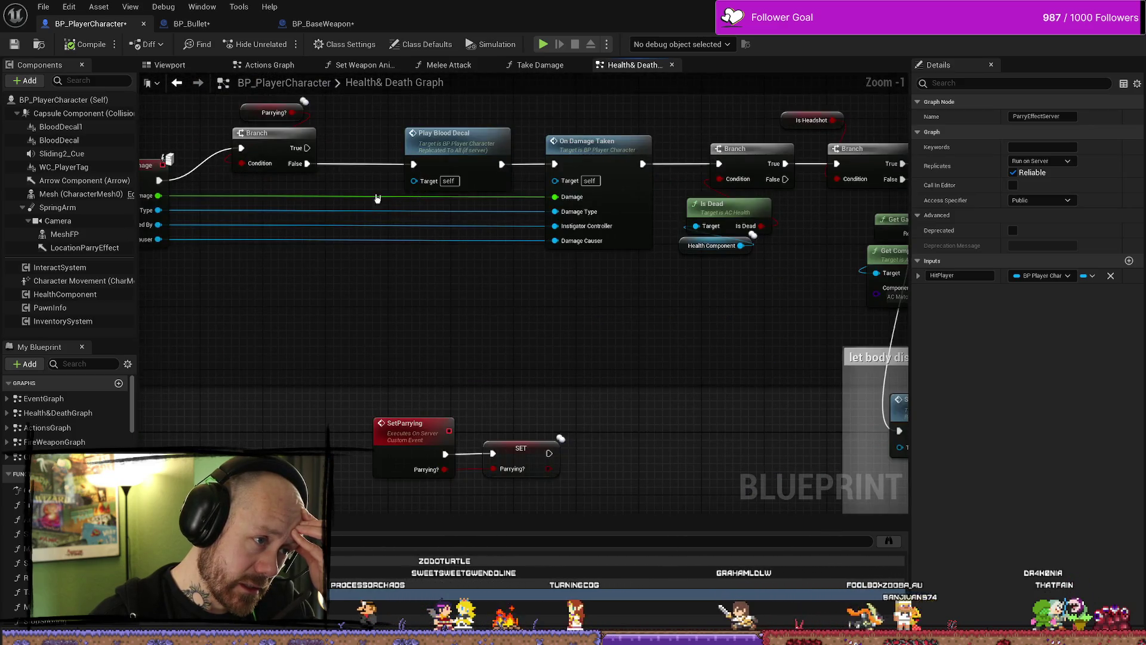
left_click_drag(377, 198, 490, 244)
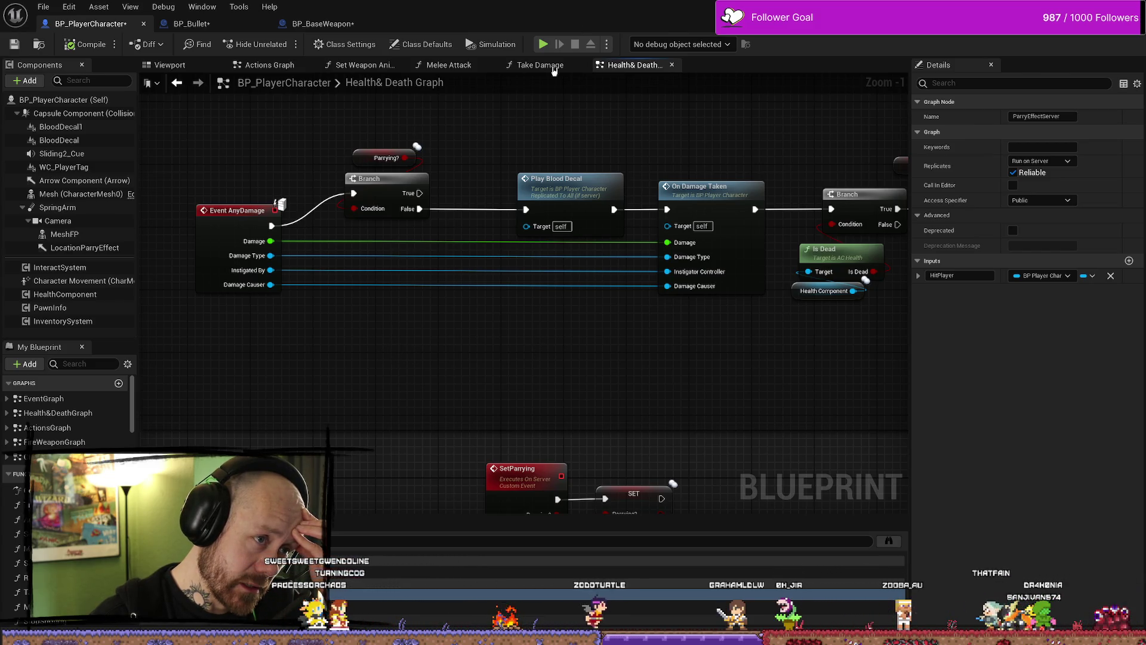
left_click(191, 23)
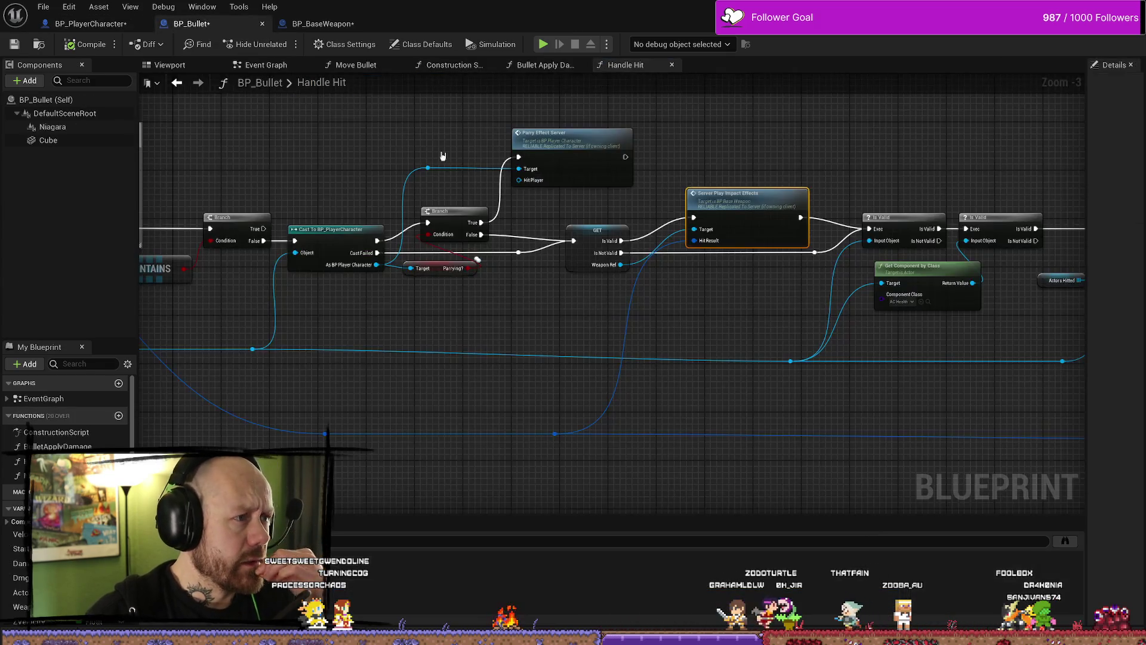
left_click_drag(310, 154, 435, 161)
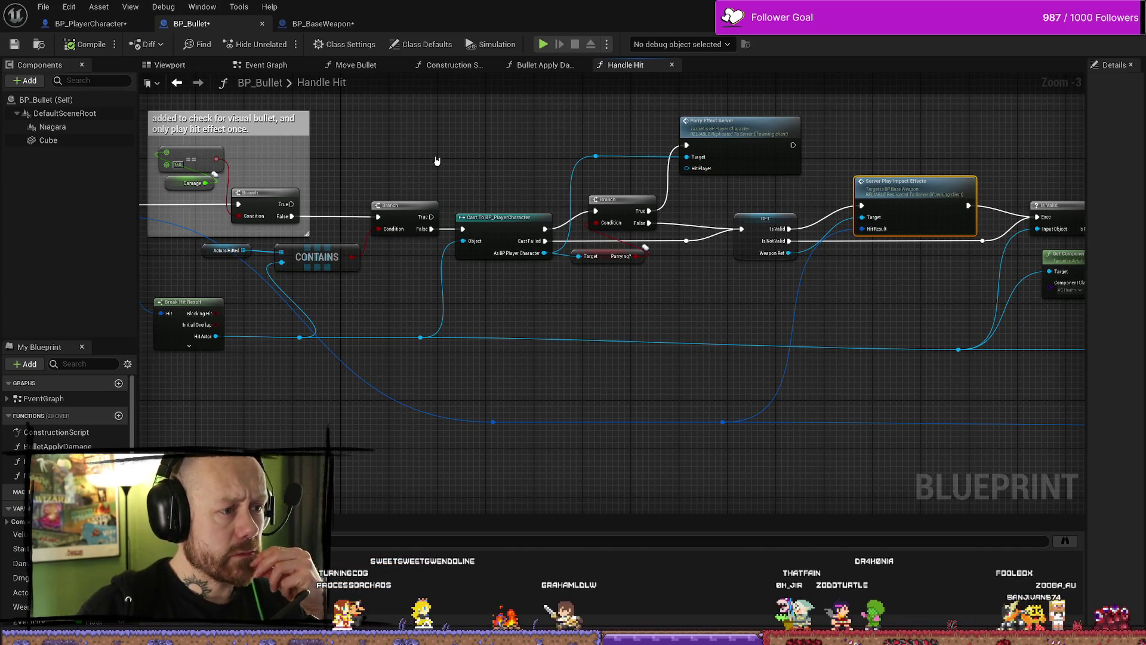
mouse_move(444, 159)
left_mouse_down()
mouse_move(602, 155)
mouse_move(511, 159)
mouse_move(573, 159)
left_mouse_up()
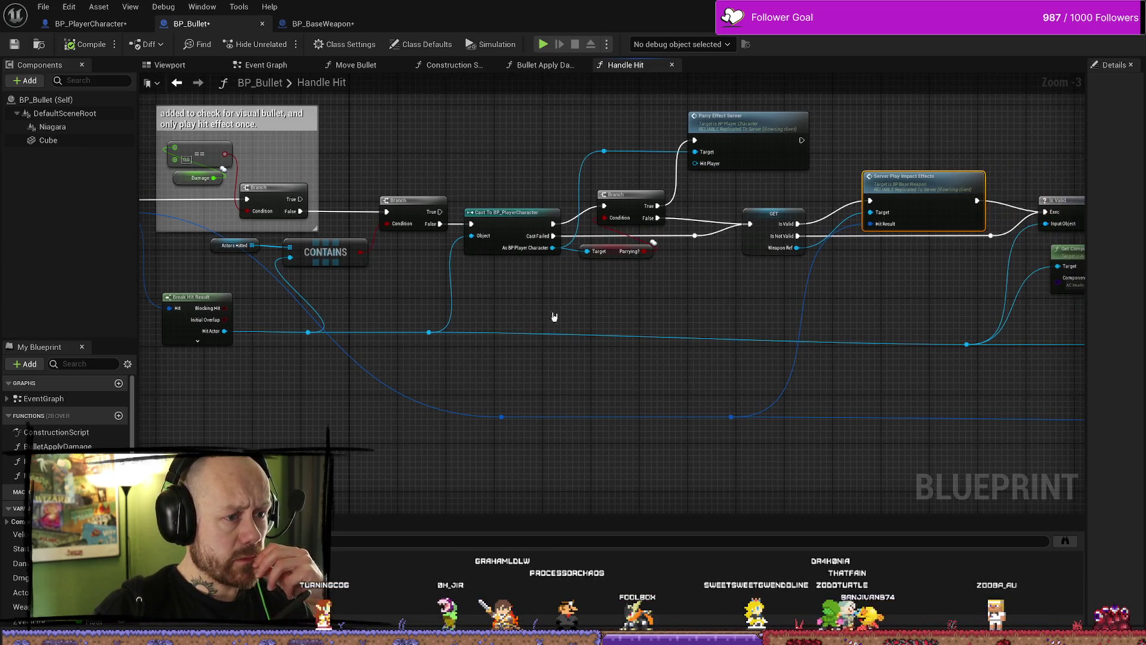
left_click_drag(599, 331, 533, 330)
mouse_move(637, 323)
left_mouse_down()
mouse_move(606, 328)
mouse_move(604, 310)
left_mouse_up()
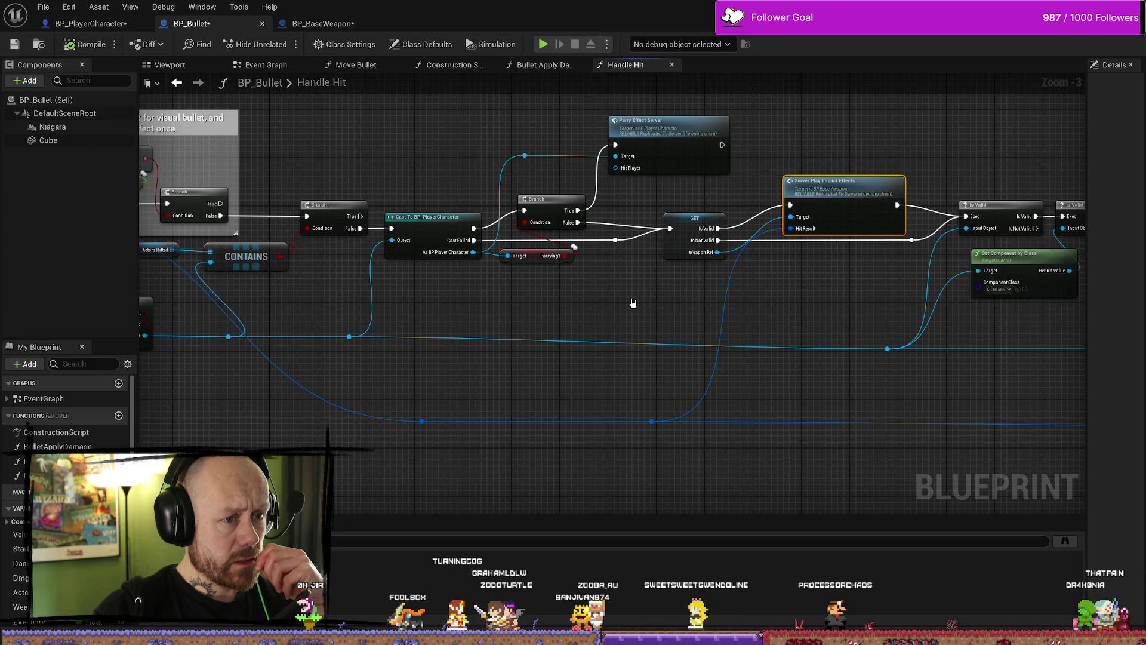
mouse_move(633, 303)
left_mouse_down()
mouse_move(456, 313)
mouse_move(482, 310)
left_mouse_up()
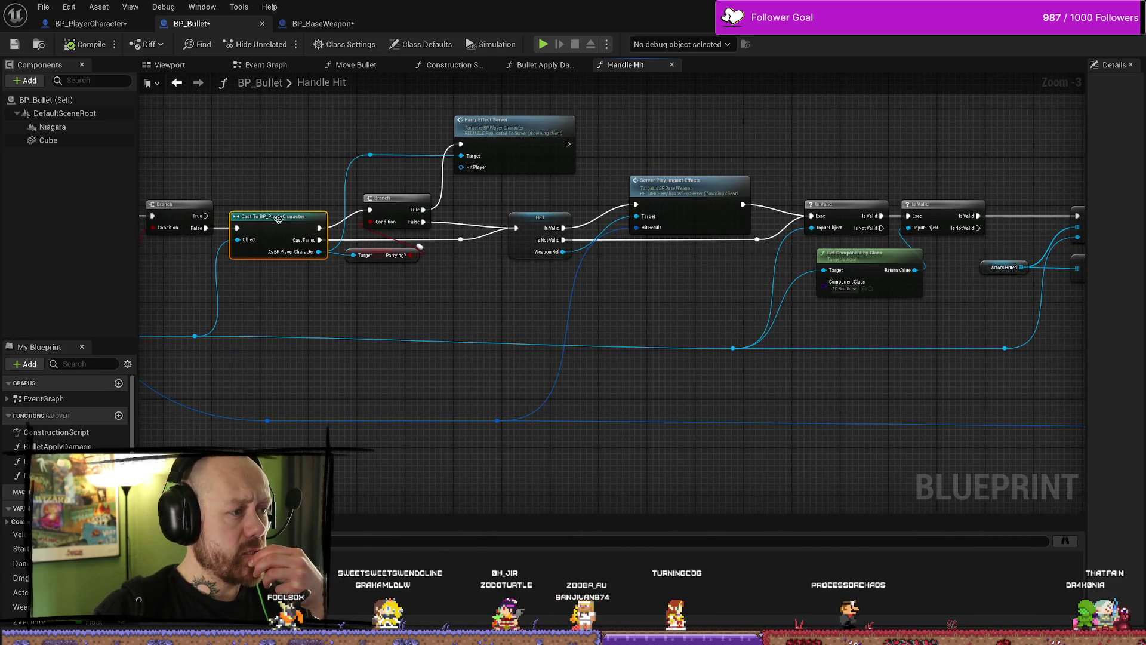
left_click_drag(434, 301, 457, 302)
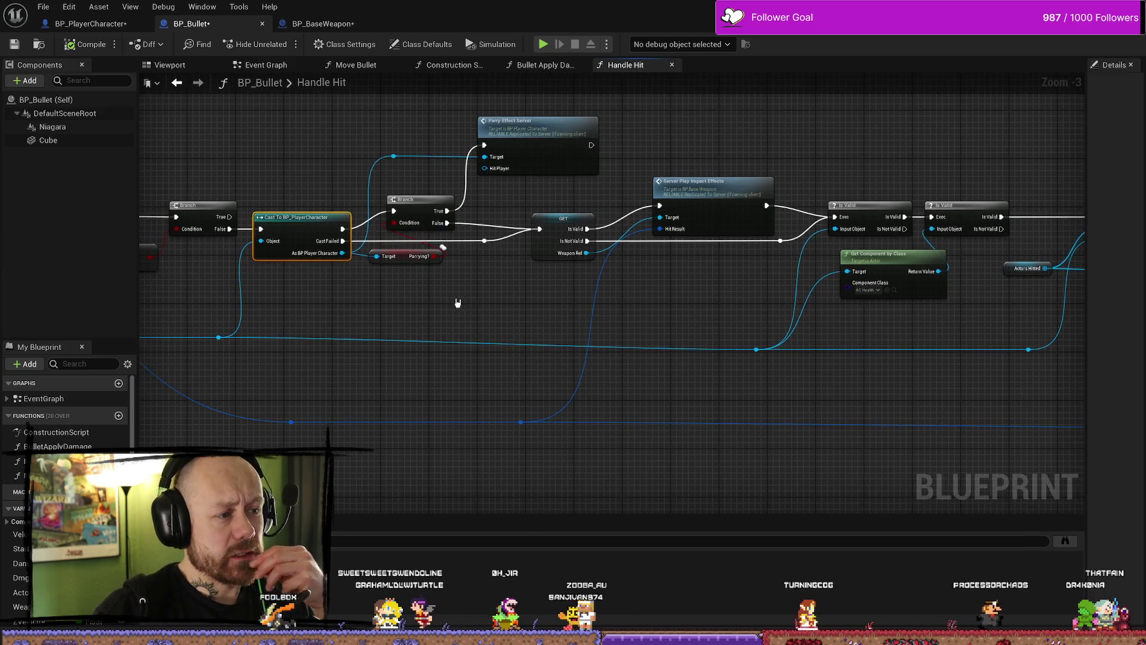
scroll(469, 292, "up", 3)
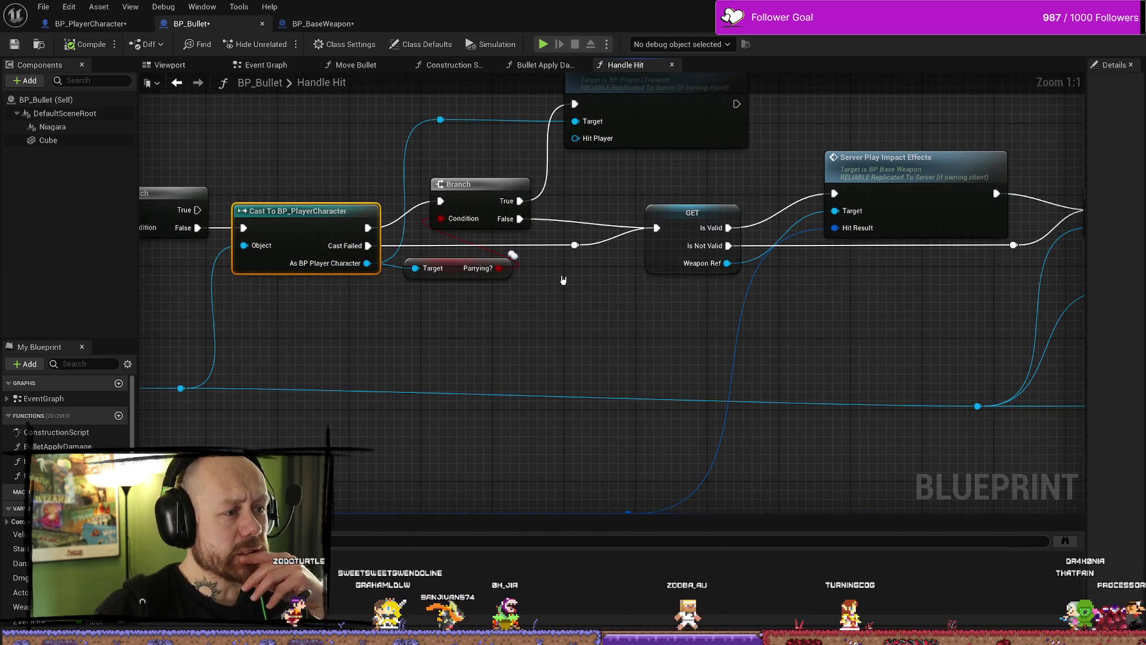
left_click(457, 269)
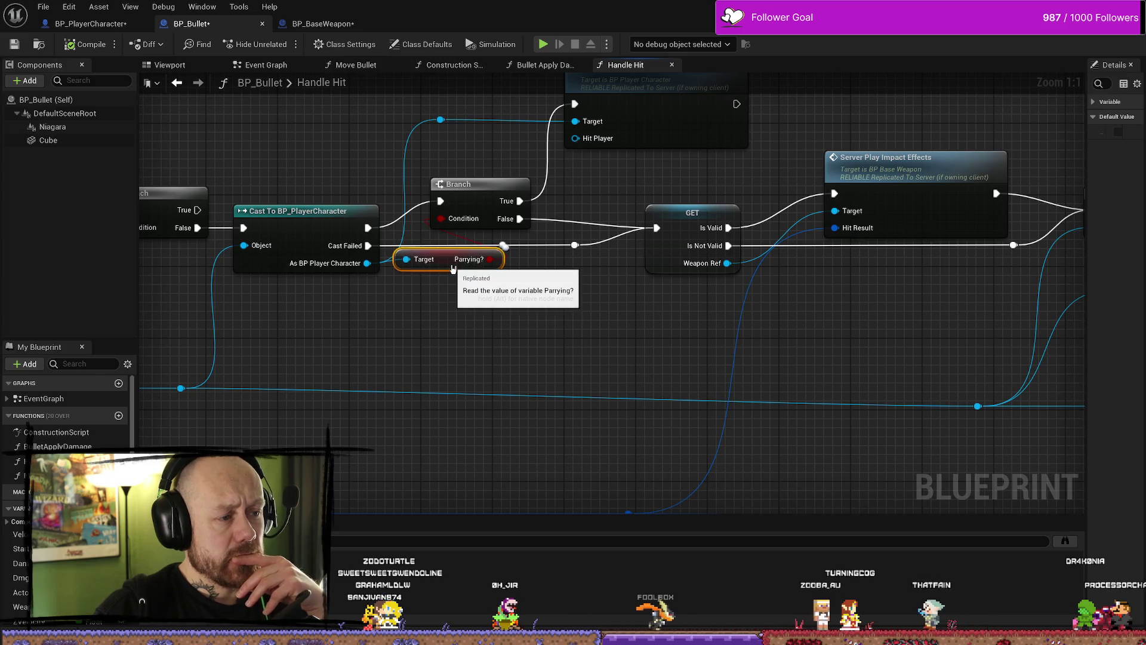
mouse_move(568, 270)
left_mouse_down()
mouse_move(527, 293)
mouse_move(550, 294)
mouse_move(492, 309)
mouse_move(562, 308)
left_mouse_up()
scroll(575, 305, "down", 2)
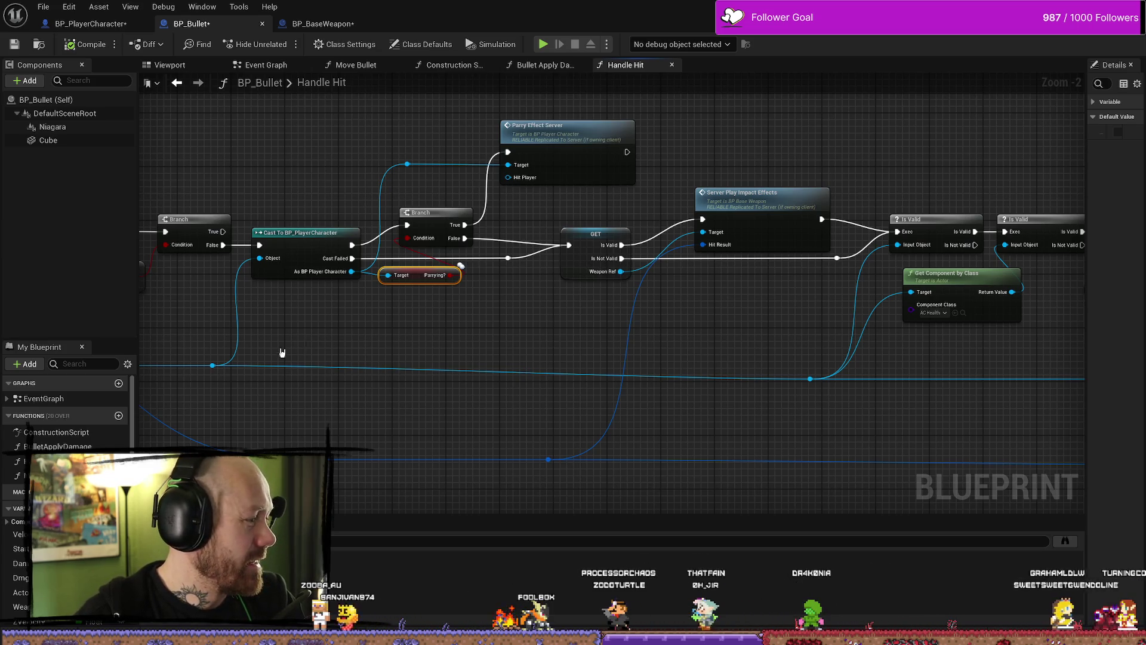
Nudge the Cast Failed reroute knot slightly to the right of the Branch node
left_click(468, 332)
mouse_move(468, 332)
left_mouse_down()
mouse_move(454, 368)
mouse_move(461, 358)
left_mouse_up()
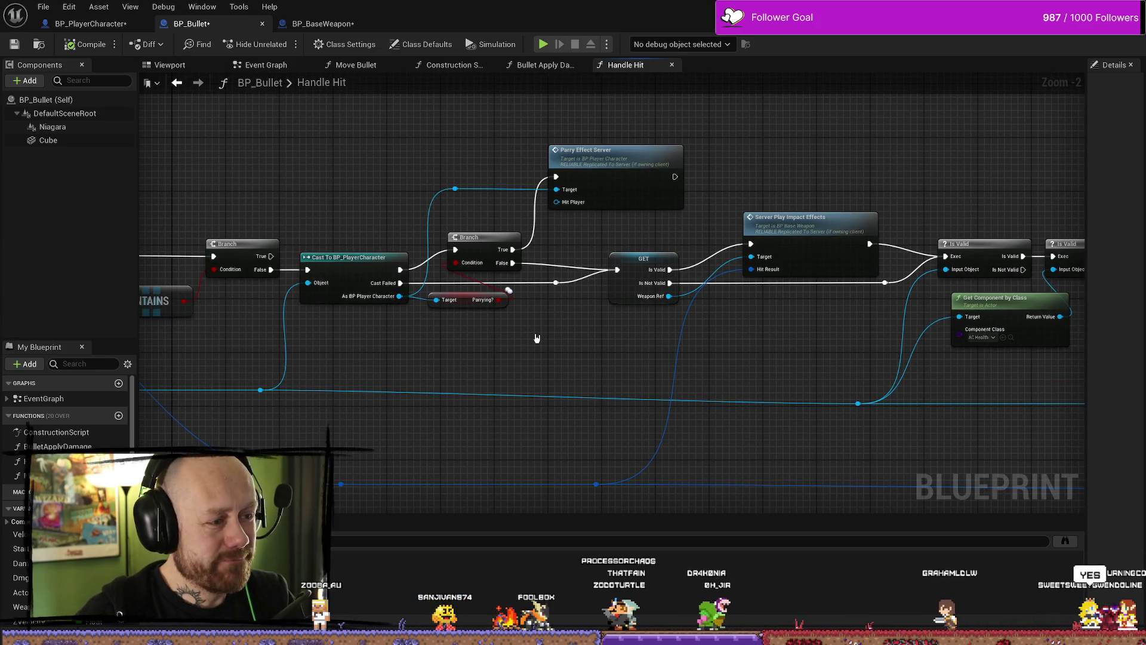
mouse_move(559, 399)
left_mouse_down()
mouse_move(537, 379)
mouse_move(528, 417)
left_mouse_up()
left_click(439, 339)
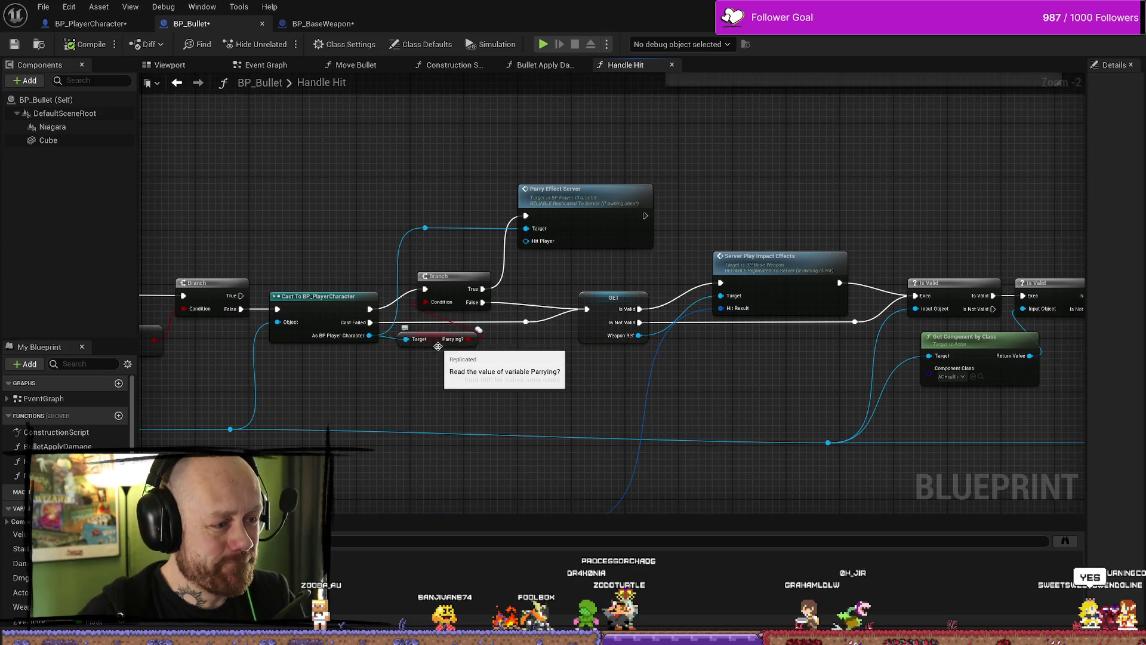
left_click(447, 285)
left_click_drag(520, 270, 504, 268)
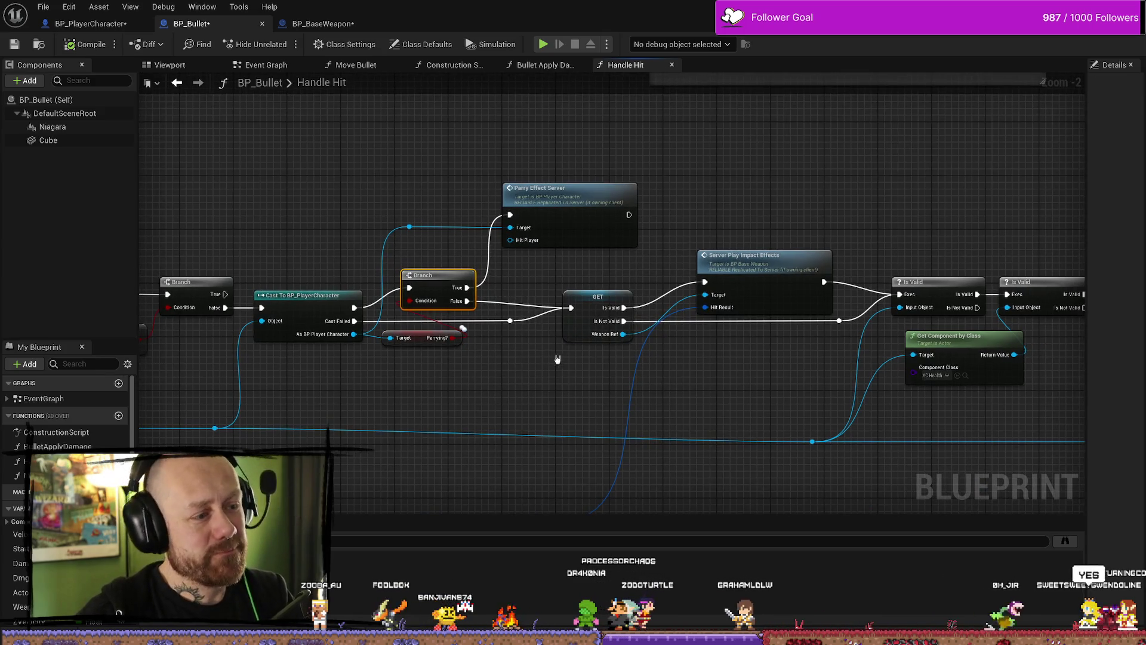
left_click(510, 321)
mouse_move(515, 332)
left_mouse_down()
mouse_move(498, 330)
mouse_move(554, 330)
mouse_move(516, 328)
left_mouse_up()
Add a reroute knot on the Branch False wire and shift it right with the Cast Failed knot
double_click(510, 300)
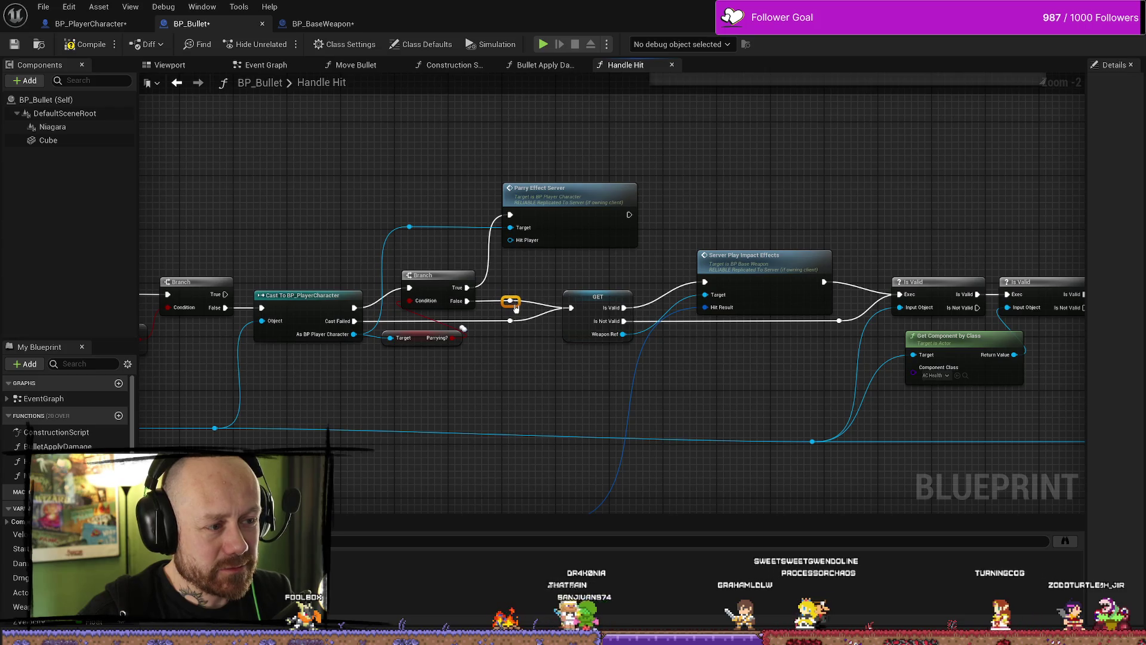
left_click(511, 321, "ctrl")
left_click_drag(514, 324, 535, 329)
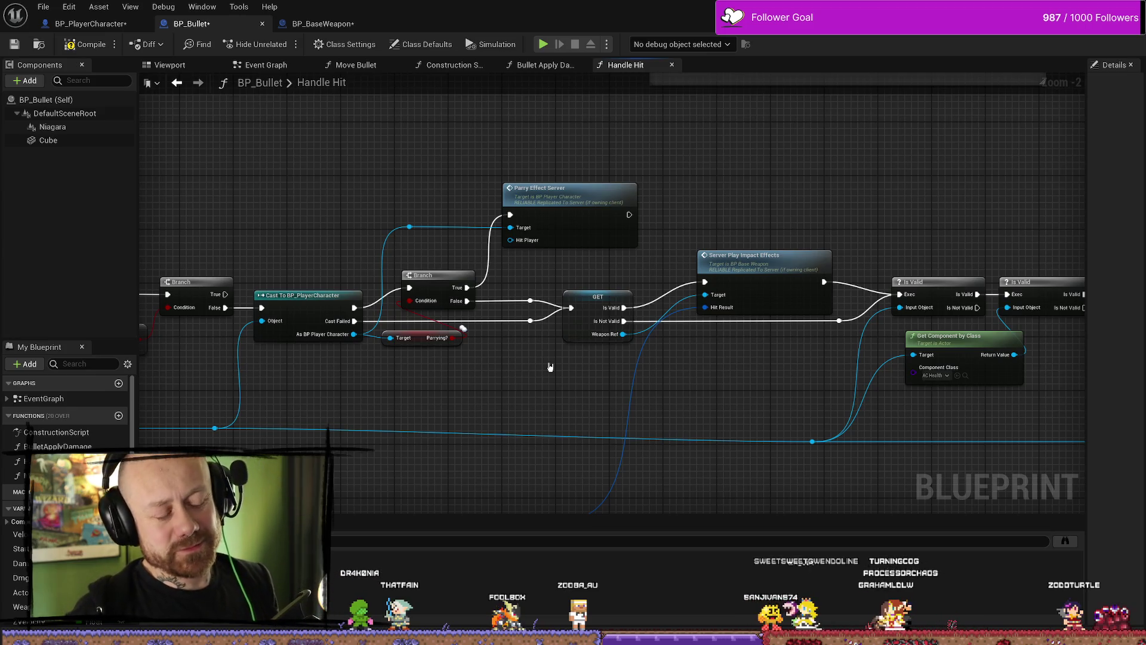
Nudge Server Play Impact Effects left and move the Is Not Valid reroute knot up-right
left_click_drag(775, 389, 693, 328)
left_click(704, 253)
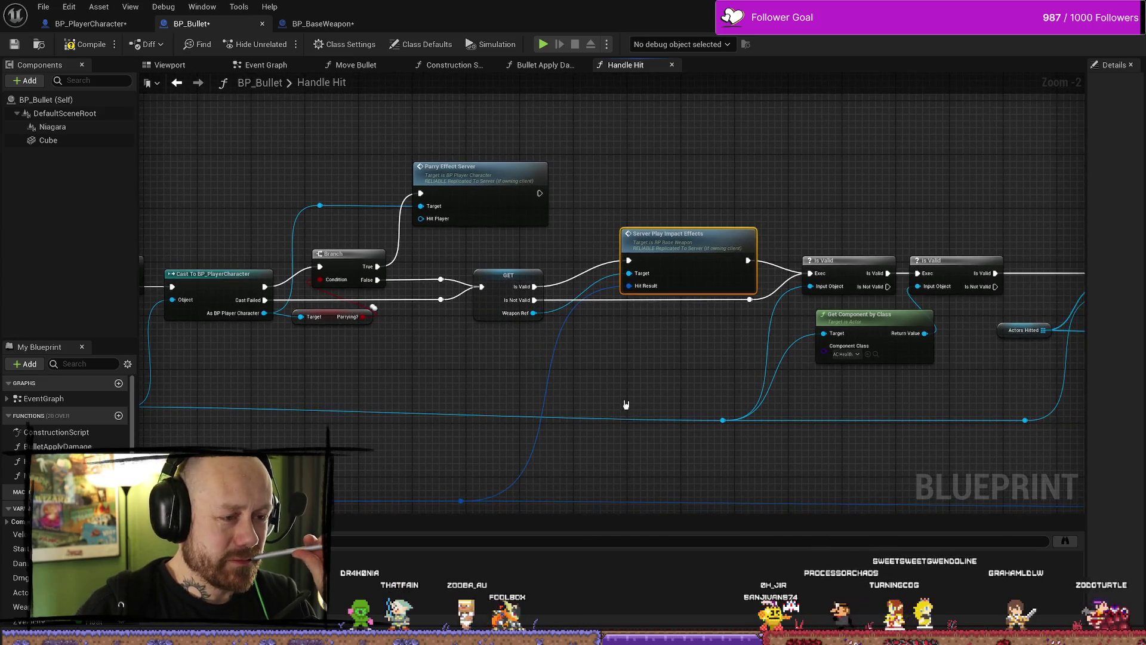
left_click_drag(645, 239, 632, 239)
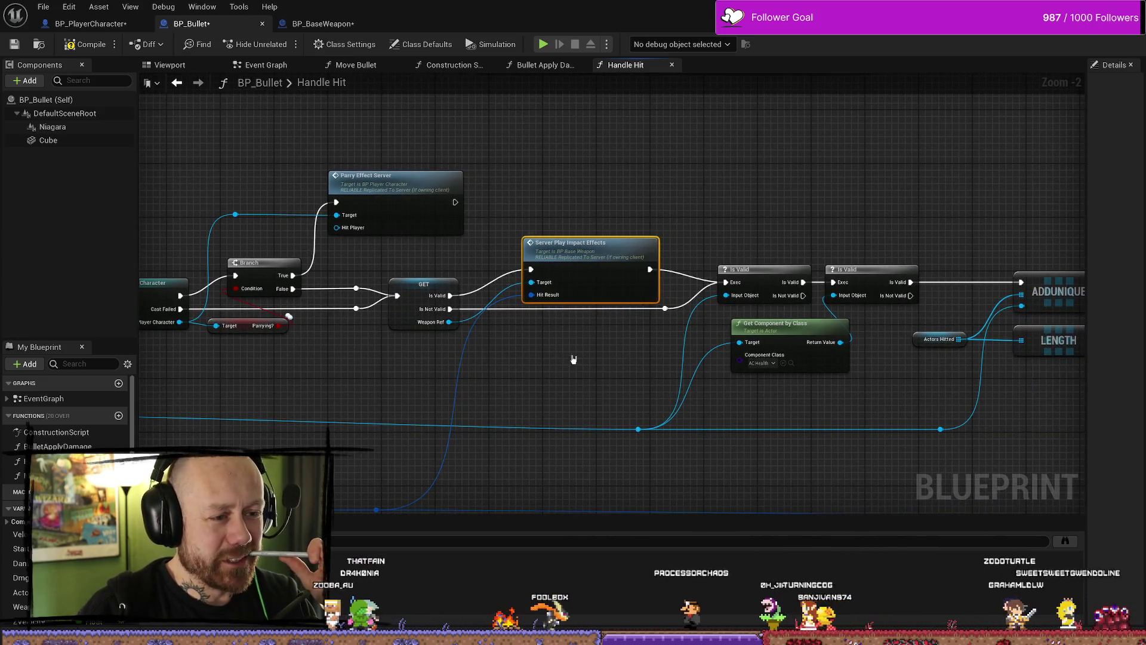
left_click(705, 317)
mouse_move(712, 317)
left_mouse_down()
mouse_move(672, 317)
mouse_move(629, 350)
mouse_move(640, 340)
left_mouse_up()
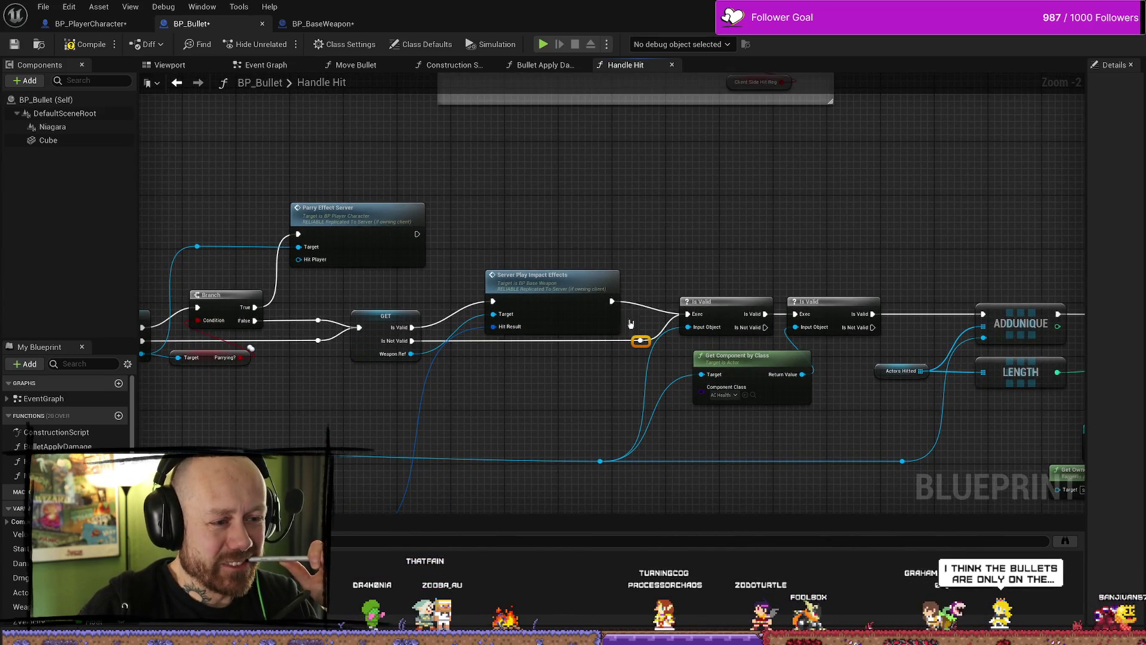
left_click_drag(552, 276, 566, 276)
left_click_drag(497, 441, 542, 412)
scroll(397, 411, "down", 5)
scroll(557, 245, "up", 7)
scroll(573, 302, "down", 4)
left_click_drag(632, 325, 652, 306)
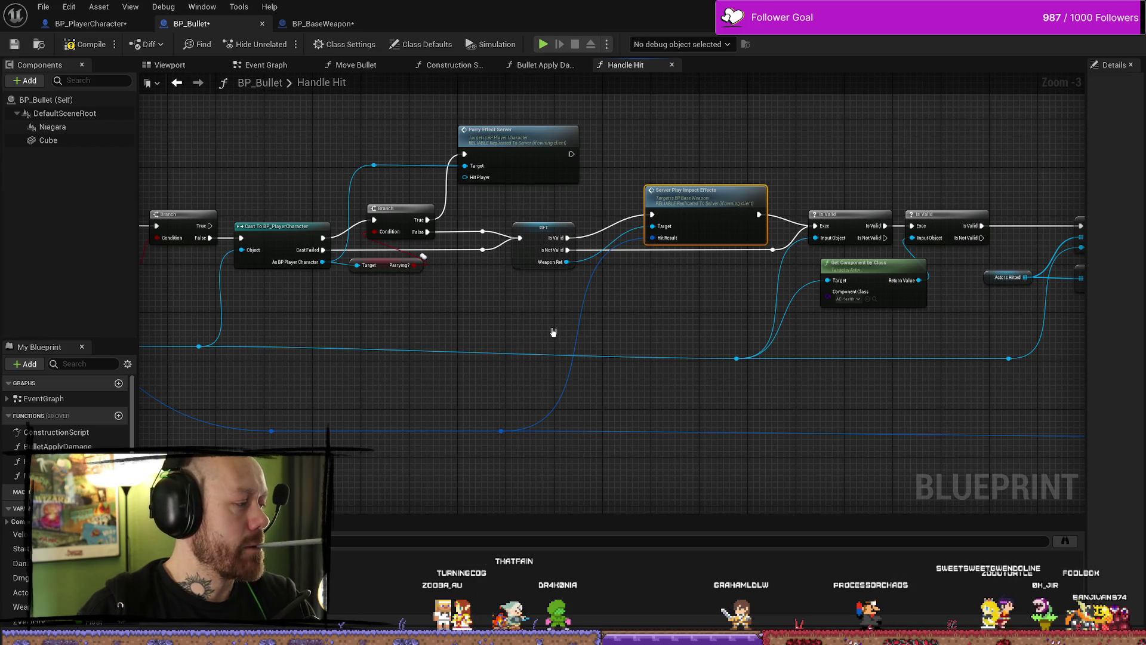
Show BP_Bullet's class defaults in the Details panel while viewing the Handle Hit graph
left_click_drag(305, 366, 459, 352)
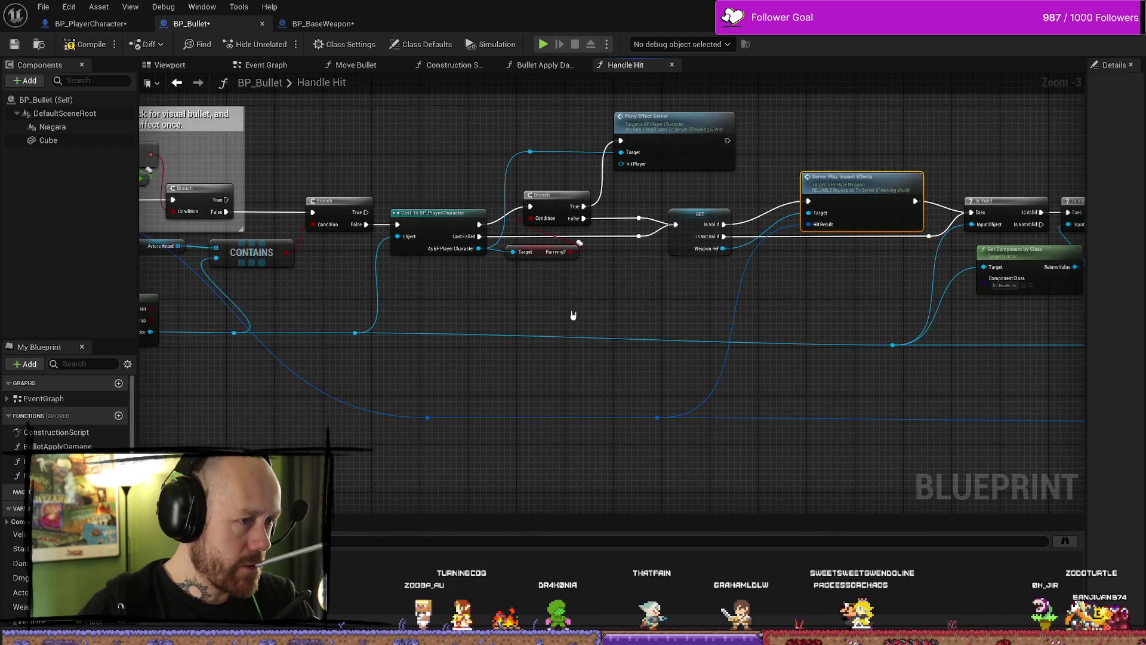
left_click_drag(566, 317, 735, 315)
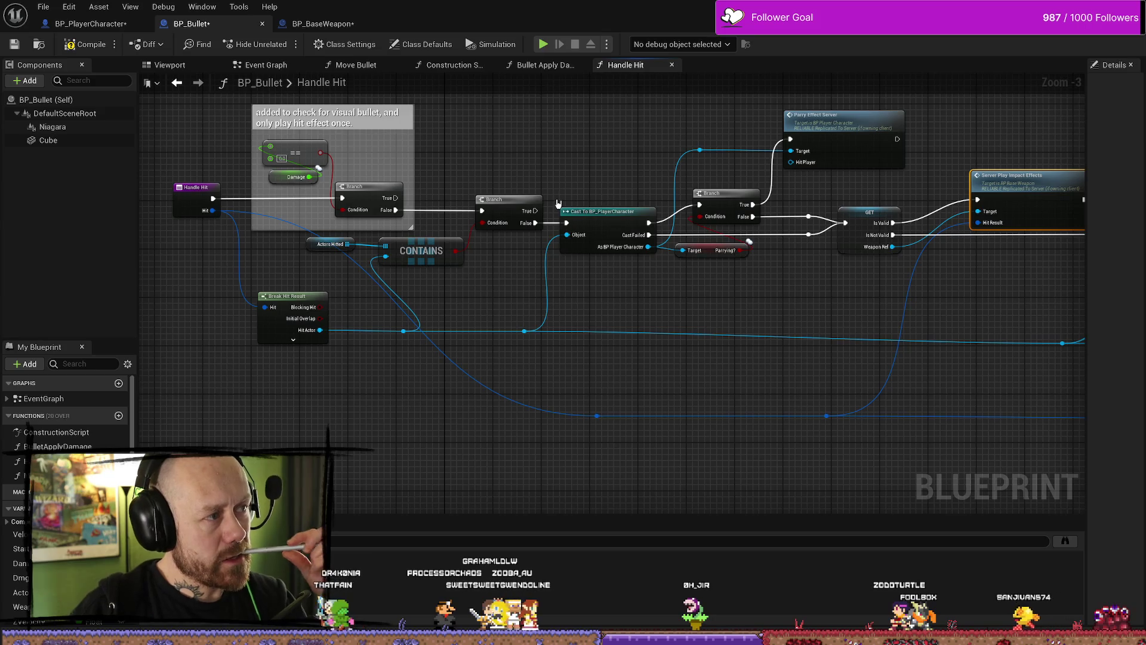
left_click_drag(575, 187, 527, 199)
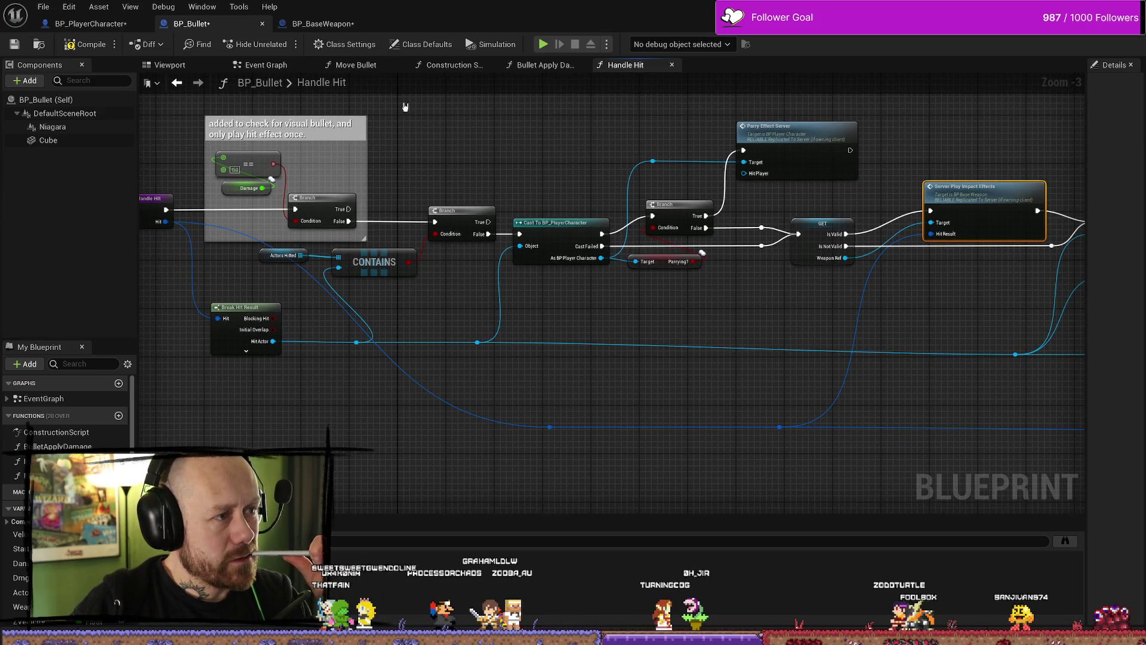
scroll(527, 172, "down", 2)
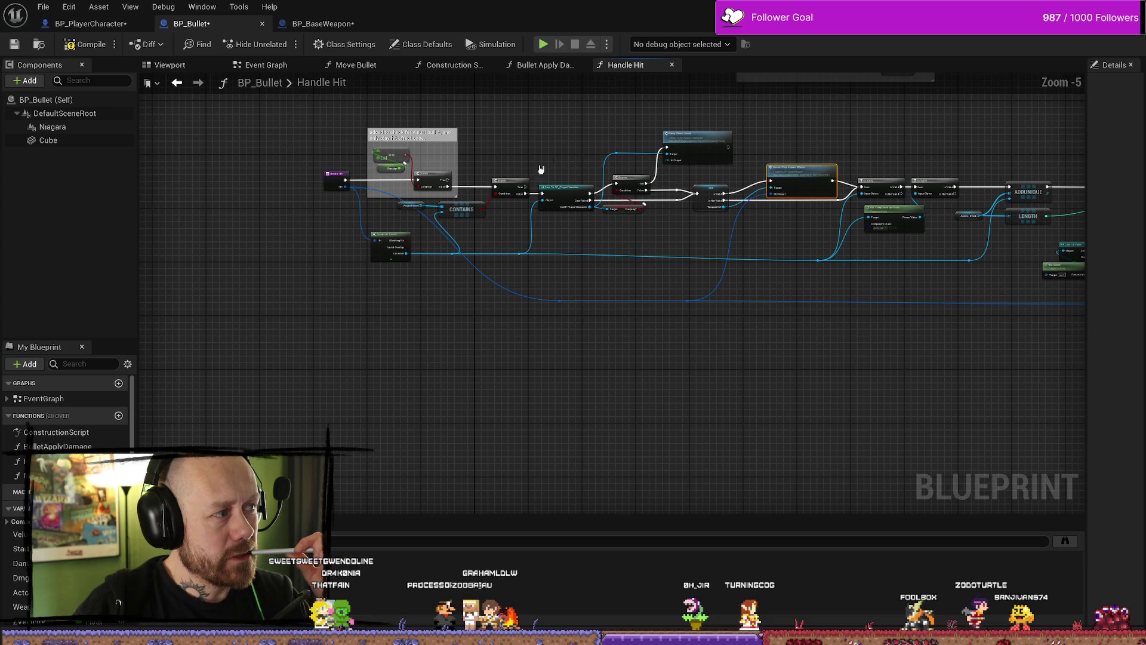
left_click(46, 100)
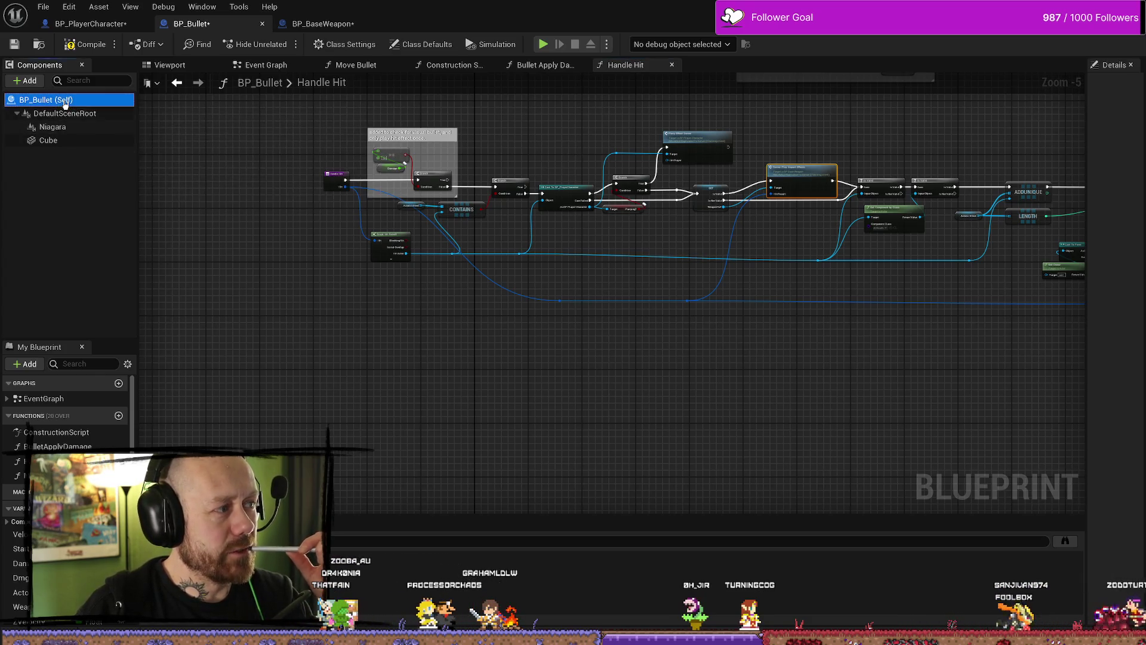
left_click(633, 66)
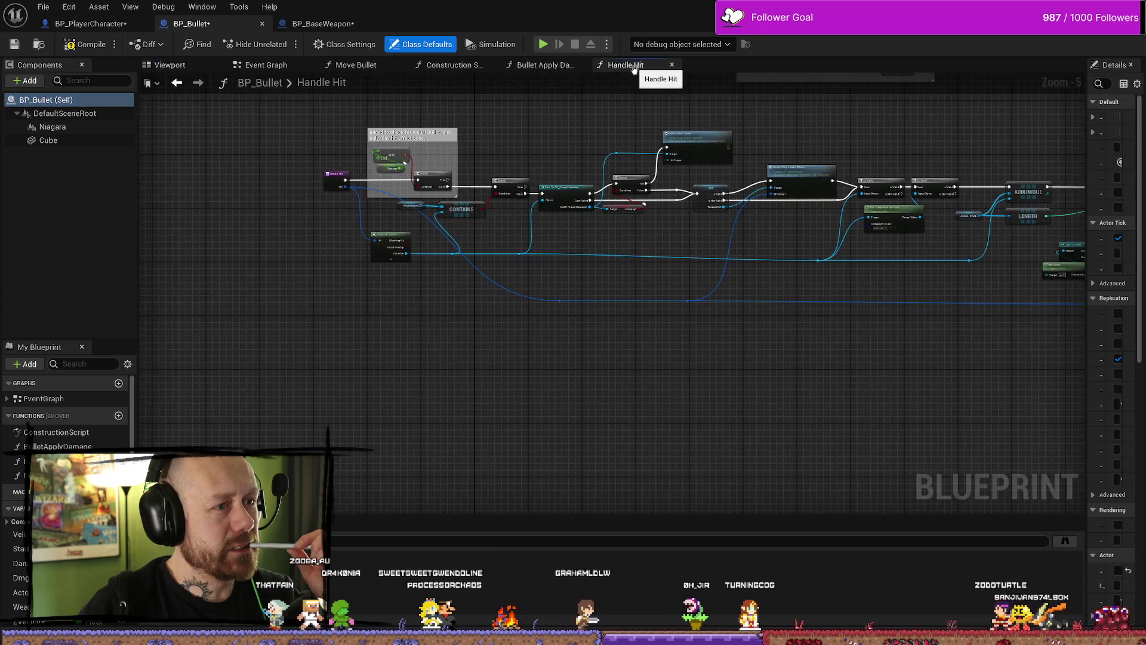
Widen the Details panel so the class default replication settings read in full
scroll(543, 146, "up", 2)
scroll(525, 193, "down", 3)
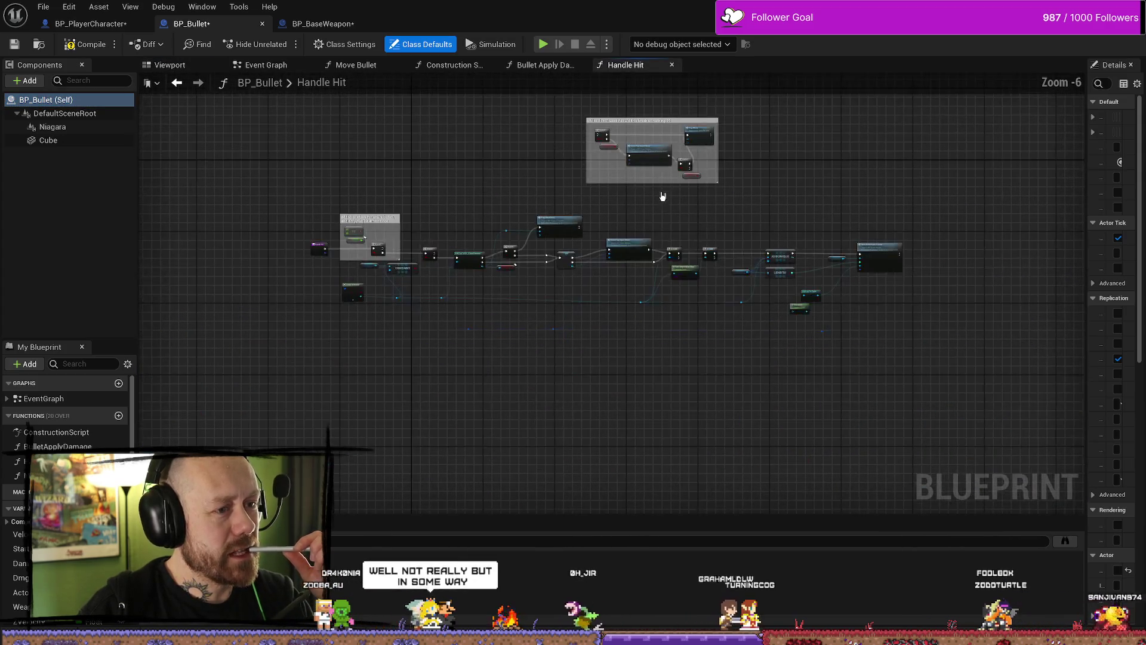
scroll(541, 251, "up", 5)
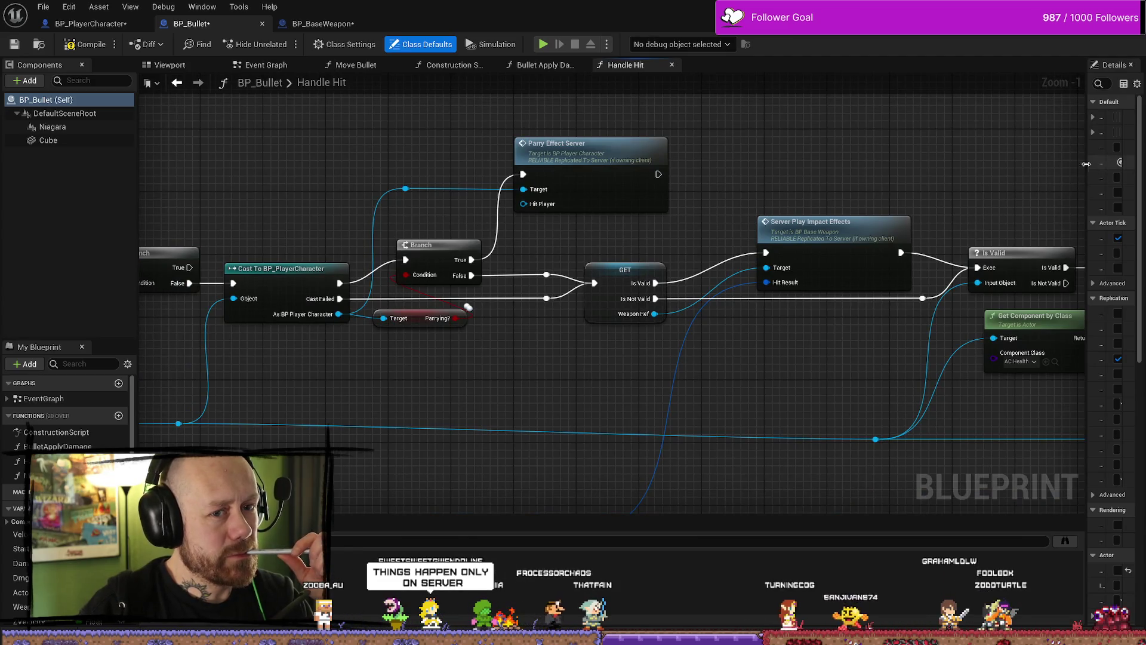
mouse_move(1087, 176)
left_mouse_down()
mouse_move(823, 175)
mouse_move(850, 174)
left_mouse_up()
mouse_move(773, 176)
left_mouse_down()
mouse_move(645, 174)
mouse_move(656, 192)
left_mouse_up()
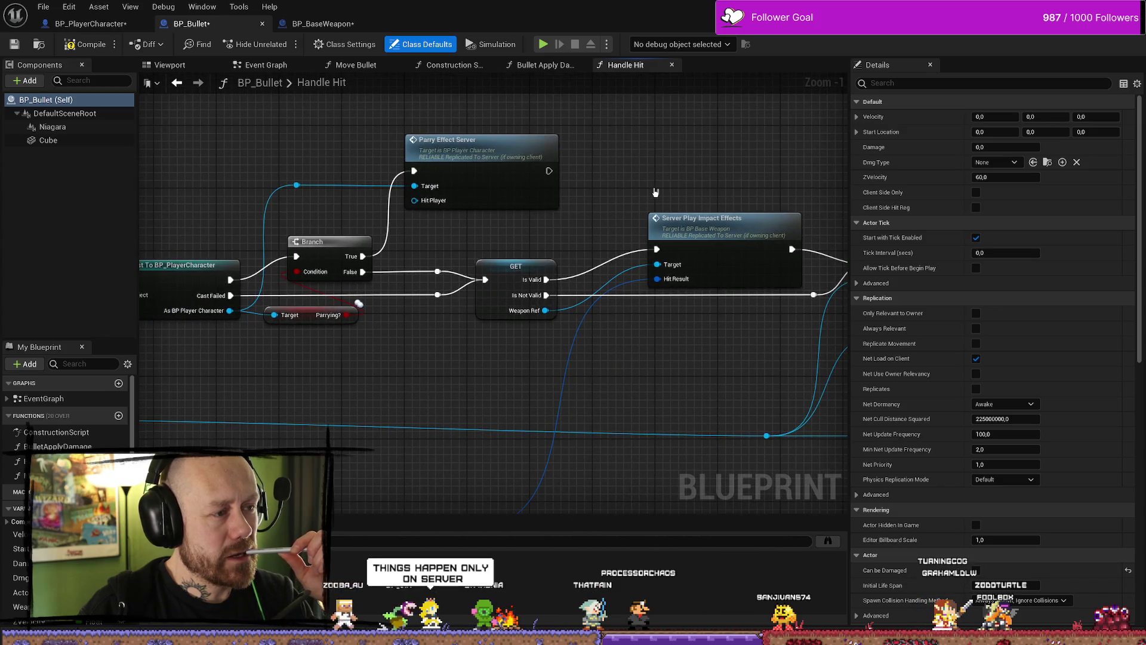
left_click_drag(376, 290, 438, 282)
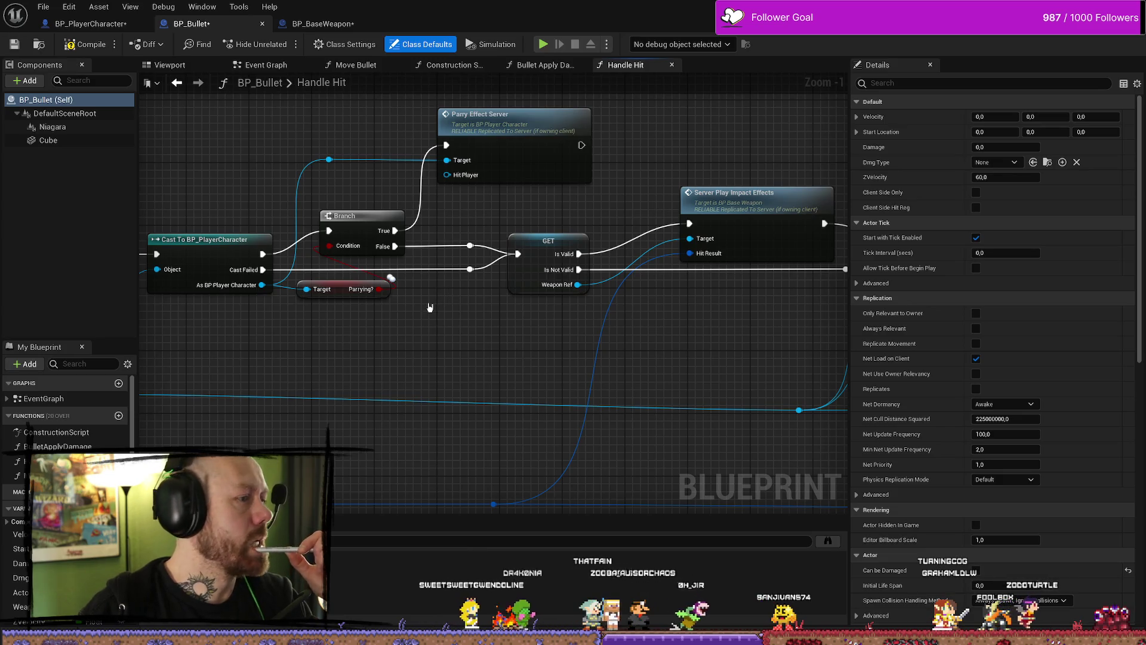
mouse_move(427, 307)
left_mouse_down()
mouse_move(325, 320)
mouse_move(418, 324)
left_mouse_up()
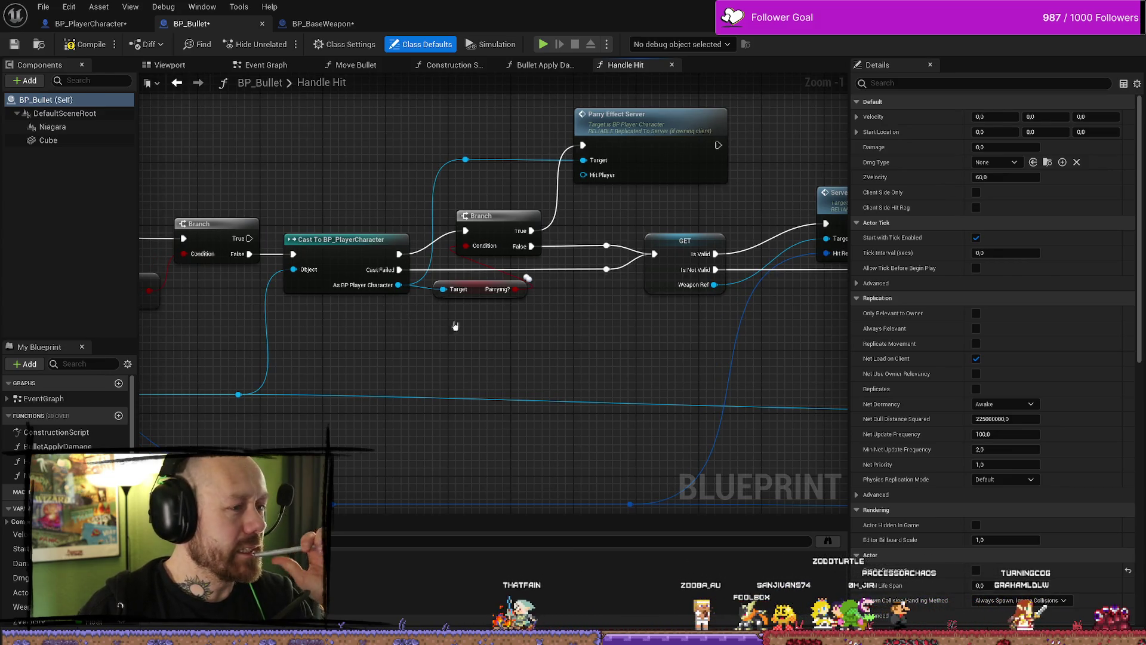
left_click_drag(455, 325, 499, 325)
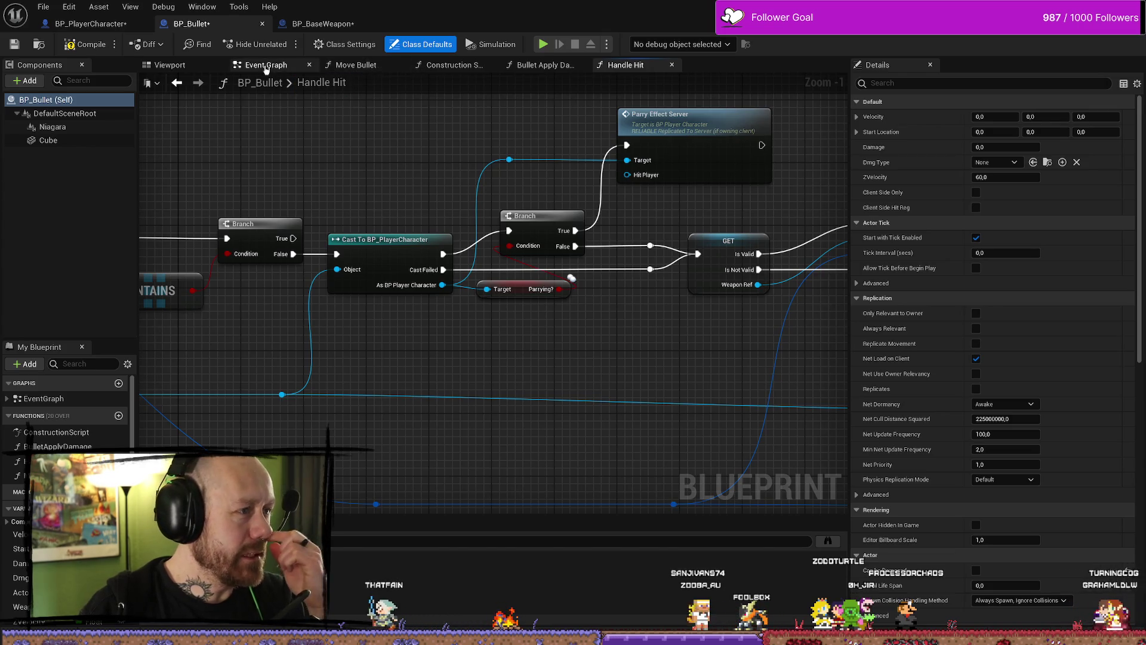
Browse BP_Bullet's Event Graph, listing its events and bringing the Begin Play group into view
left_click(266, 66)
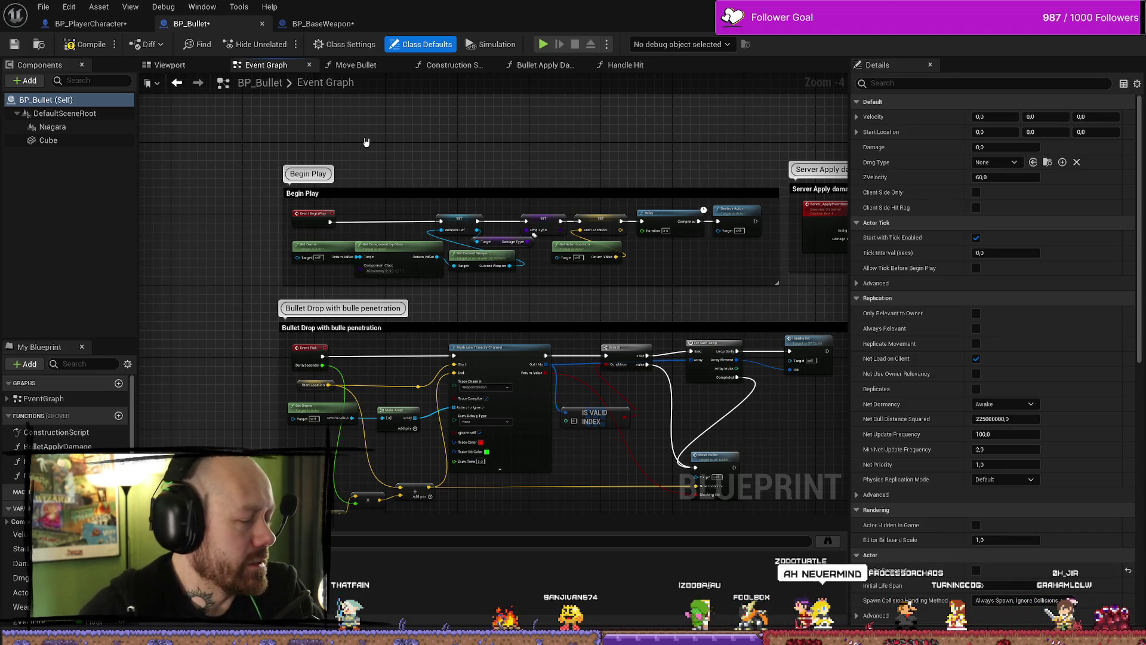
scroll(366, 142, "down", 1)
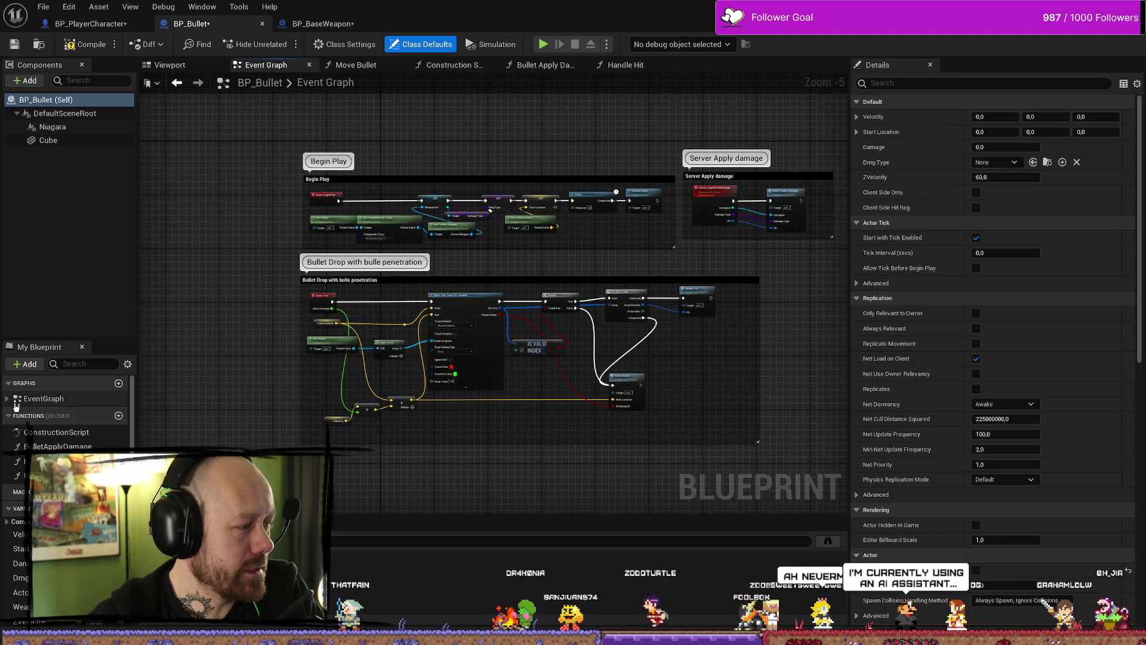
left_click(7, 399)
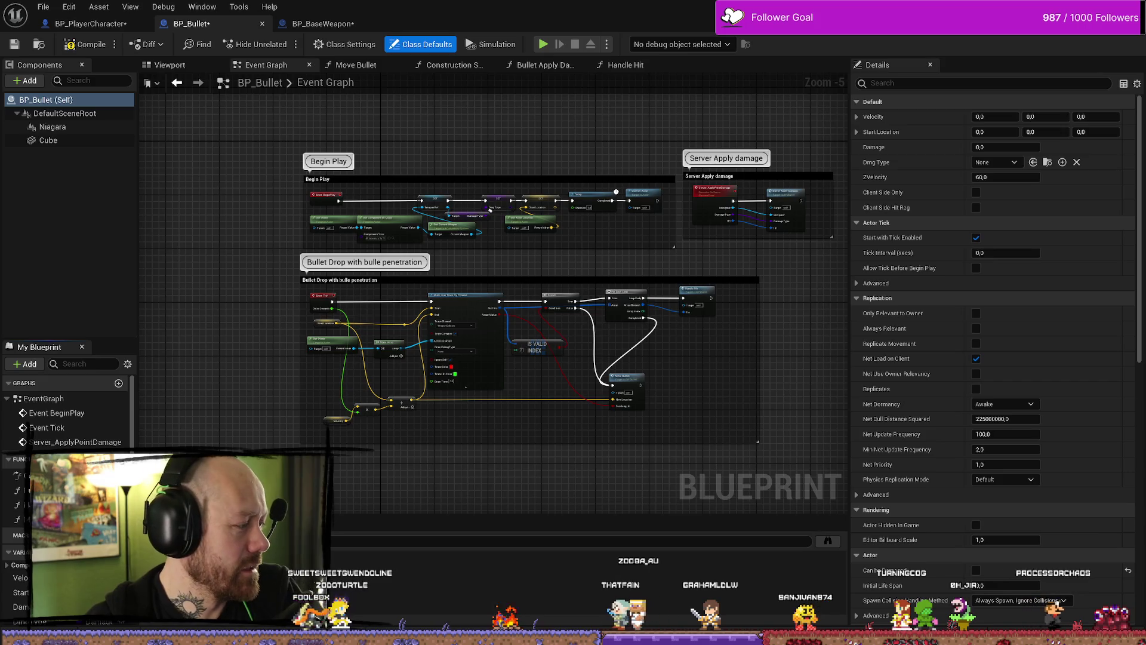
mouse_move(335, 321)
left_mouse_down()
mouse_move(306, 274)
mouse_move(349, 262)
left_mouse_up()
scroll(349, 263, "up", 5)
left_click_drag(461, 255, 399, 359)
scroll(461, 256, "down", 2)
left_click_drag(451, 211, 408, 359)
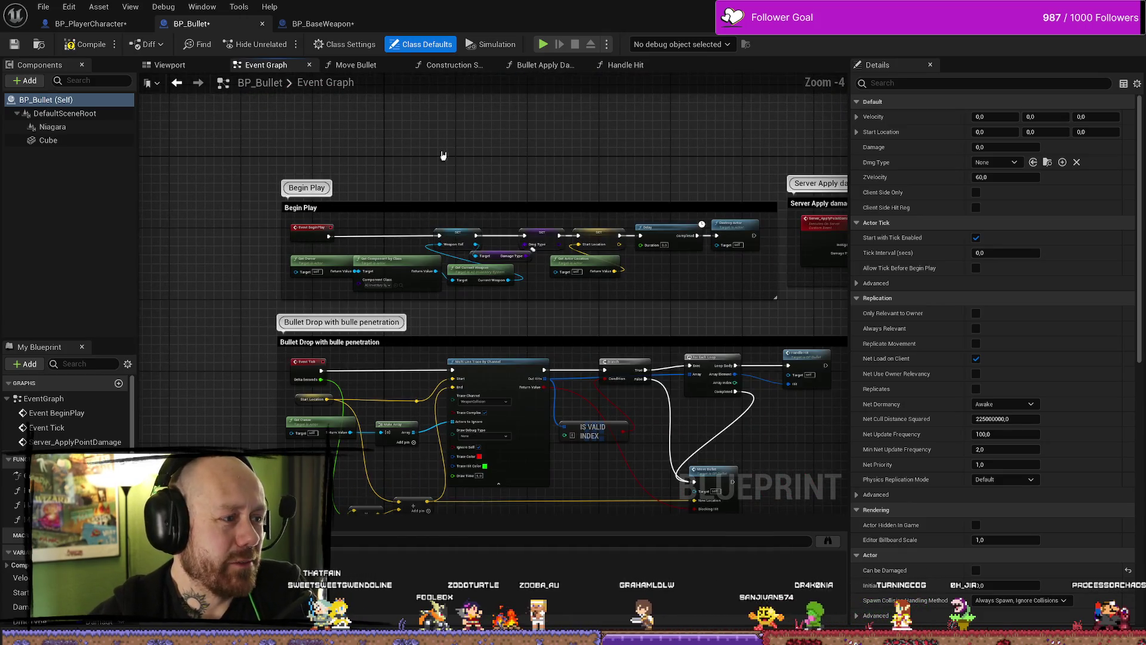
scroll(644, 181, "down", 2)
scroll(561, 182, "up", 2)
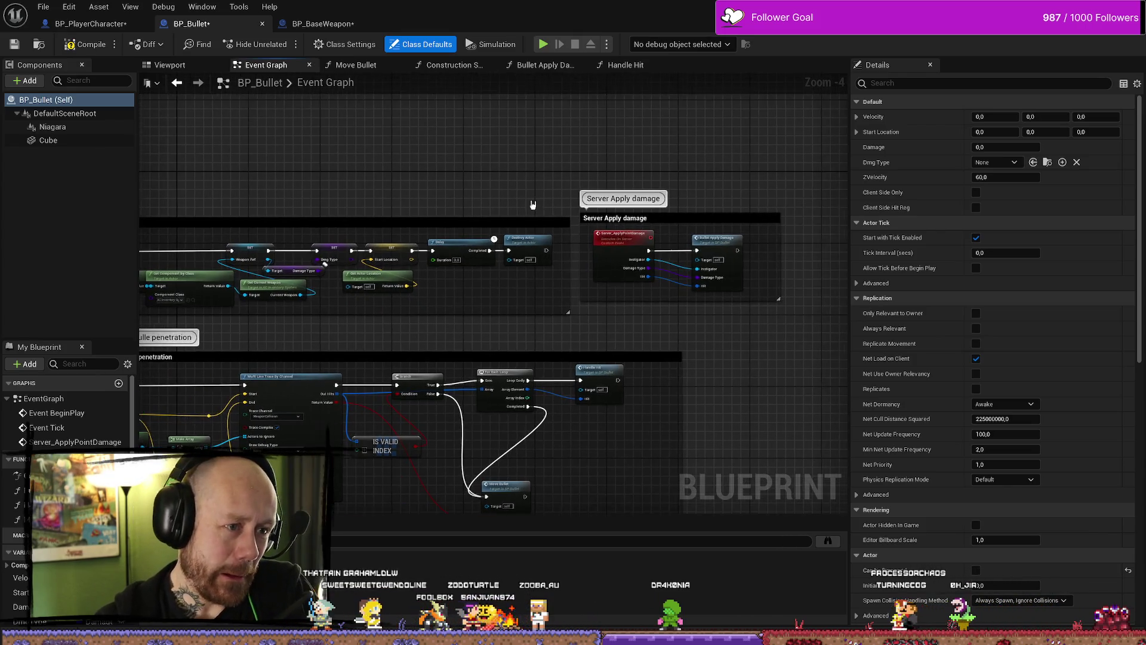
scroll(624, 148, "down", 1)
scroll(410, 158, "up", 1)
scroll(525, 179, "up", 4)
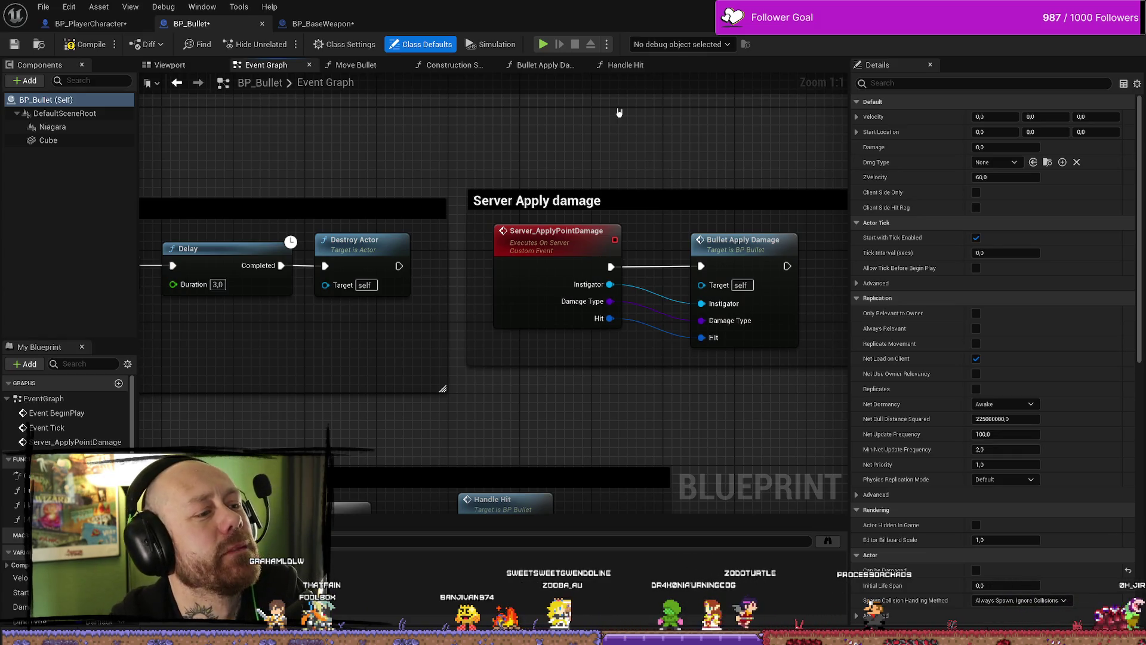
Check Server_ApplyPointDamage's Replicates setting, then bring up the BP_BaseWeapon blueprint
left_click(587, 231)
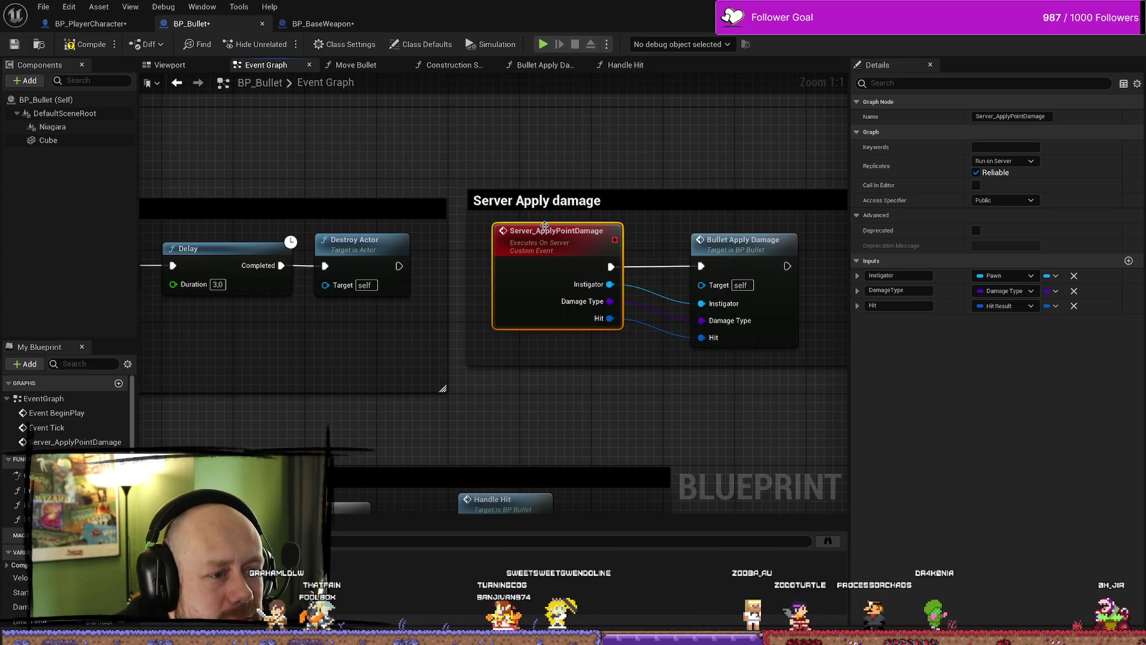
scroll(544, 225, "down", 6)
scroll(527, 187, "up", 2)
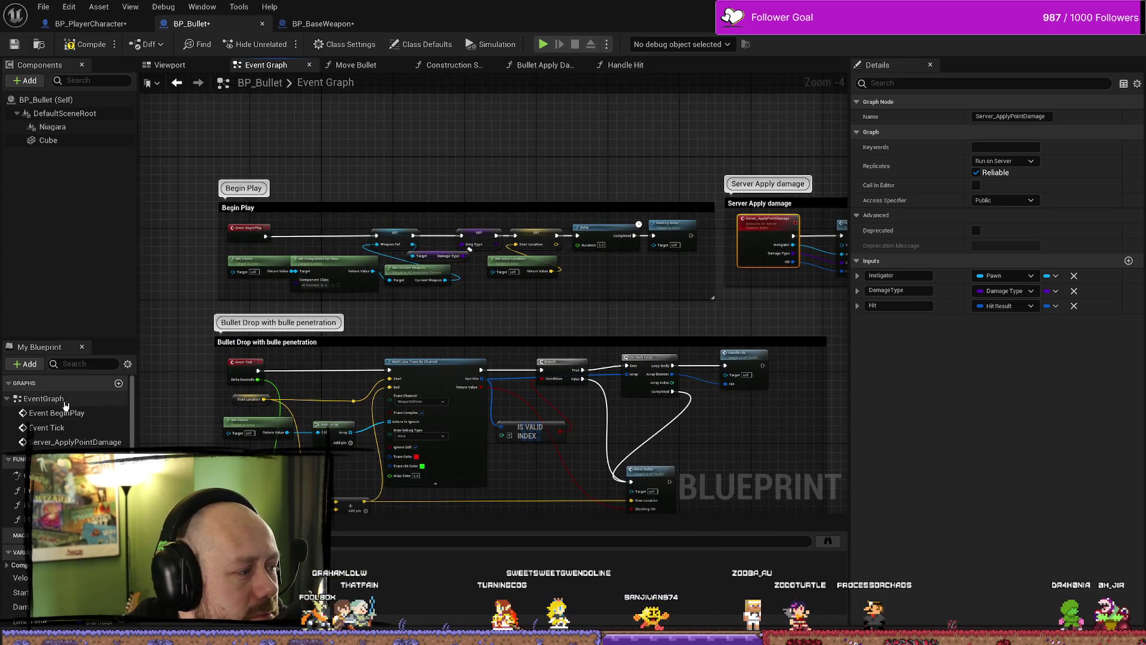
scroll(72, 417, "down", 3)
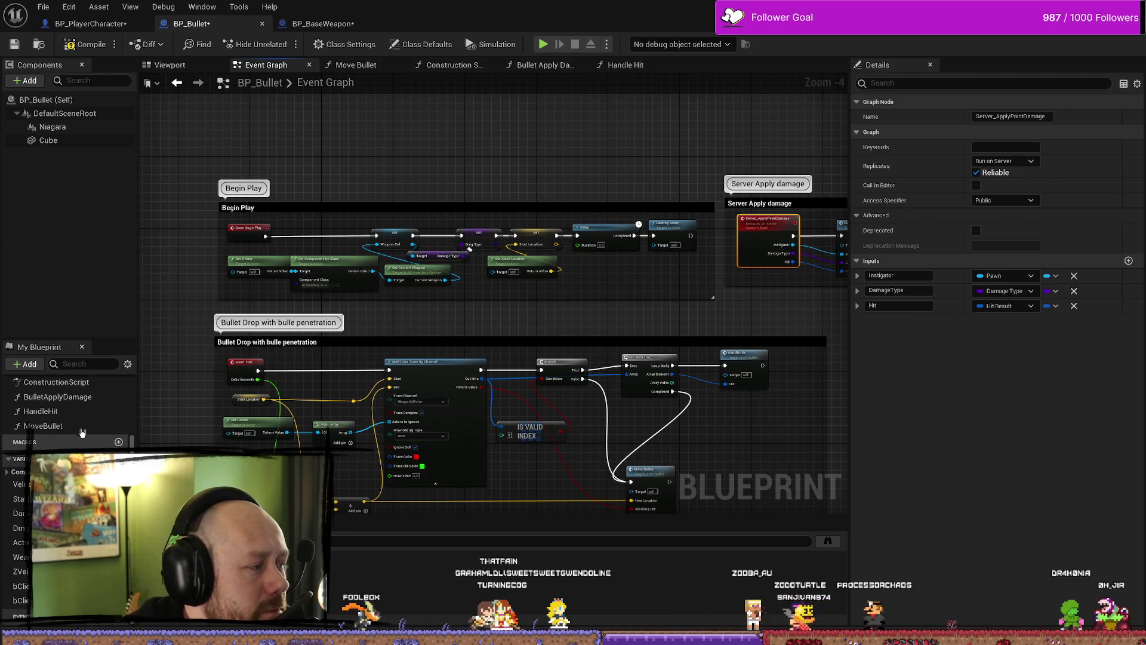
scroll(83, 418, "up", 4)
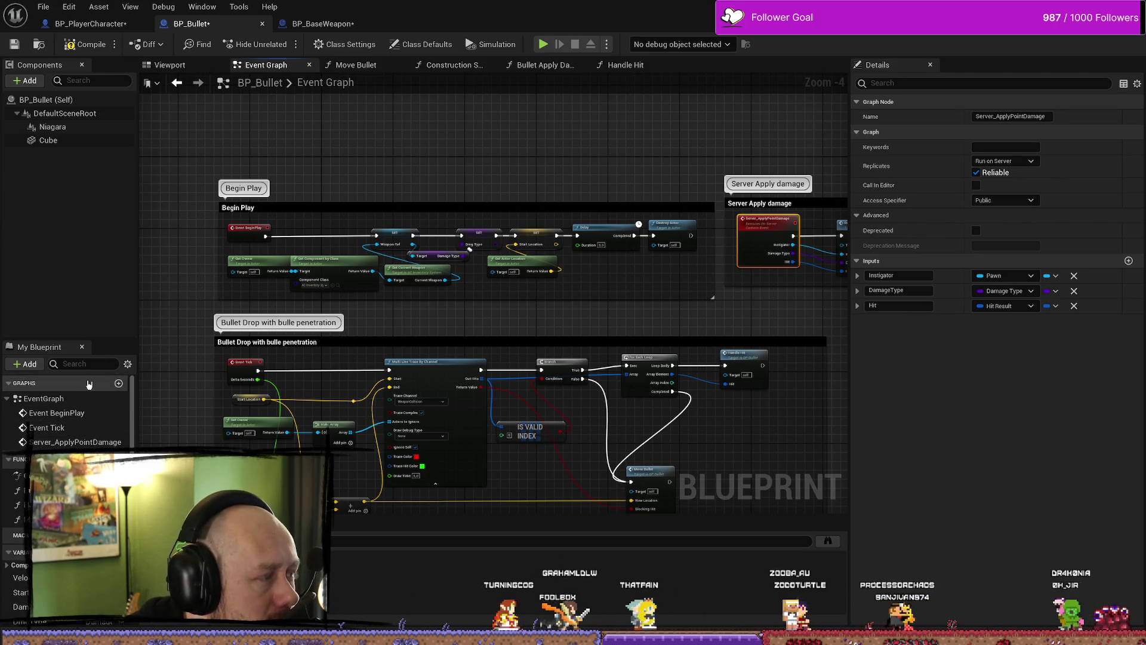
left_click(322, 23)
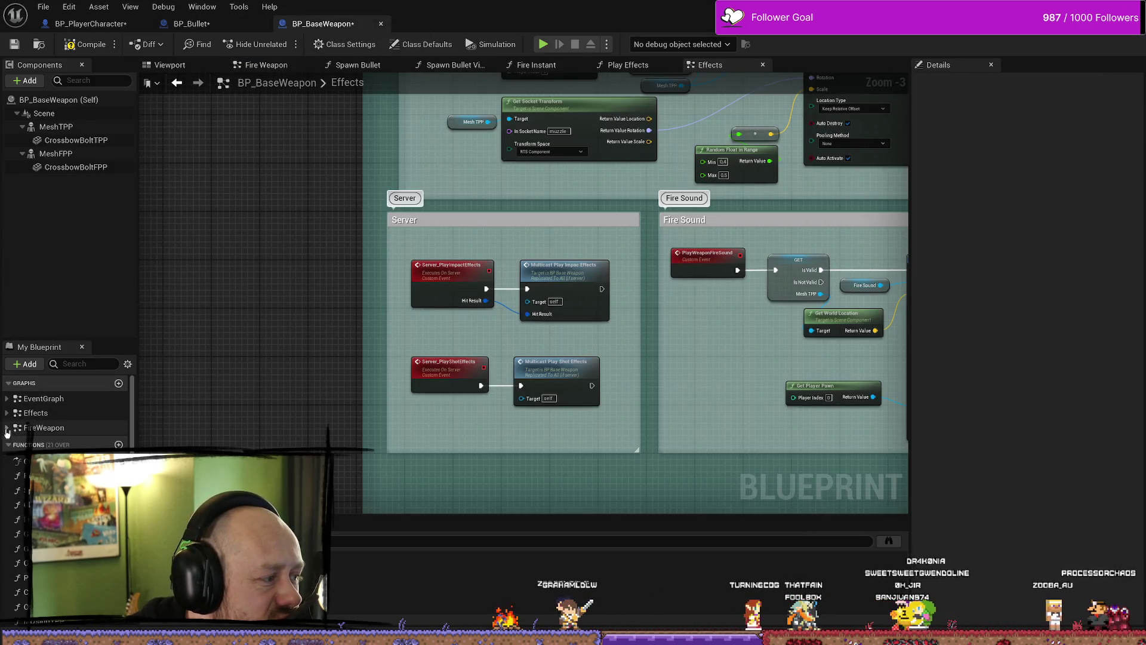
Expand the FireWeapon graph's events and jump to BulletVisualSpawnMutlicast
left_click(7, 429)
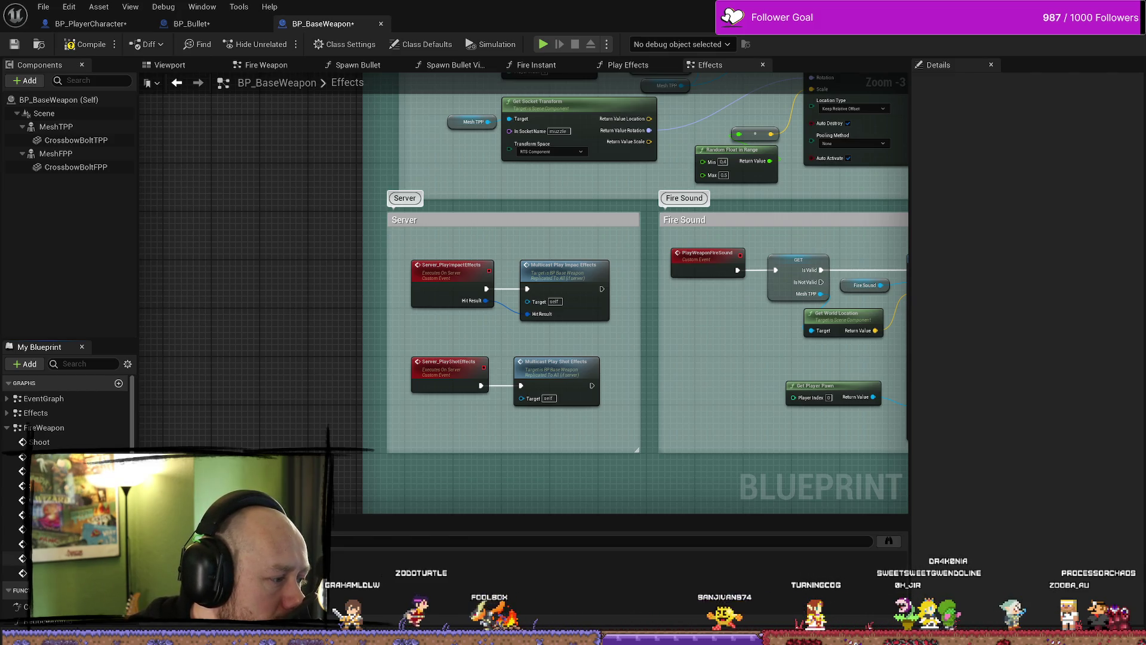
double_click(42, 427)
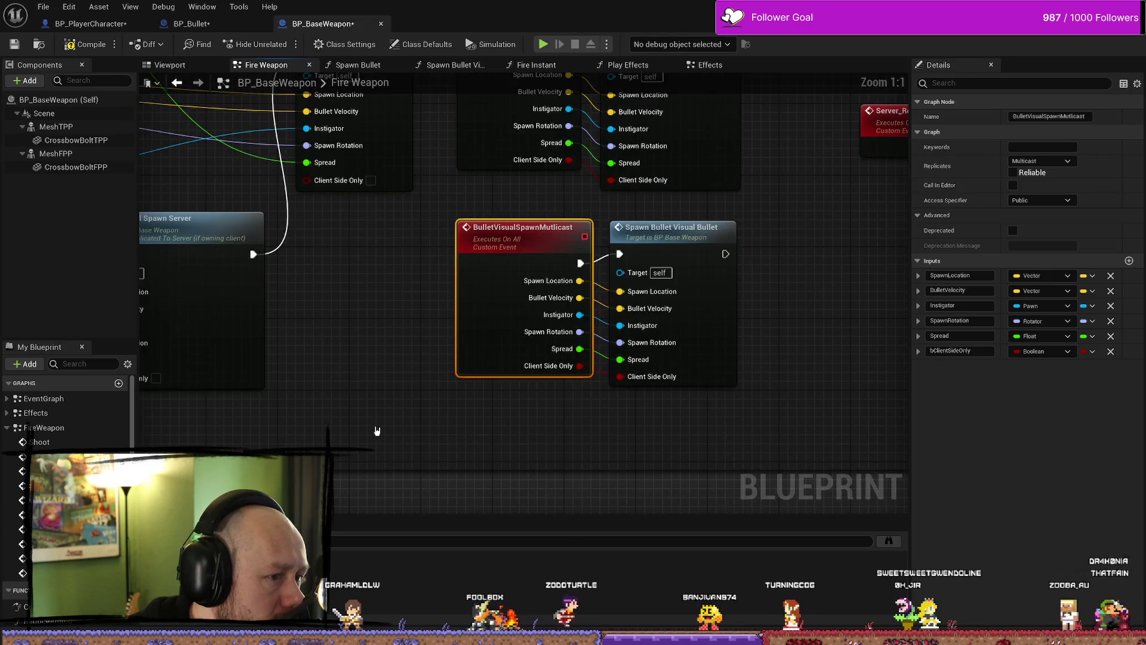
scroll(401, 397, "down", 3)
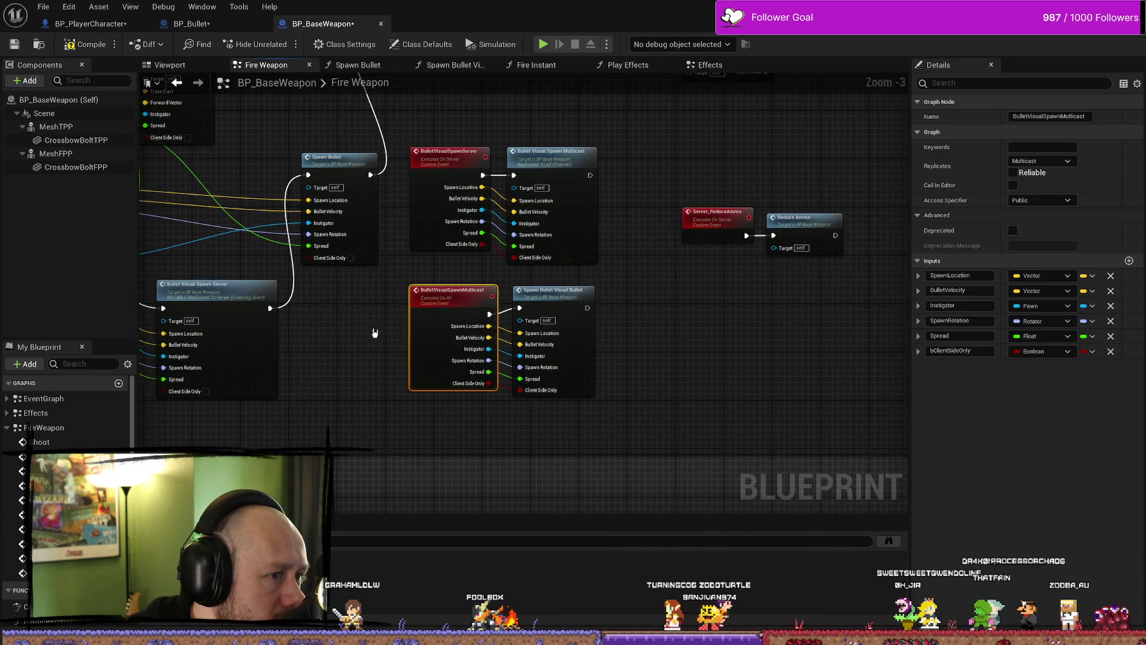
left_click_drag(401, 397, 433, 414)
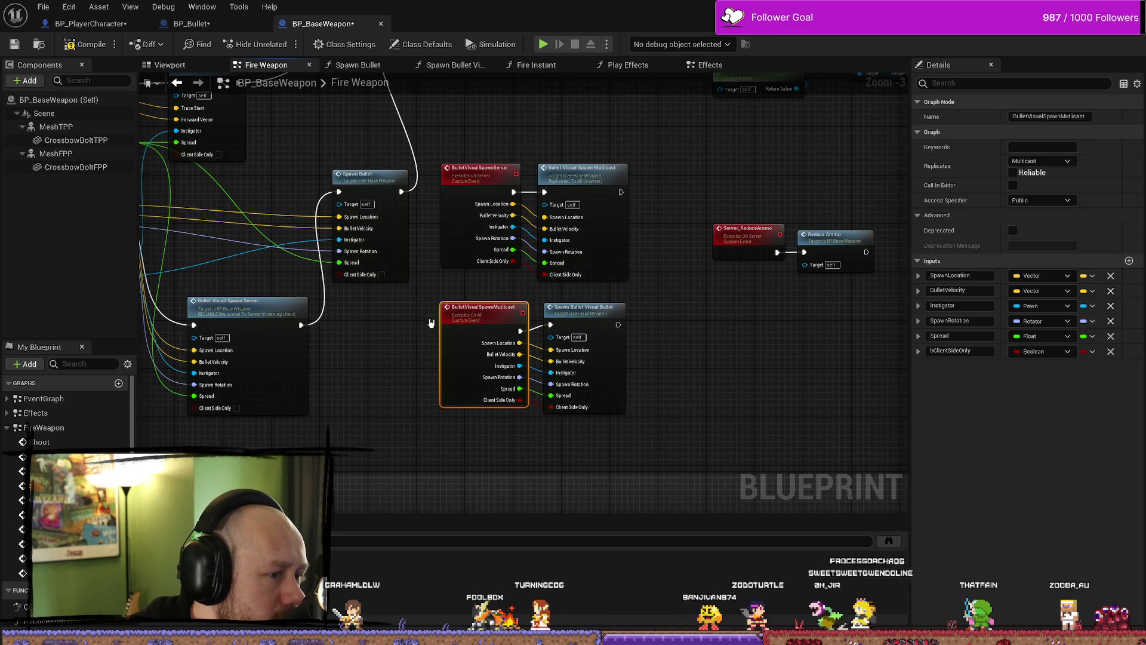
Inspect BulletVisualSpawnServer's Run on Server replication, then go to the Shoot event
left_click(472, 180)
left_click_drag(401, 332, 469, 317)
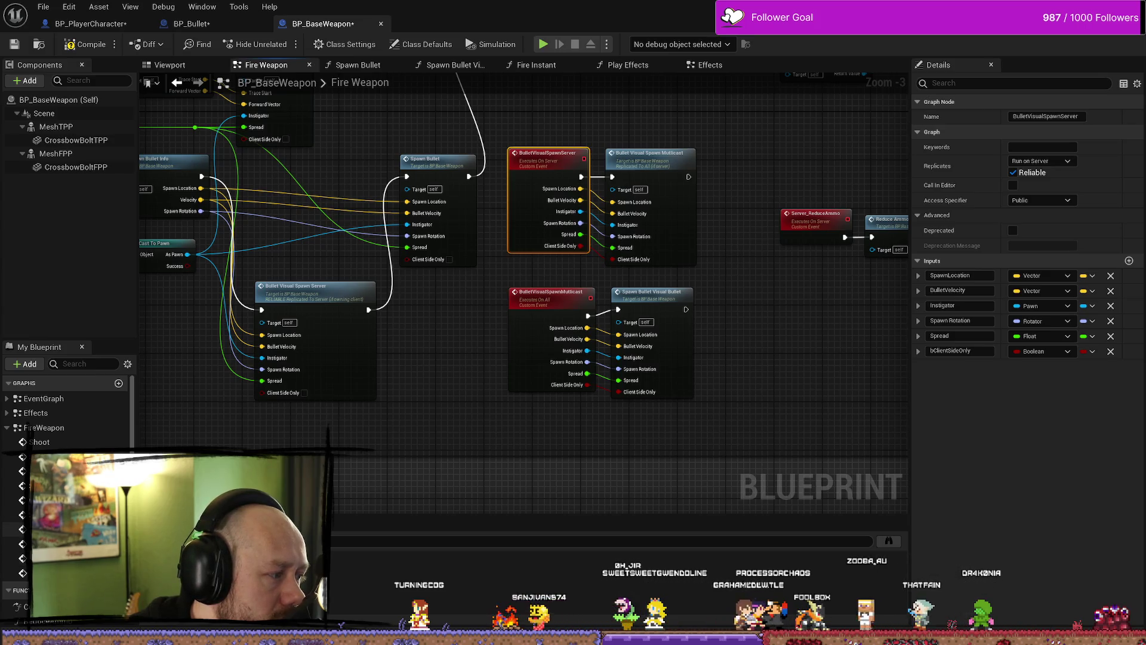
double_click(73, 441)
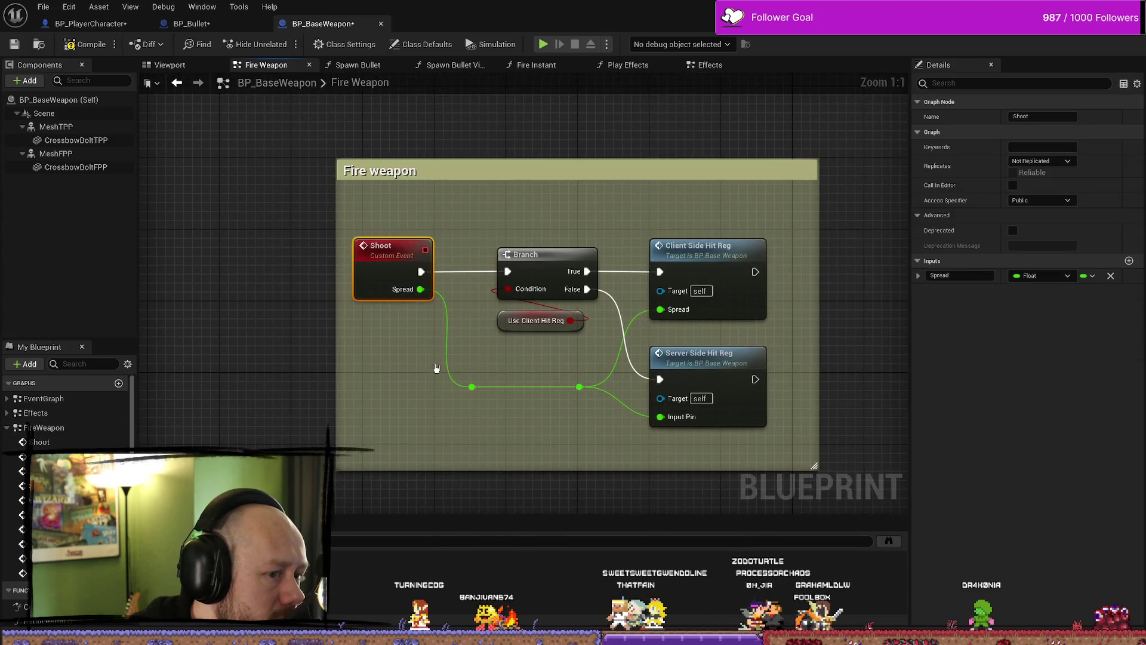
Check the Client Side Hit Reg call, then filter members for 'spawn' and open Spawn Bullet
left_click(687, 256)
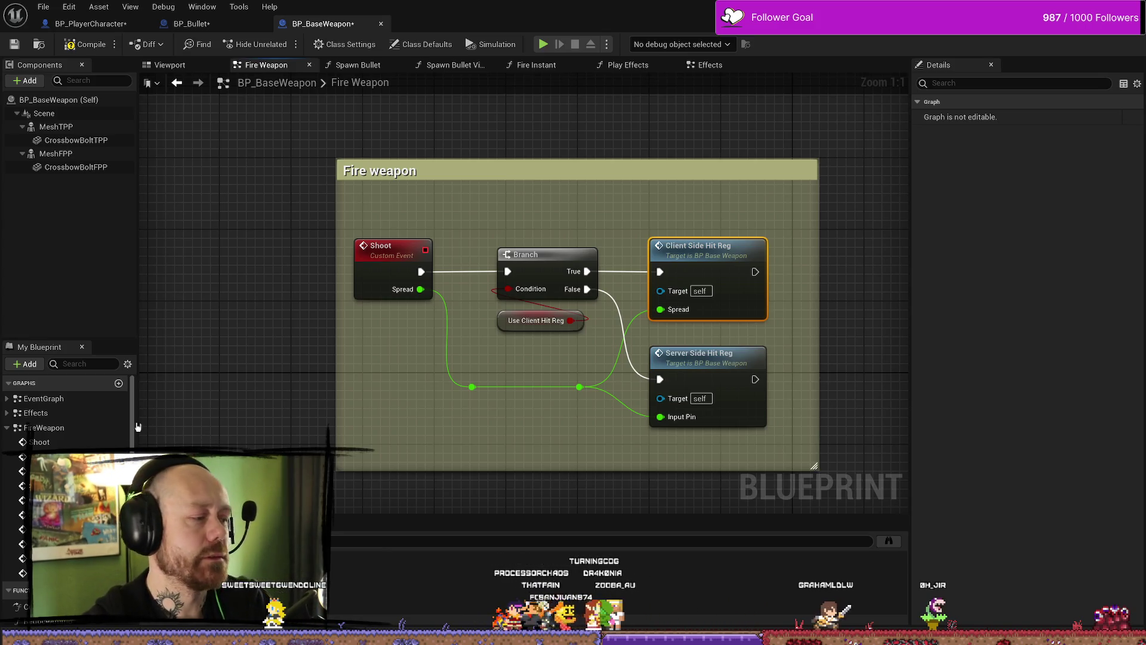
scroll(137, 426, "down", 1)
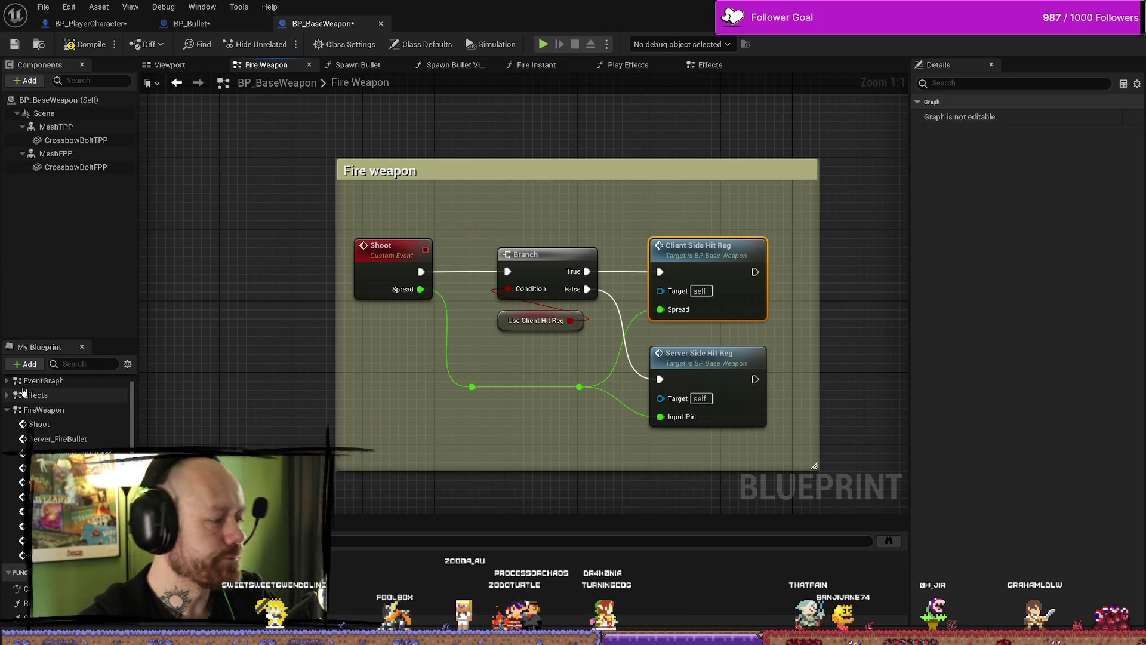
left_click(90, 363)
type("spaw")
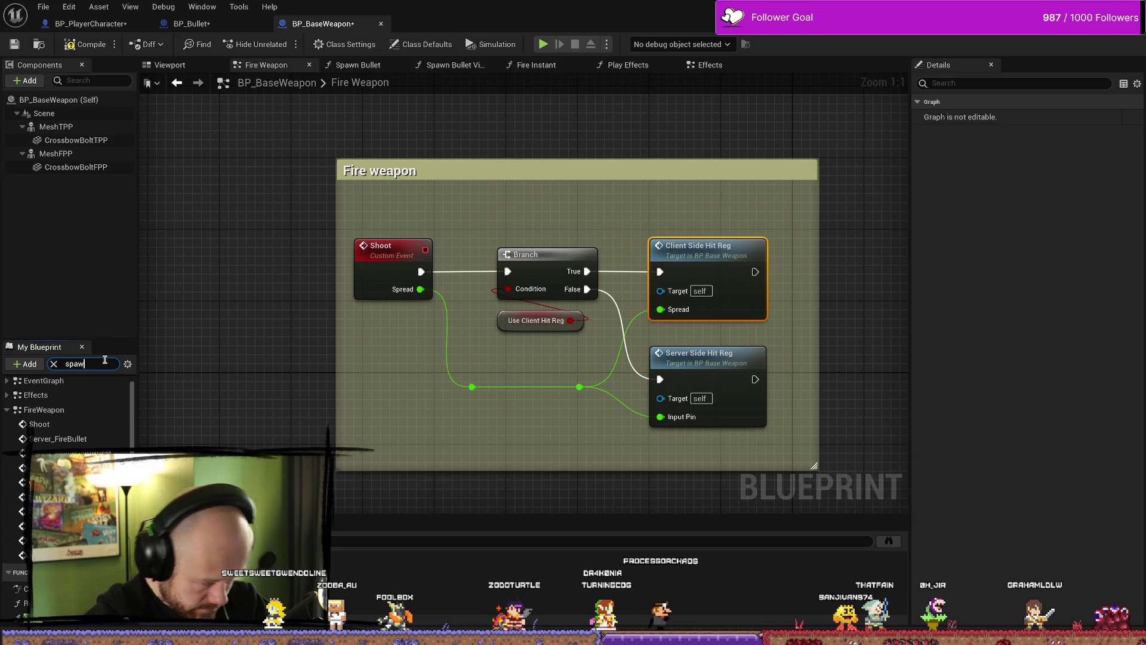
type("n")
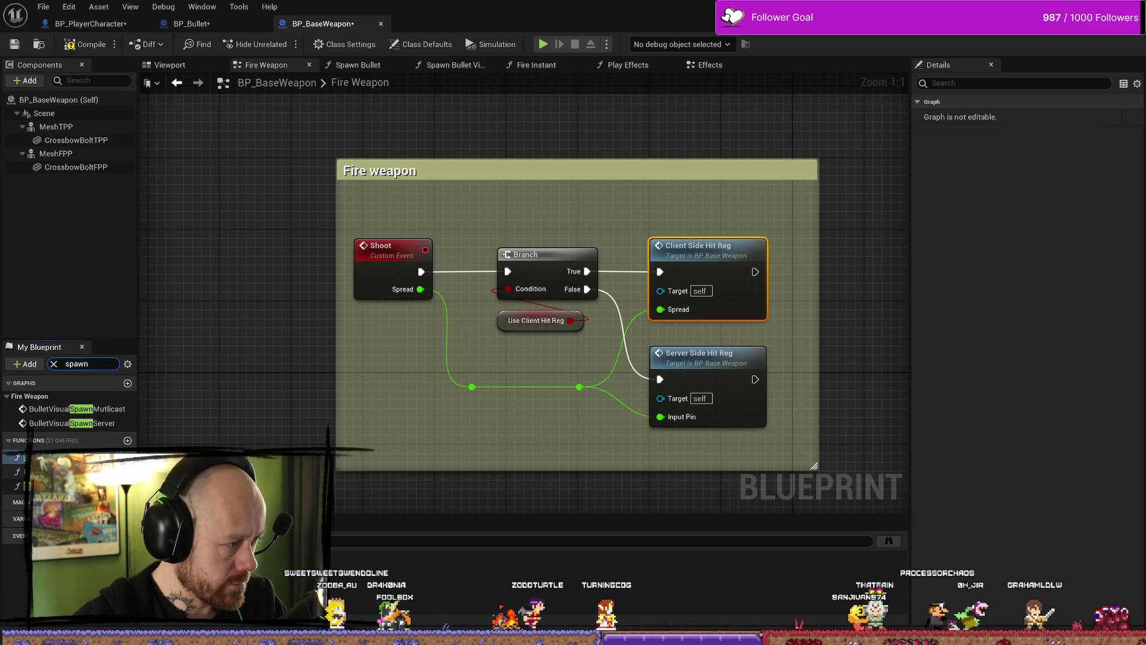
double_click(60, 457)
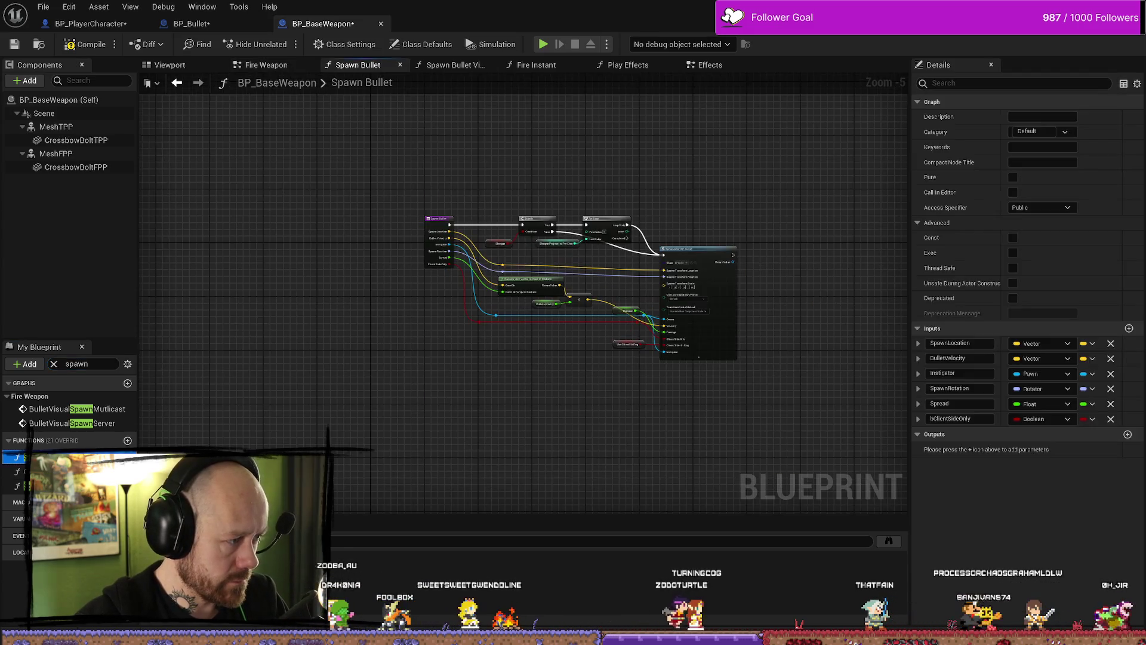
scroll(471, 267, "up", 4)
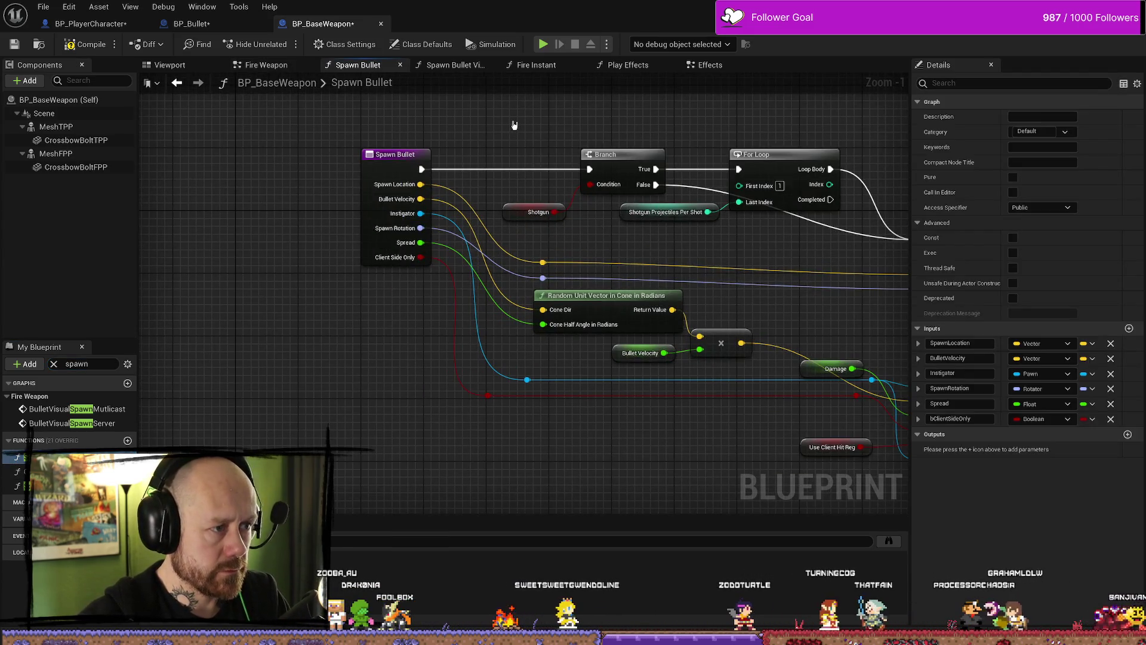
left_click_drag(594, 220, 528, 216)
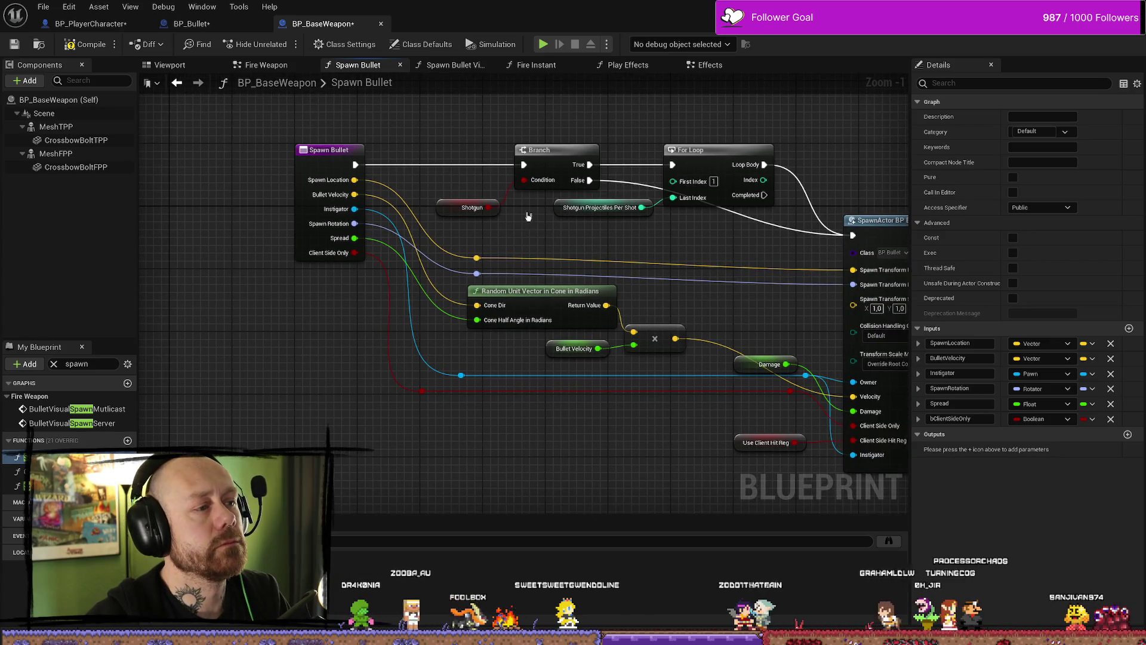
left_click_drag(689, 263, 651, 258)
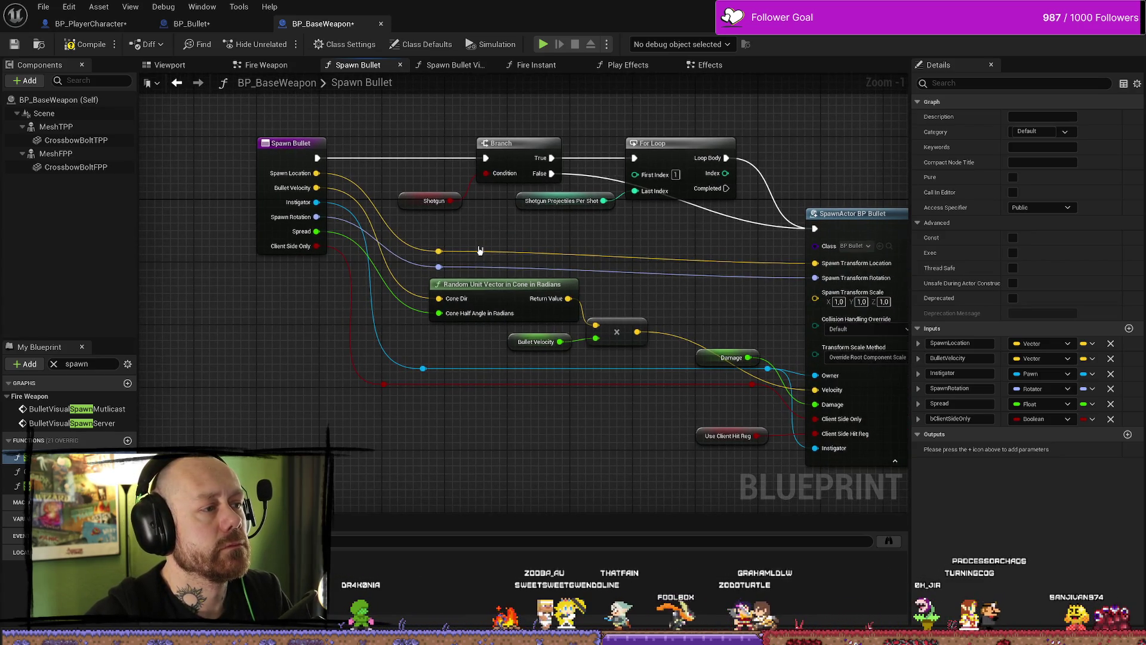
left_click_drag(399, 208, 308, 208)
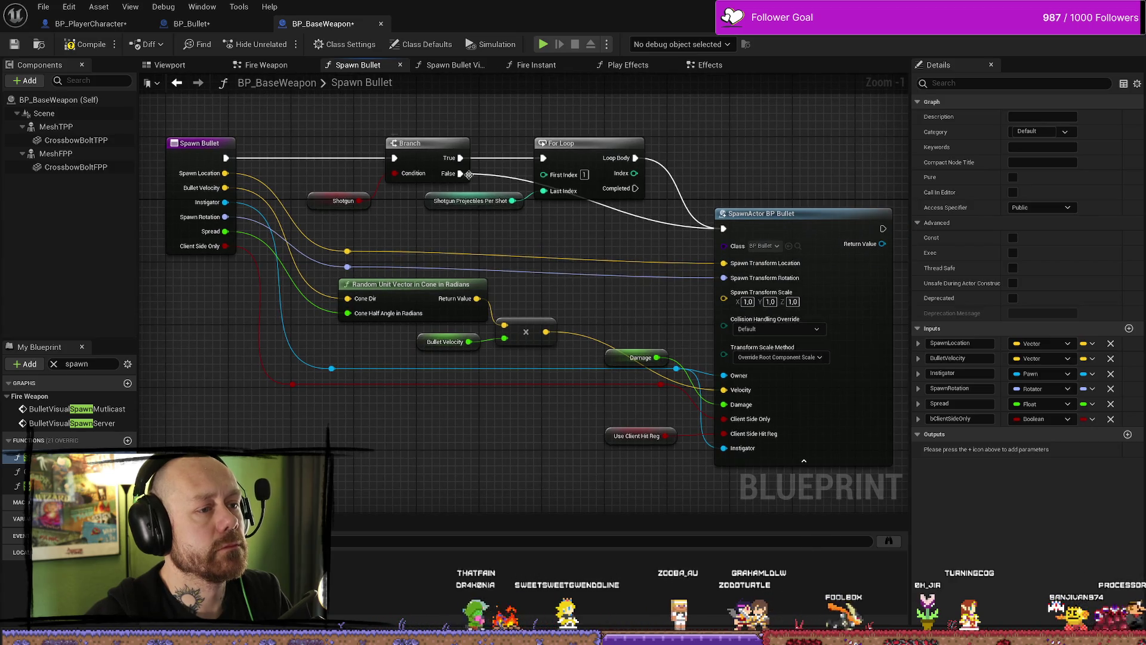
left_click_drag(622, 261, 576, 260)
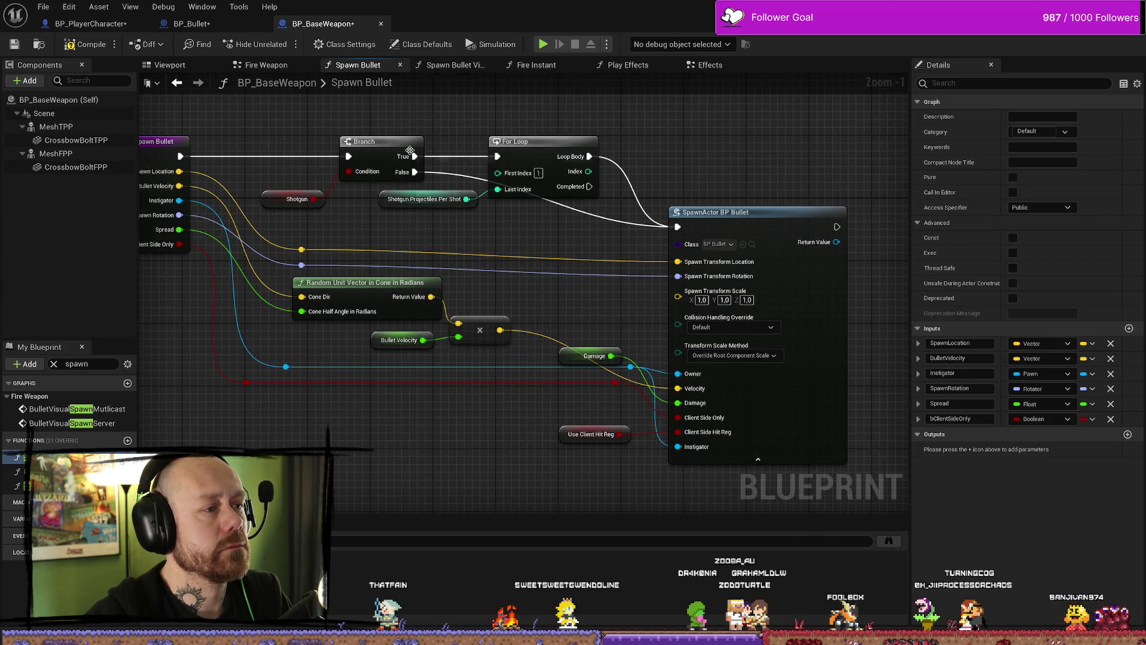
left_click_drag(385, 166, 372, 149)
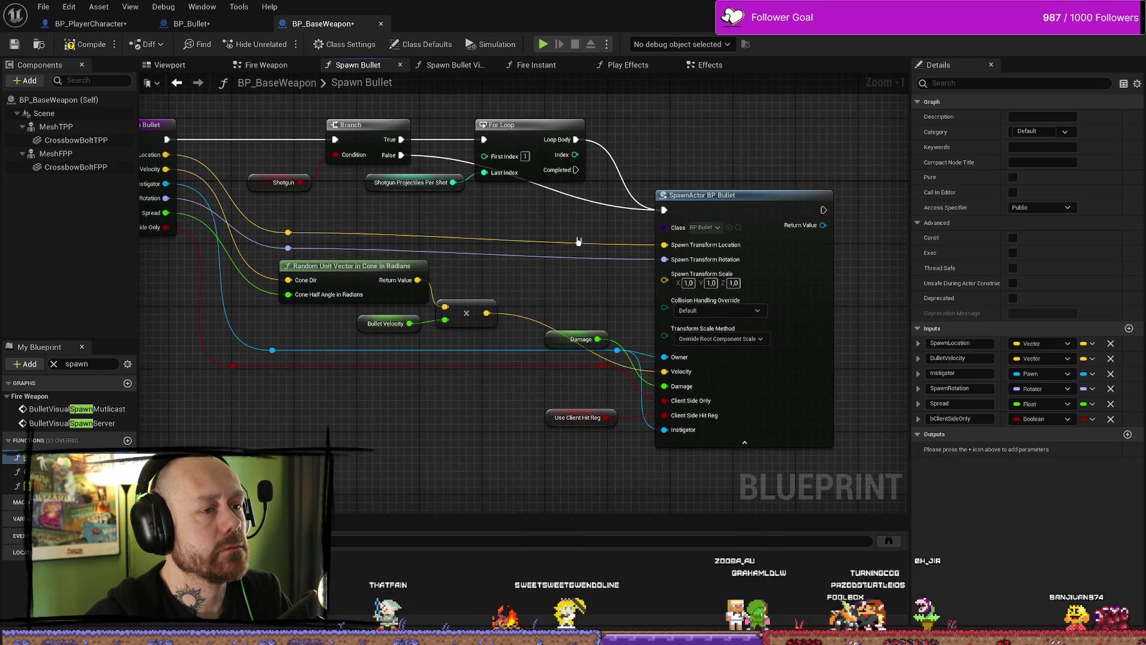
left_click_drag(578, 240, 528, 226)
left_click(657, 257)
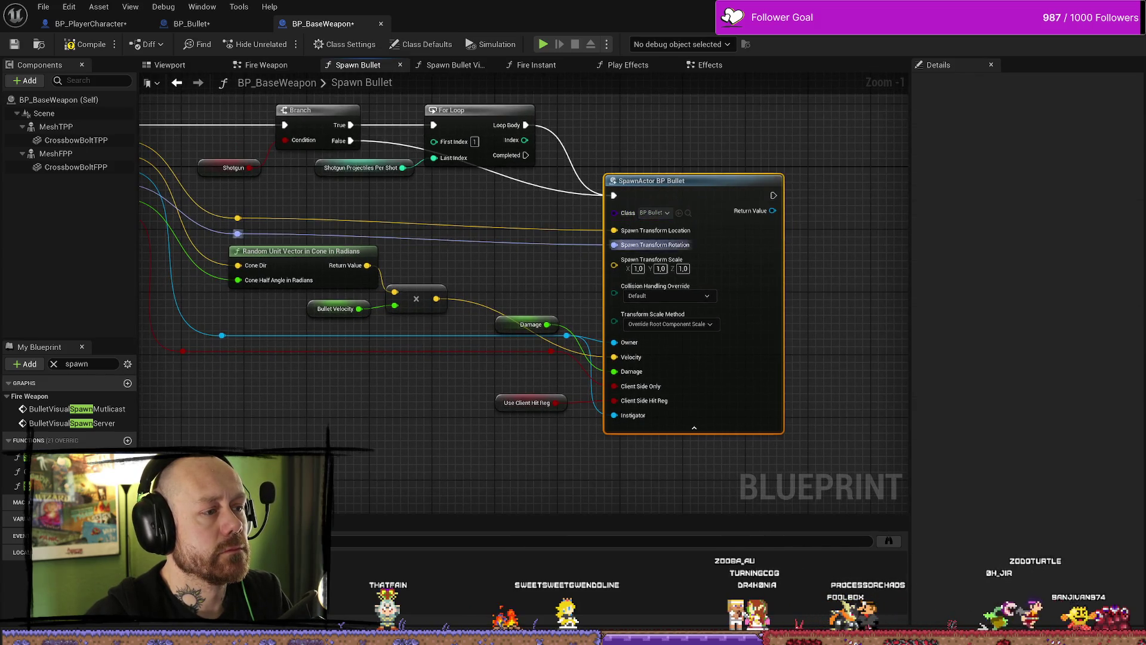
left_click_drag(483, 267, 561, 256)
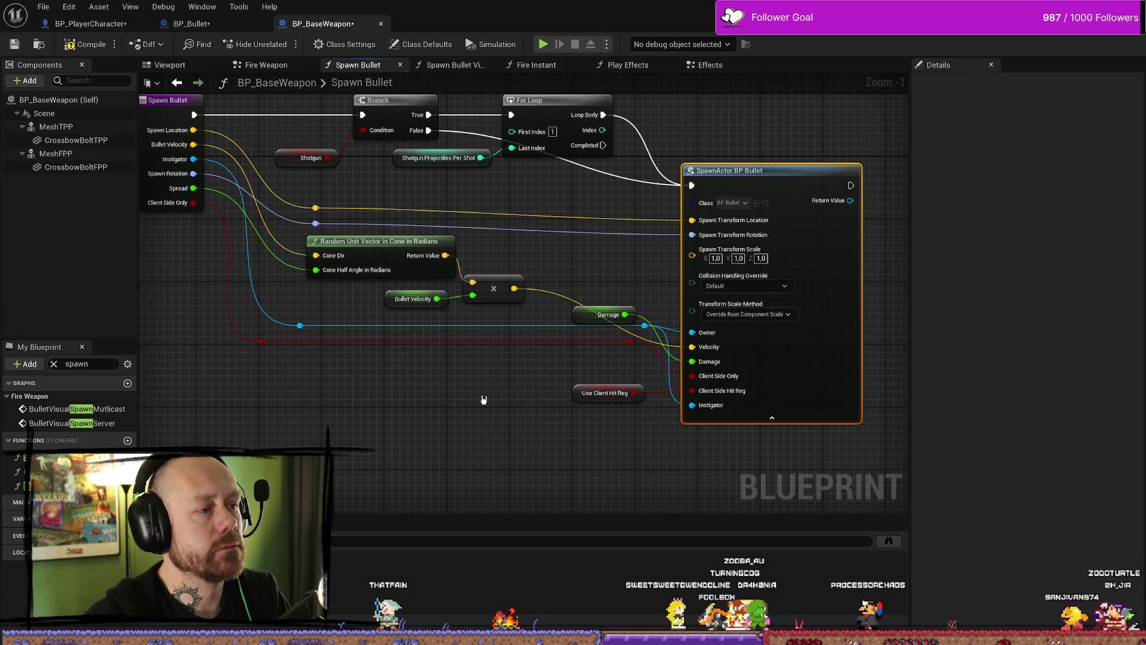
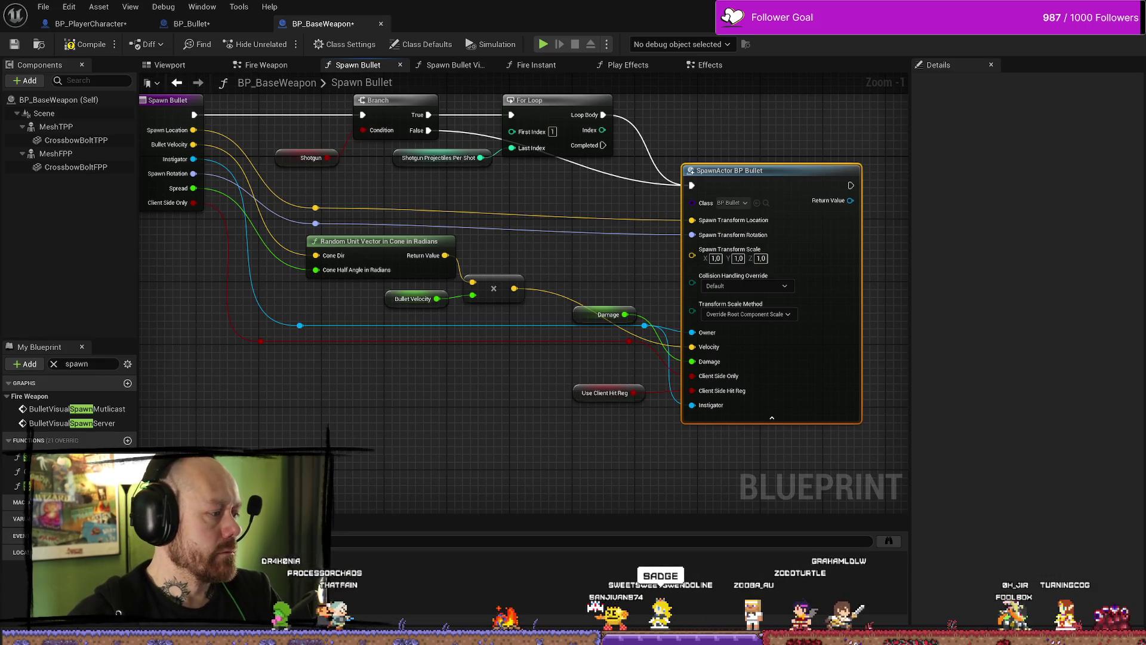
Inspect the SpawnActor BP Bullet and Use Client Hit Reg nodes in the Spawn Bullet graph
left_click_drag(378, 441, 499, 410)
left_click_drag(539, 329, 427, 346)
scroll(510, 280, "up", 1)
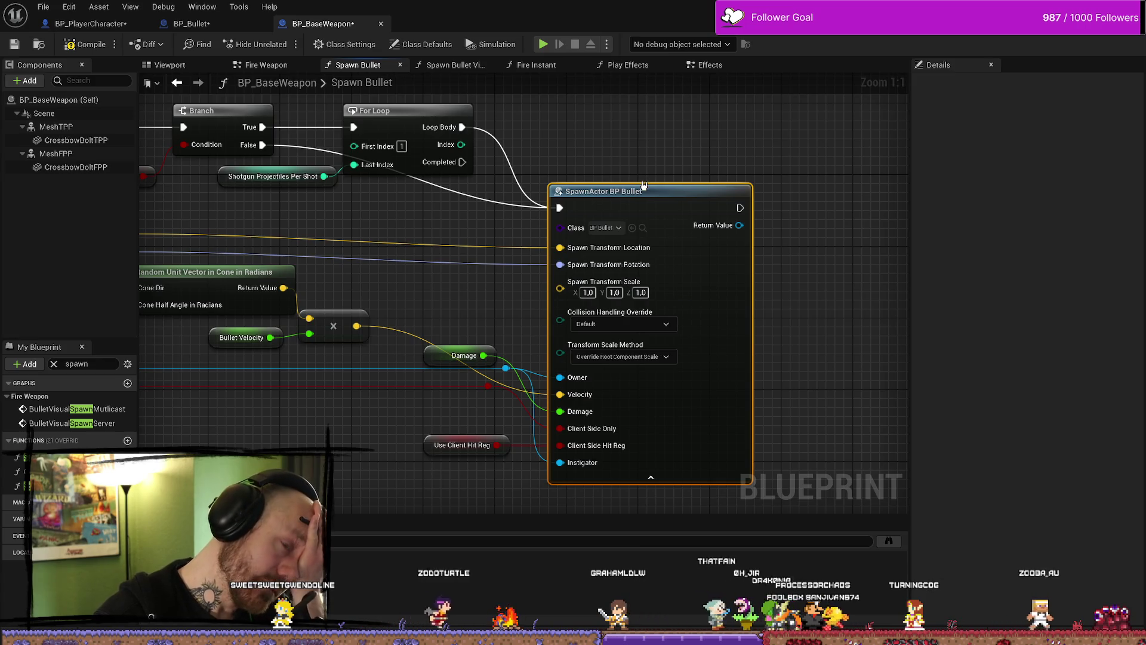
left_click(665, 172)
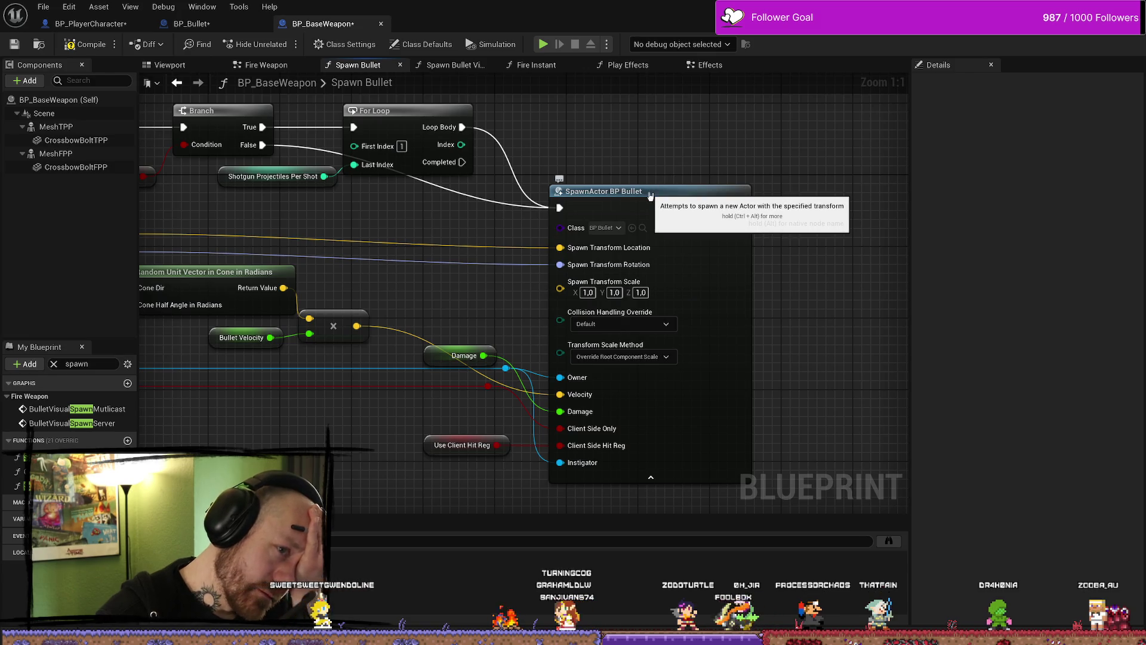
left_click(649, 193)
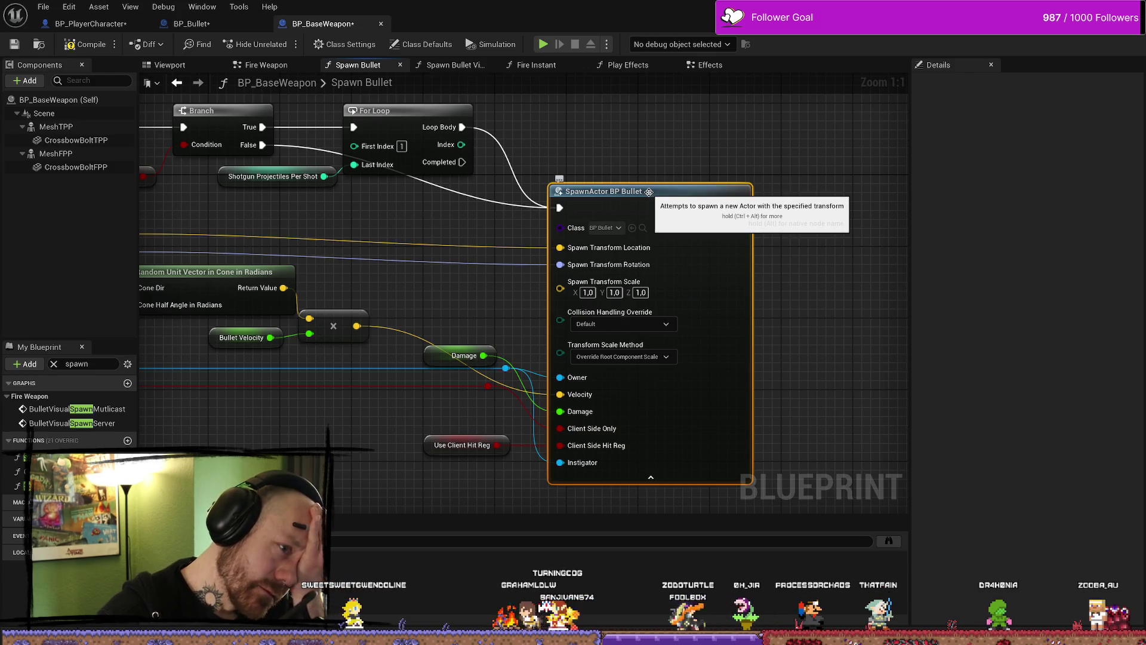
right_click(425, 445)
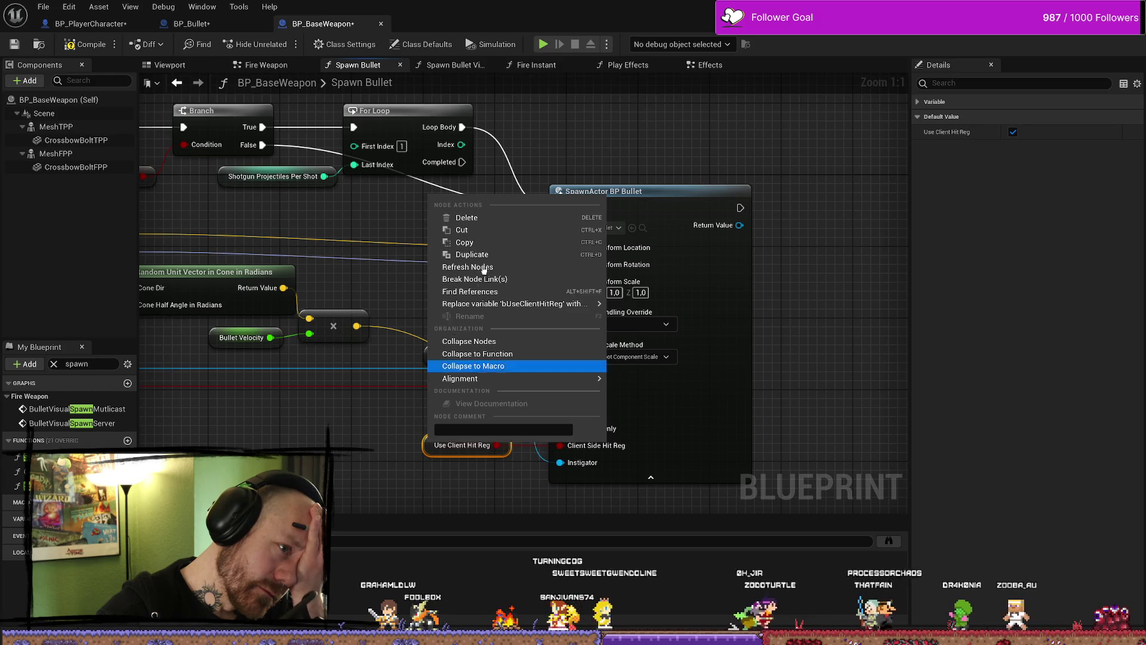
left_click(359, 411)
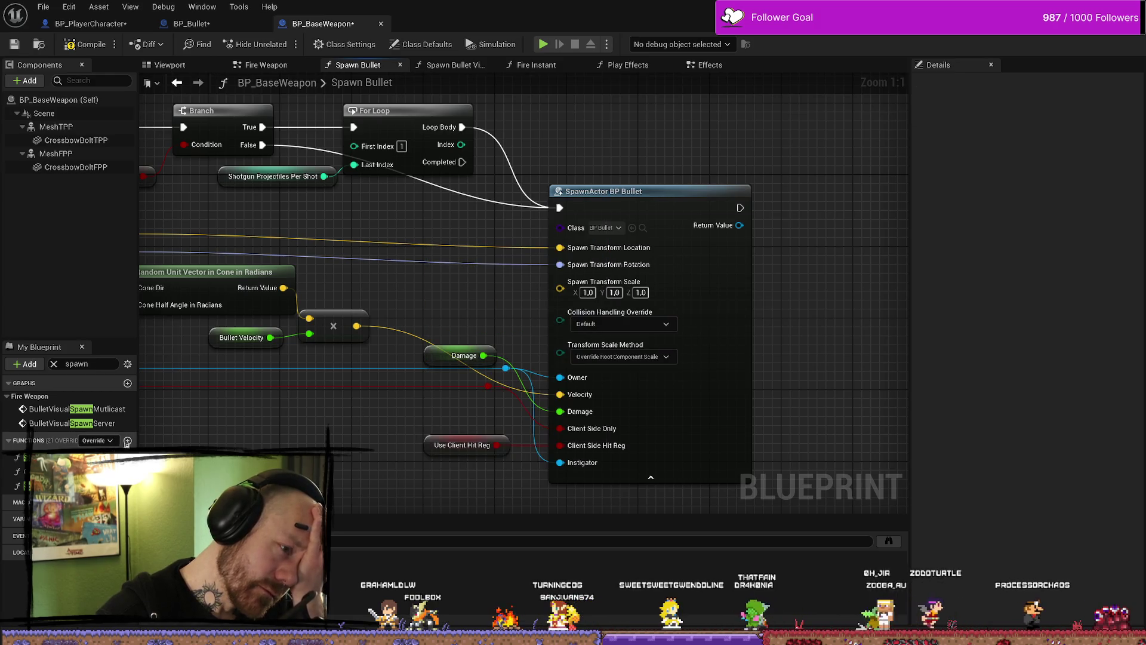
left_click_drag(264, 456, 392, 442)
scroll(433, 436, "down", 2)
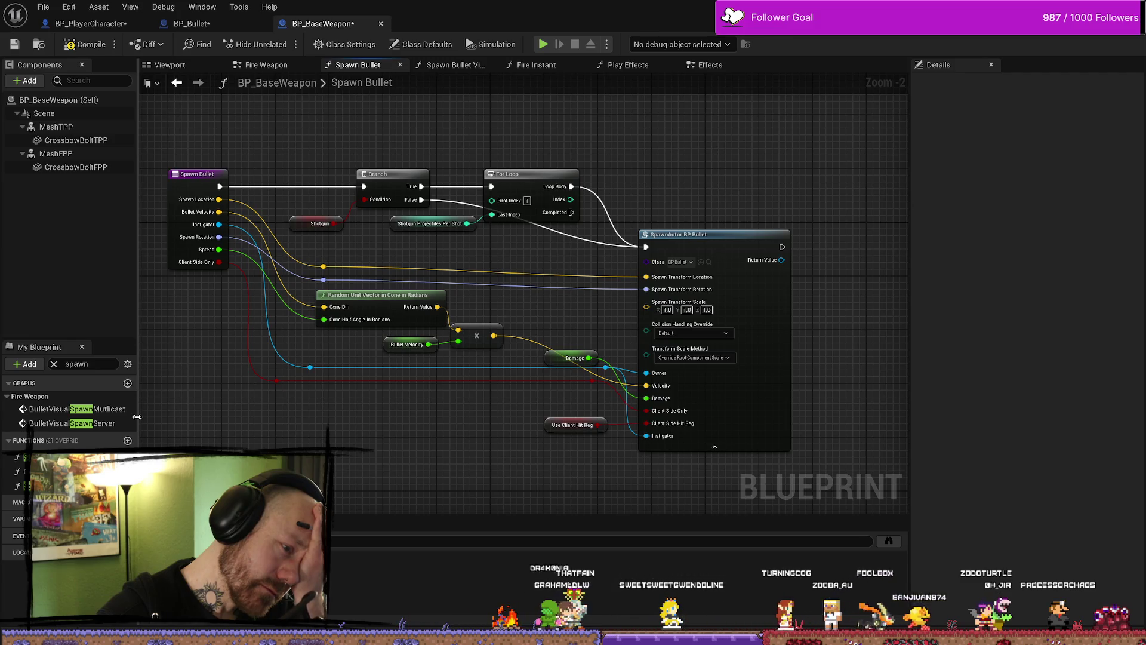
Filter My Blueprint by 'clie', select bUseClientHitReg, and jump to its use in Fire Weapon
left_click(53, 364)
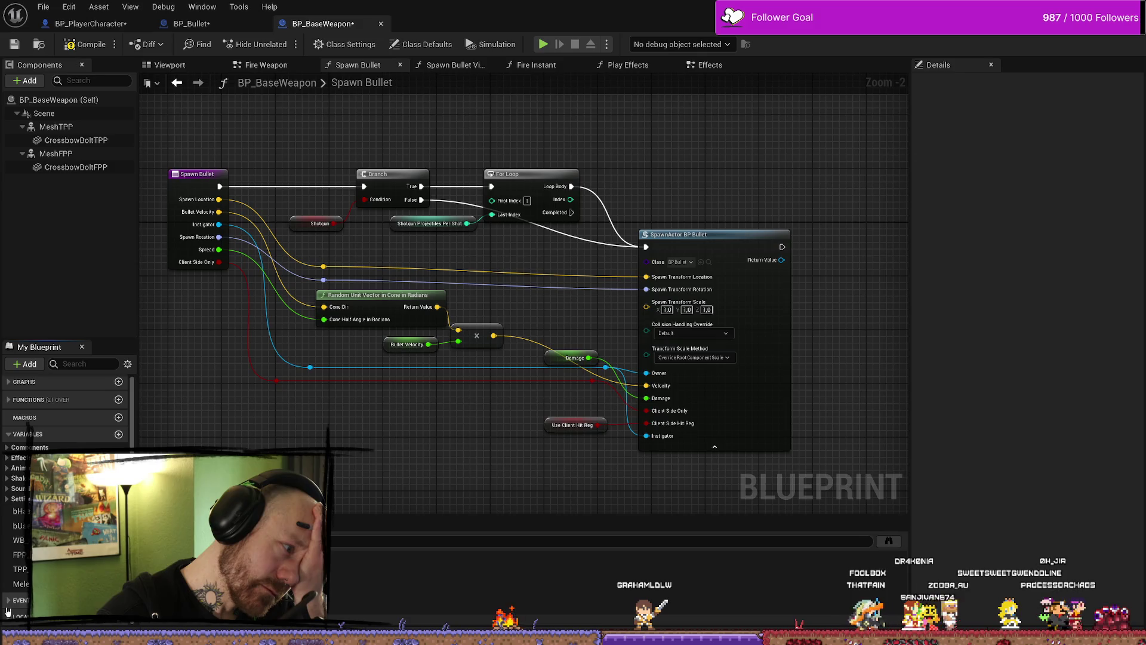
scroll(20, 597, "down", 1)
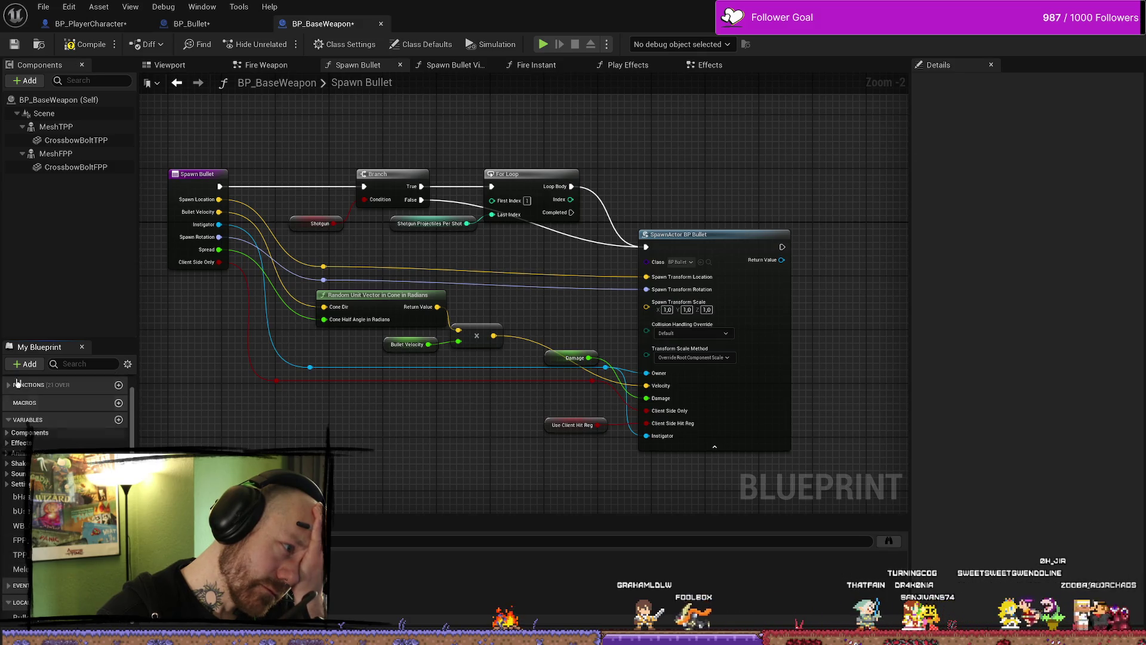
left_click(82, 364)
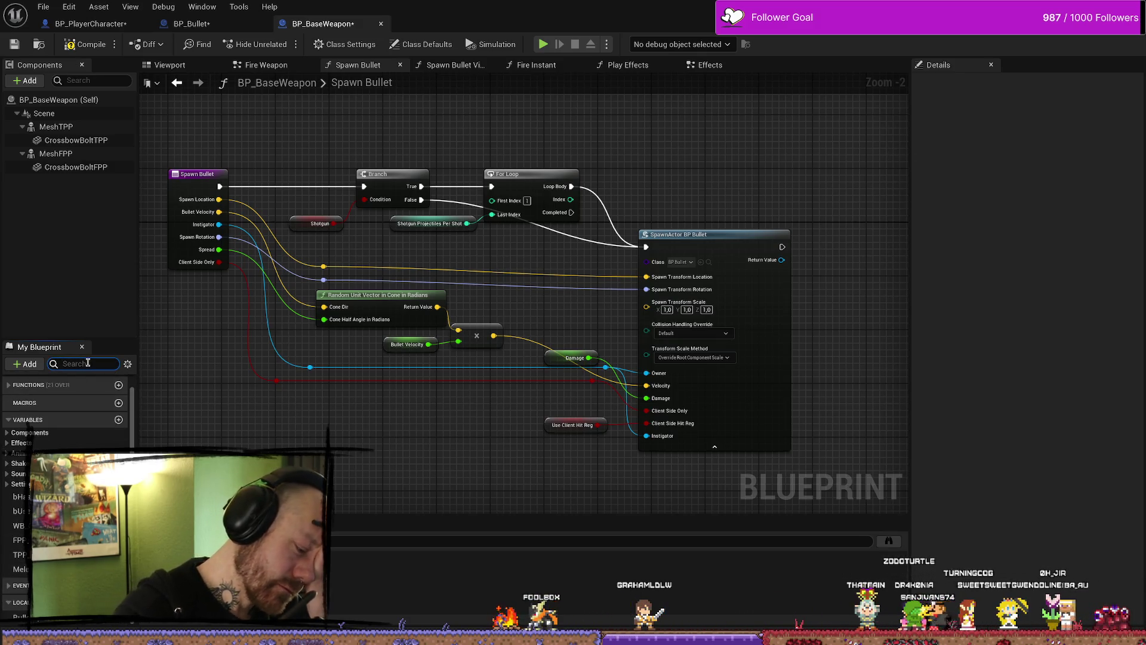
type("clie")
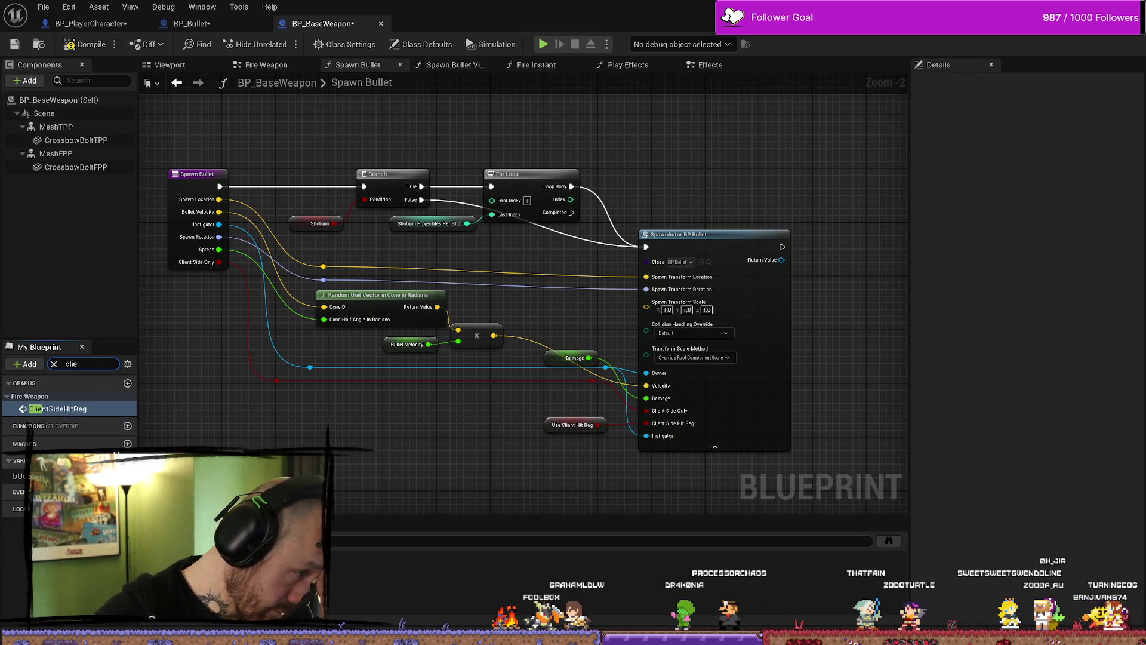
left_click(19, 476)
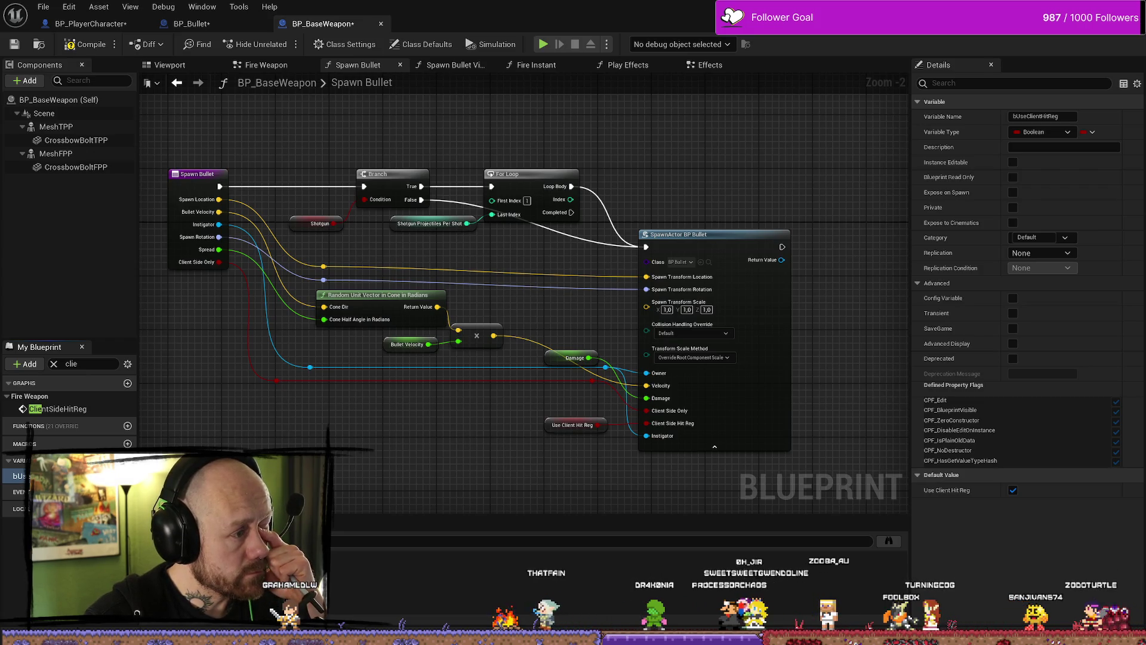
key("shift+alt+f")
double_click(333, 592)
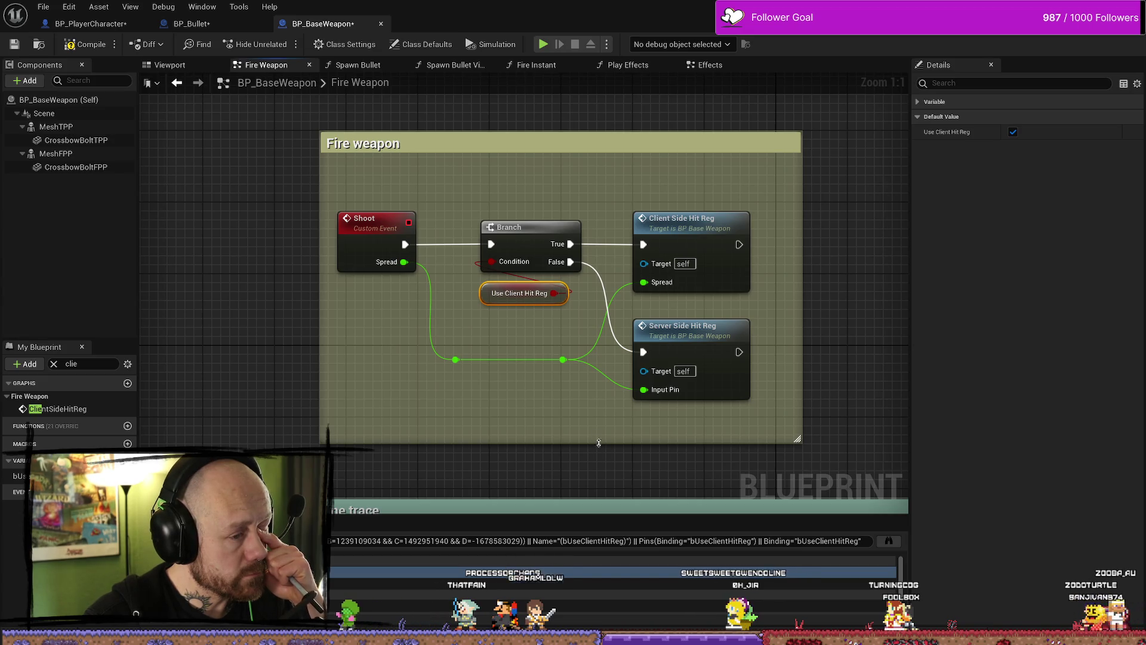
Open the ClientSideHitReg event and inspect its Check Bullet Path node and Spread reroute
left_click_drag(593, 443, 496, 435)
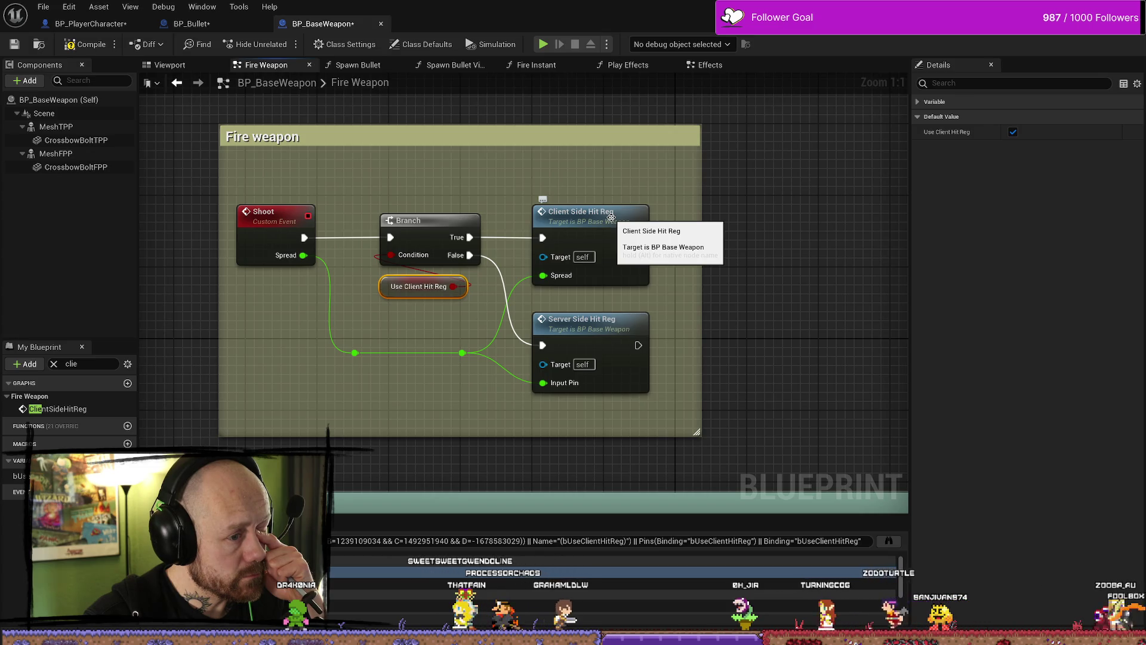
double_click(612, 217)
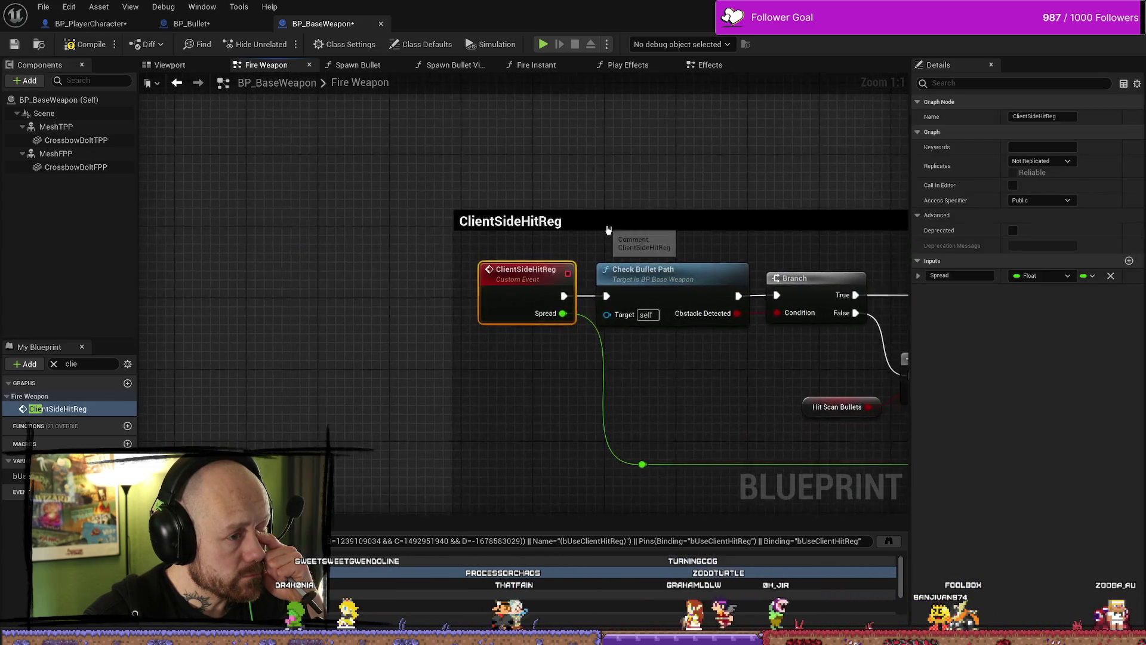
scroll(608, 230, "down", 1)
left_click(537, 280)
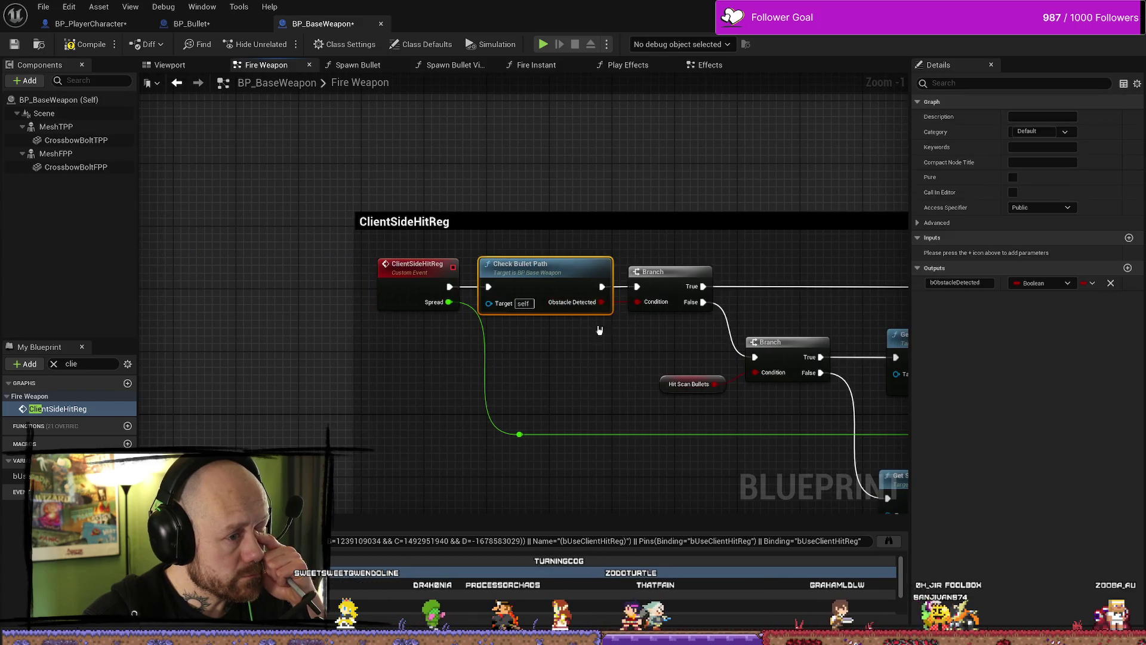
scroll(556, 380, "right", 3)
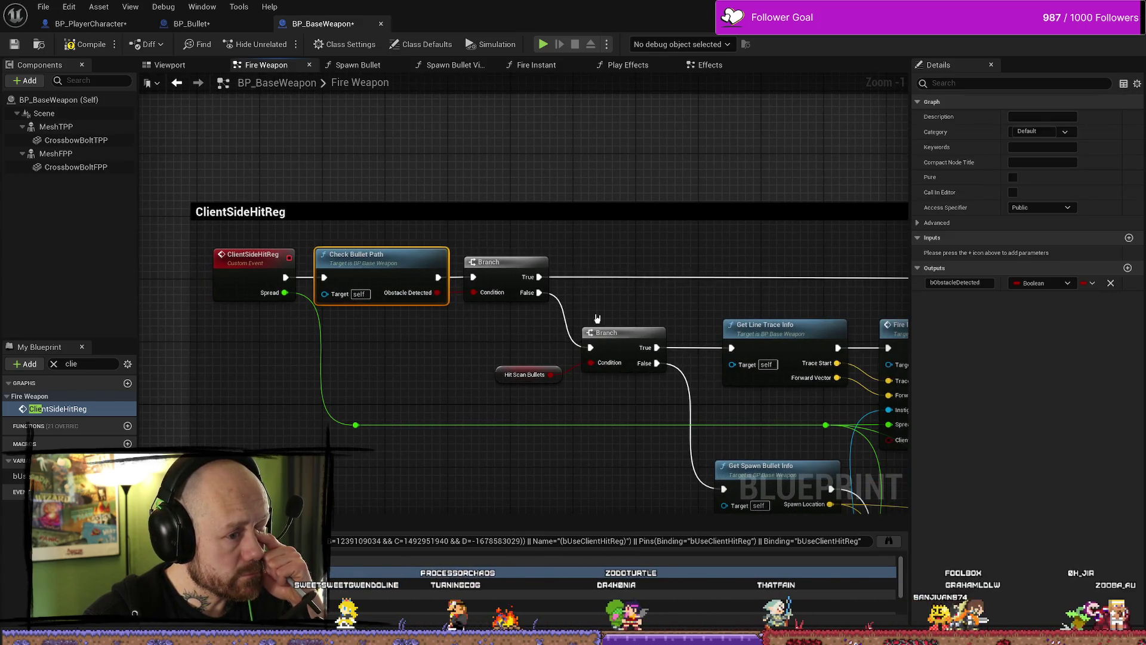
mouse_move(360, 407)
left_mouse_down()
mouse_move(323, 444)
mouse_move(358, 429)
mouse_move(346, 429)
left_mouse_up()
scroll(395, 370, "right", 2)
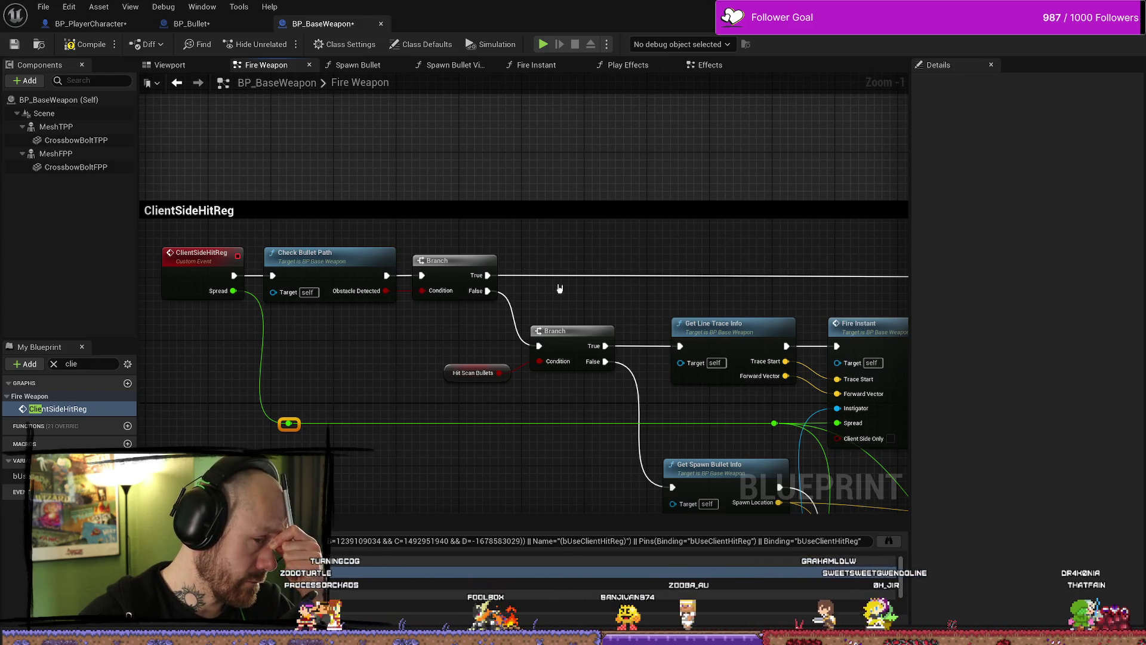
scroll(560, 289, "down", 5)
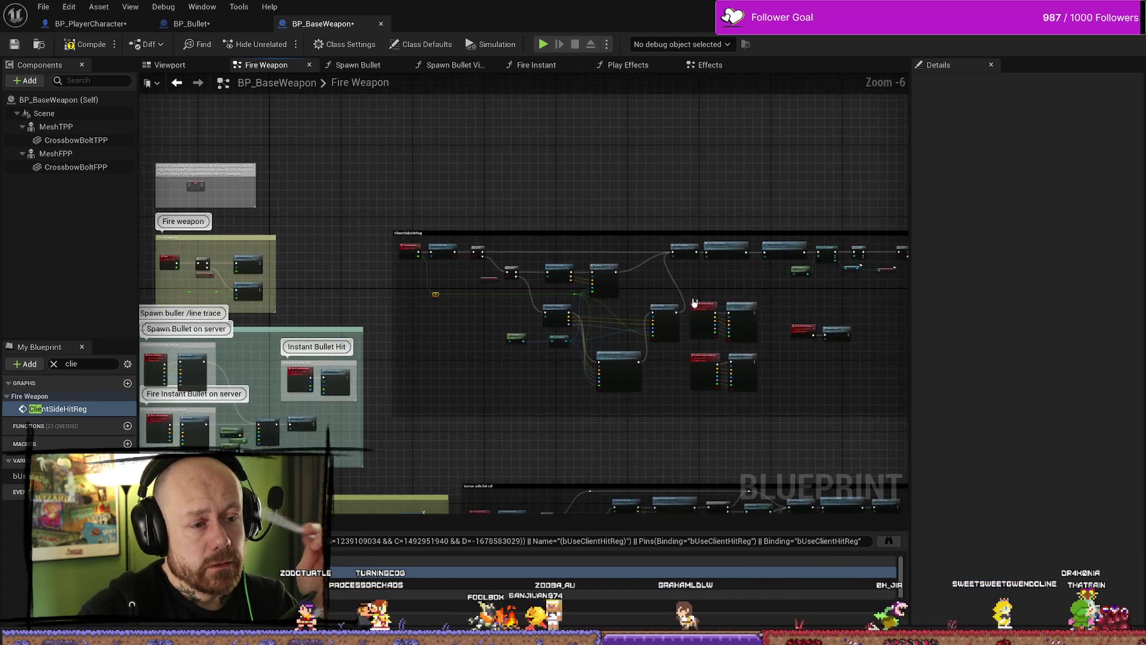
scroll(694, 302, "up", 5)
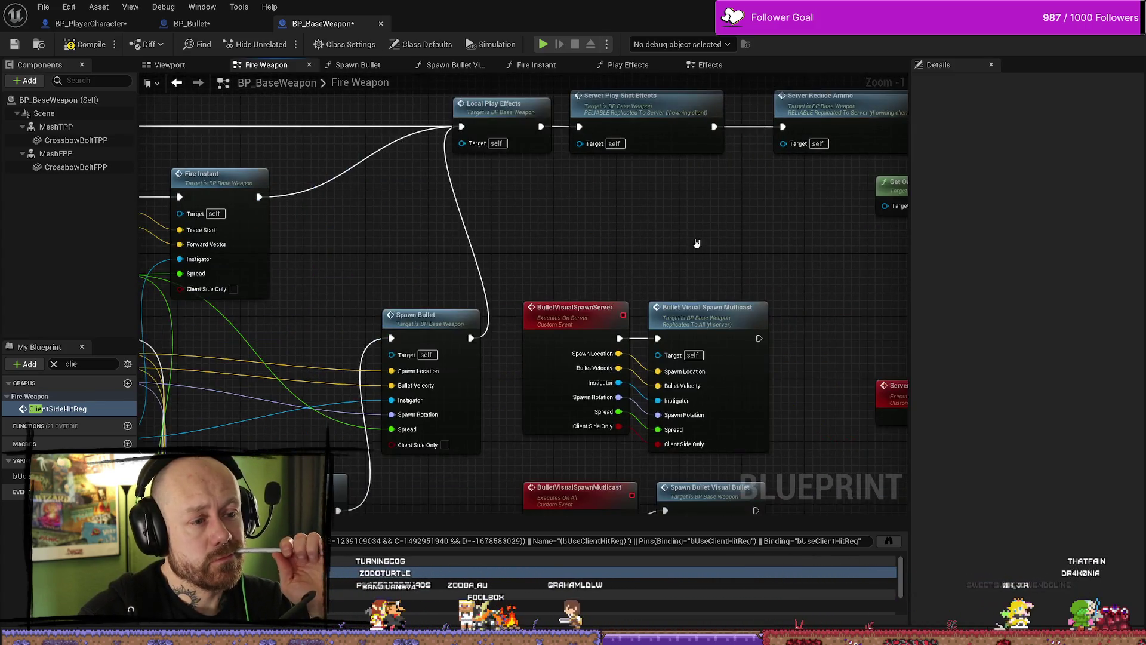
scroll(700, 239, "down", 1)
left_click_drag(612, 265, 650, 252)
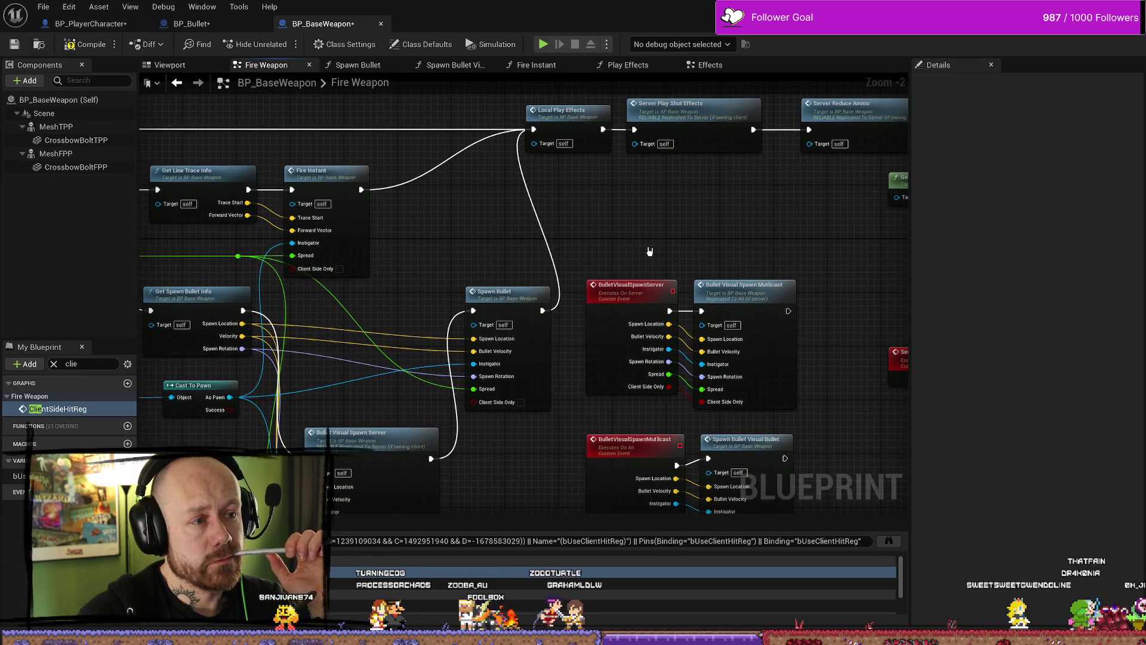
scroll(650, 251, "down", 2)
key("Return")
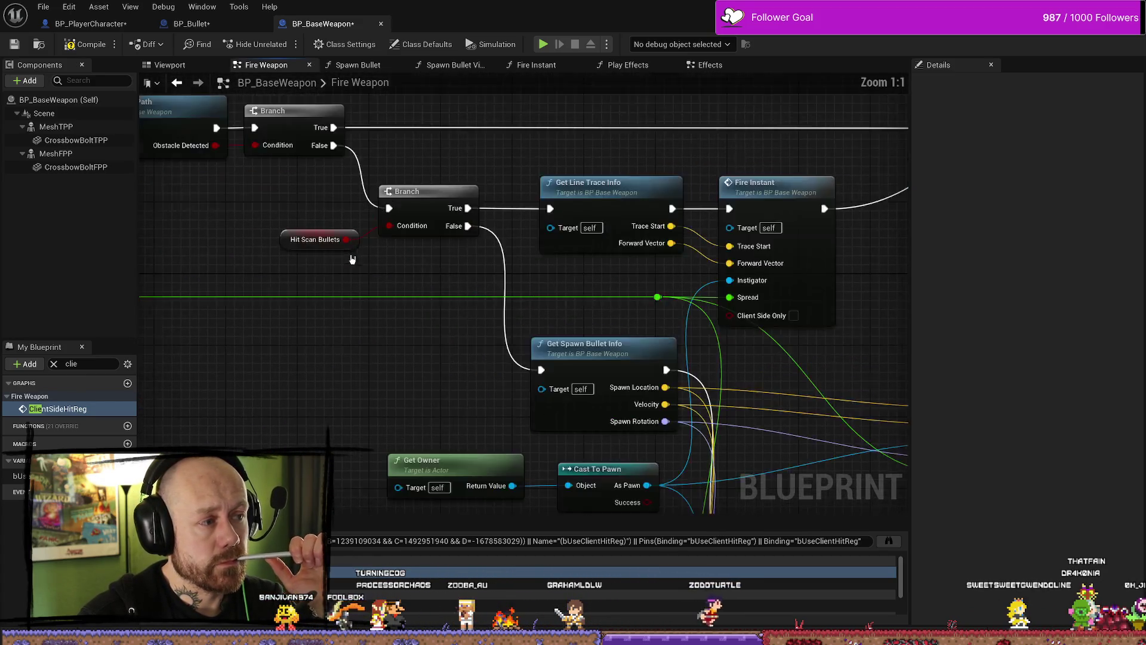
mouse_move(415, 316)
left_mouse_down()
mouse_move(447, 327)
mouse_move(422, 263)
left_mouse_up()
scroll(542, 335, "down", 3)
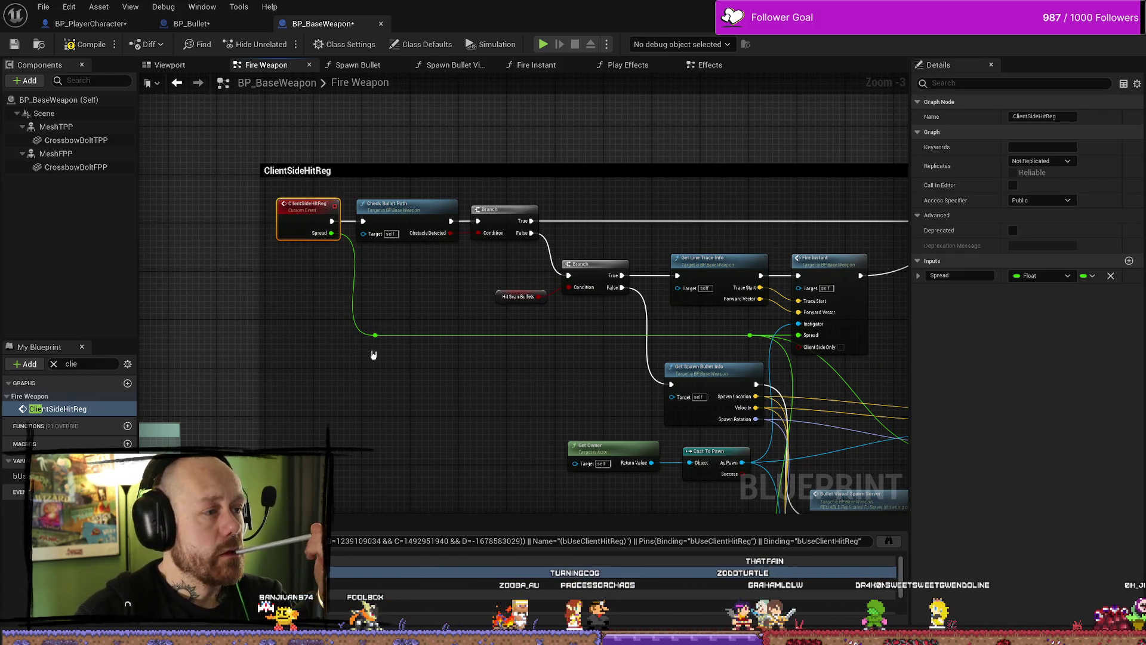
left_click_drag(371, 350, 335, 323)
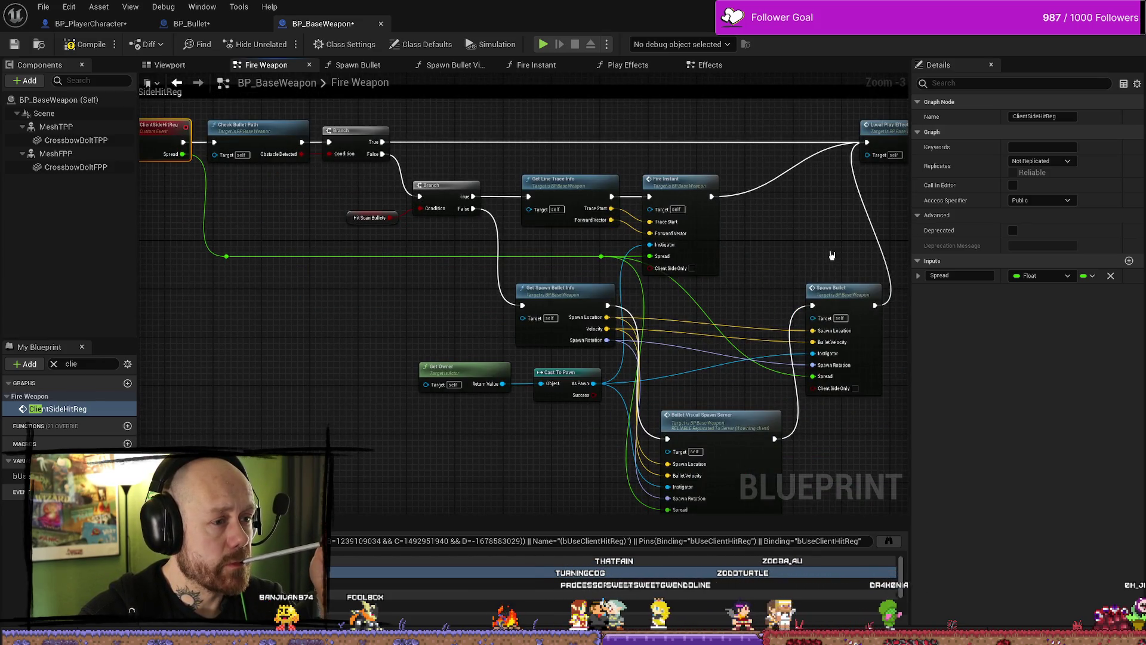
left_click_drag(345, 298, 436, 303)
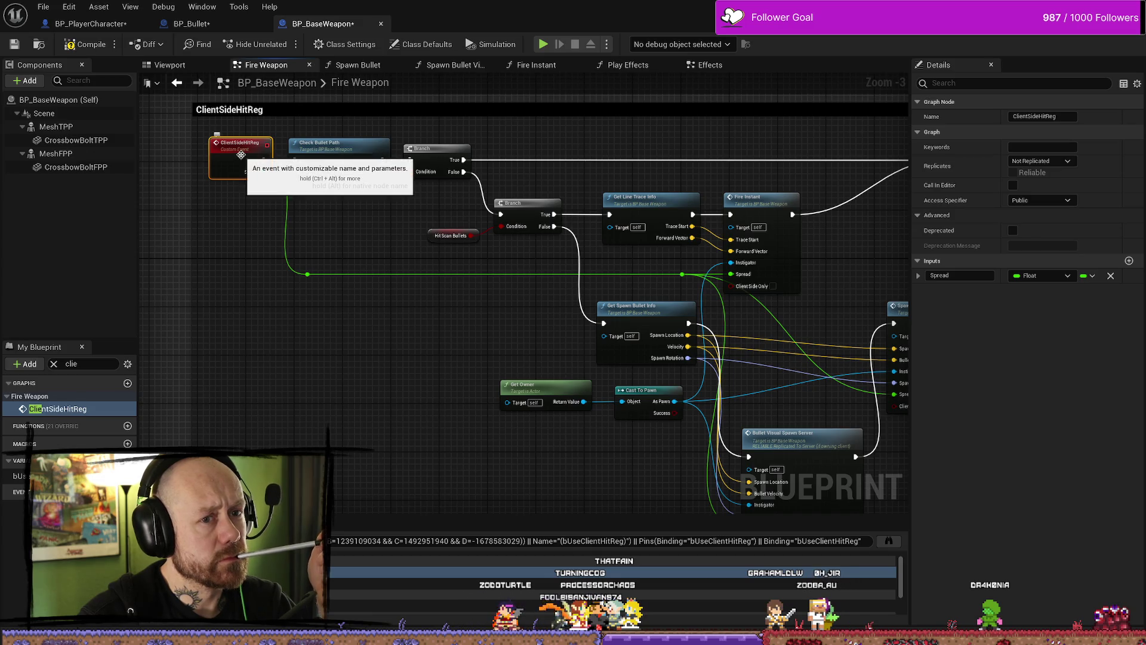
left_click_drag(471, 340, 380, 296)
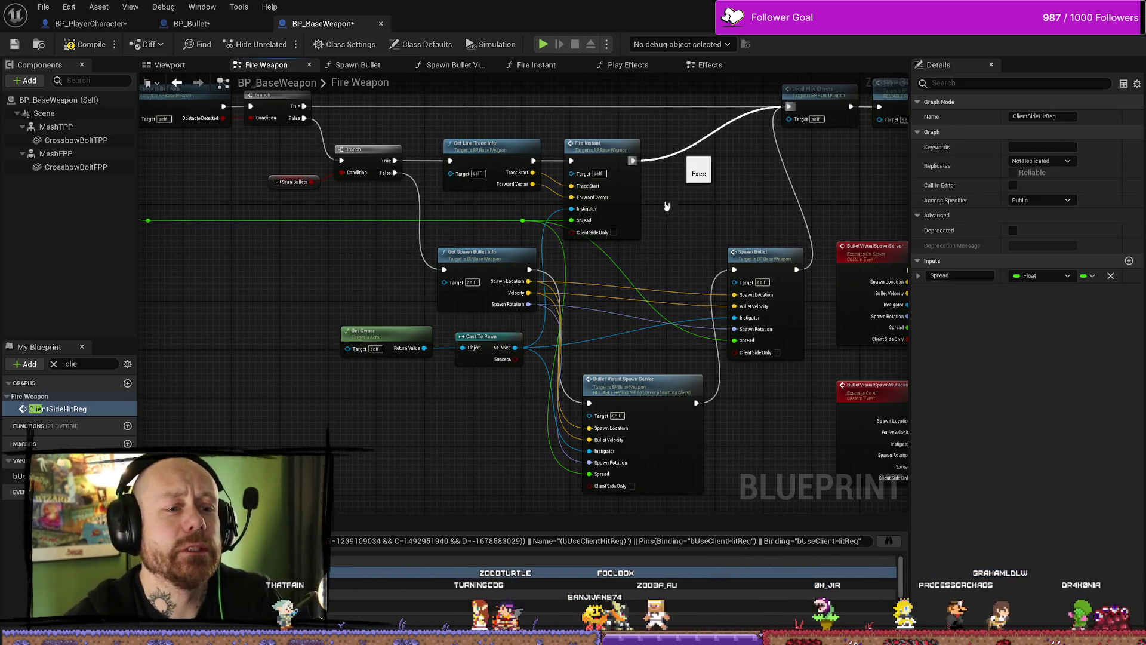
left_click(18, 476)
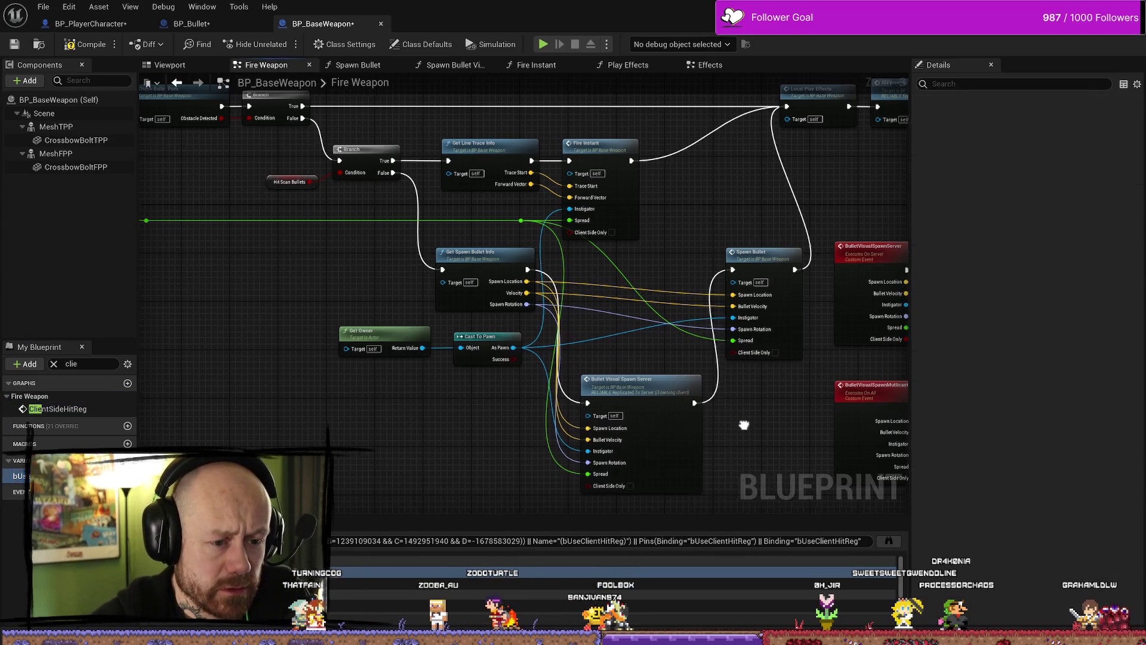
scroll(716, 418, "down", 2)
scroll(617, 410, "up", 2)
scroll(696, 166, "down", 1)
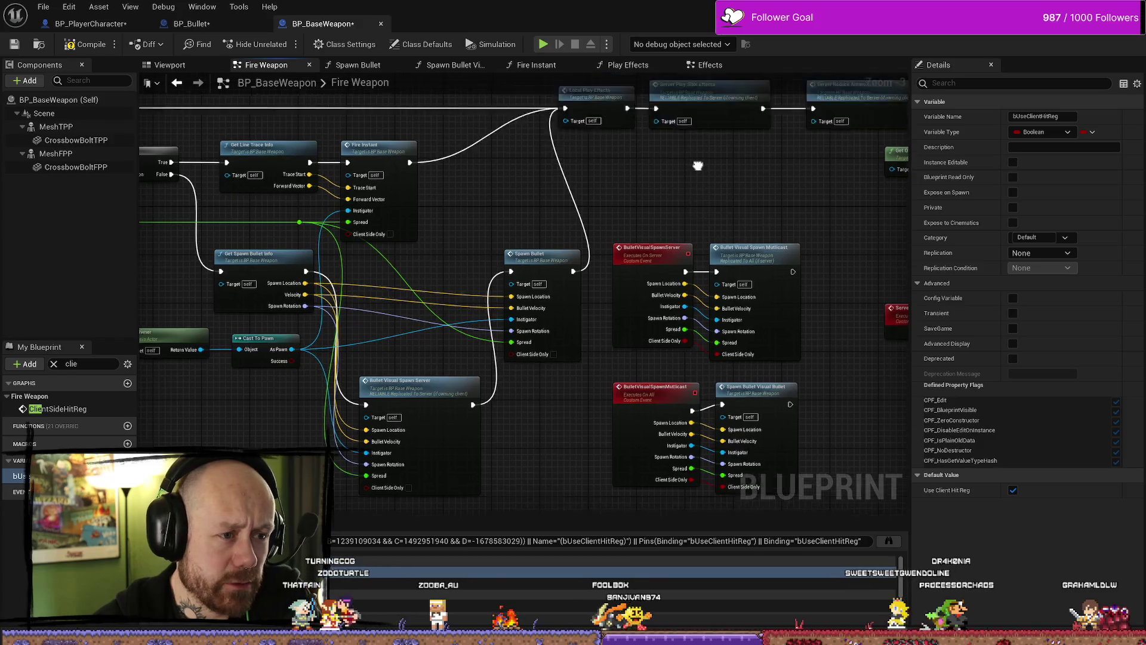
scroll(641, 254, "up", 1)
left_click_drag(561, 270, 690, 260)
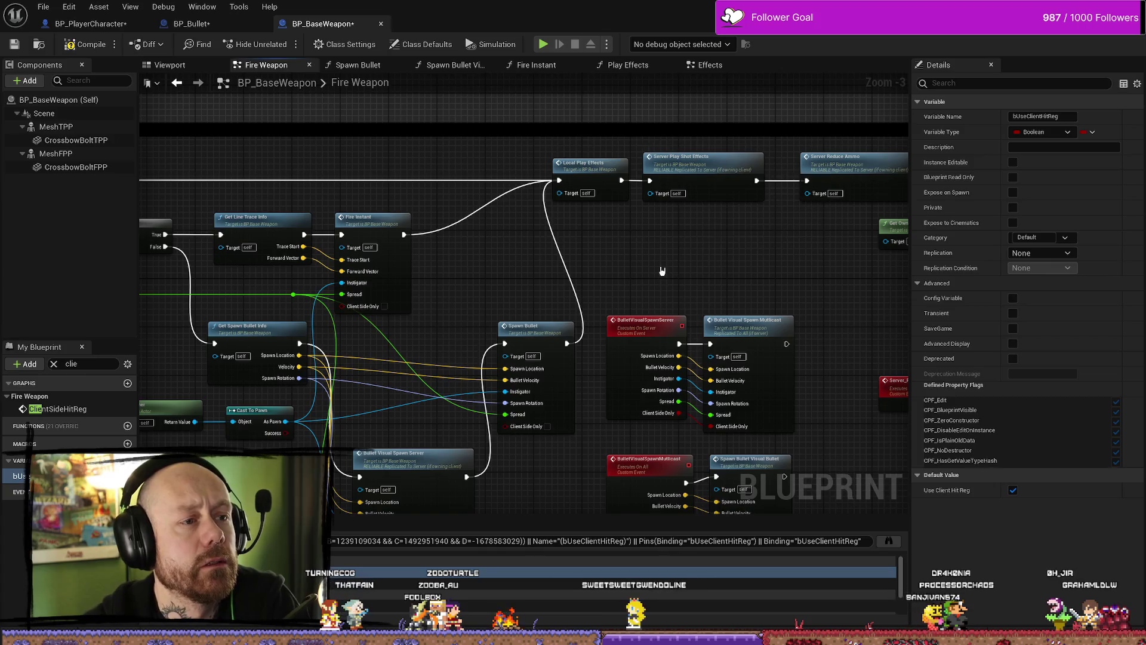
left_click_drag(656, 261, 792, 235)
scroll(648, 249, "down", 1)
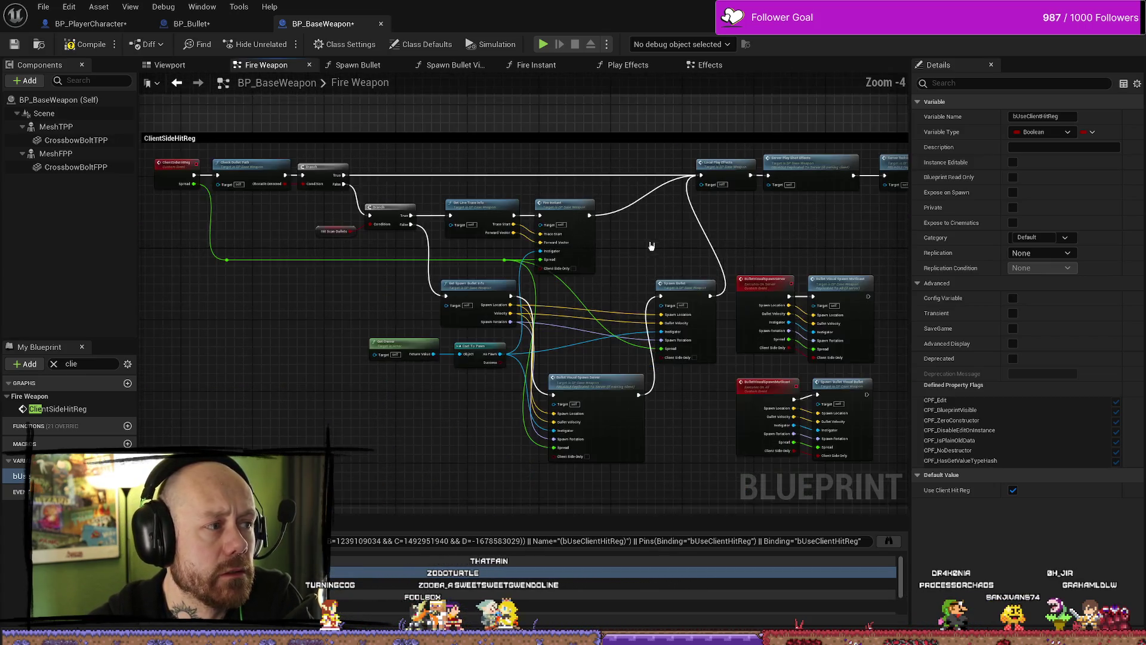
scroll(674, 221, "up", 2)
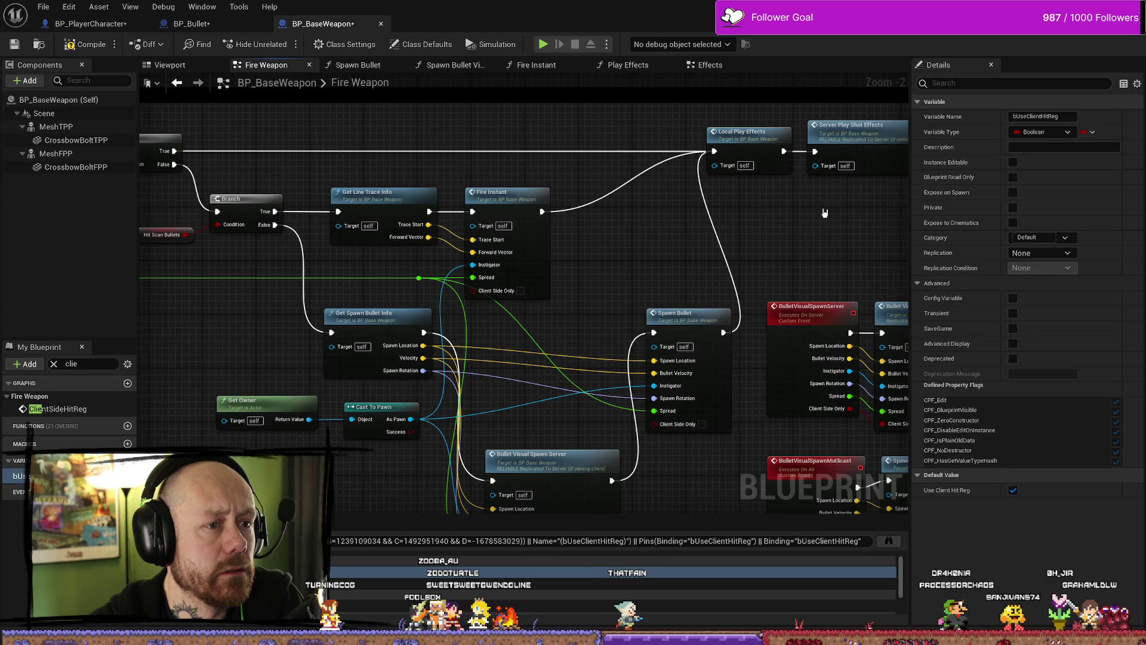
left_click_drag(778, 224, 543, 222)
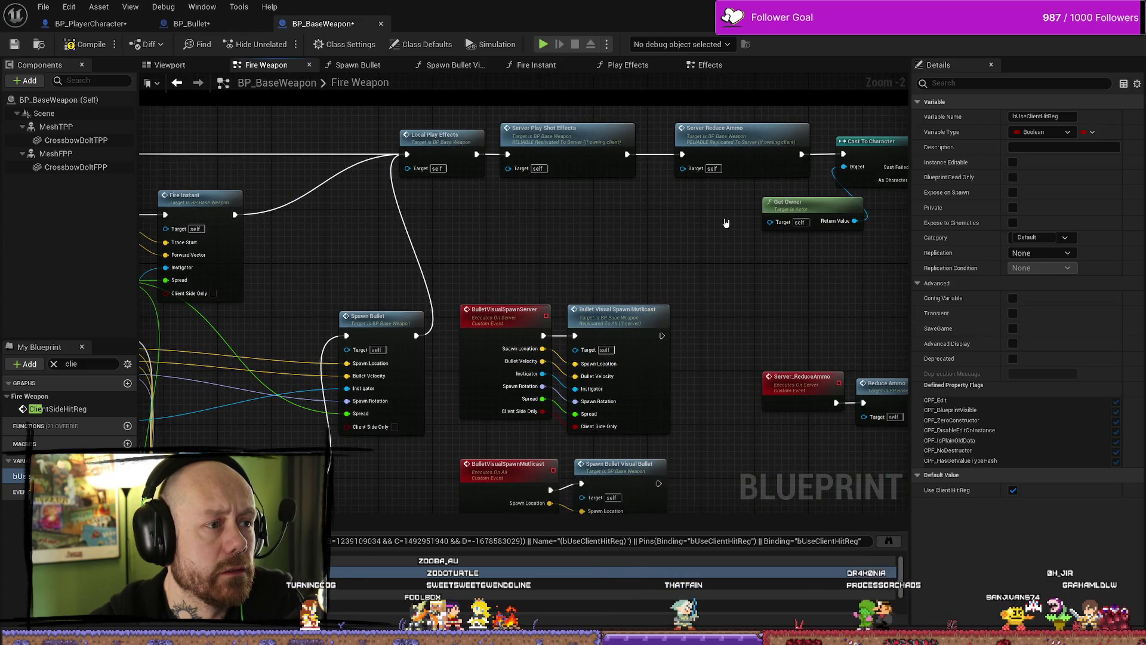
left_click(537, 167)
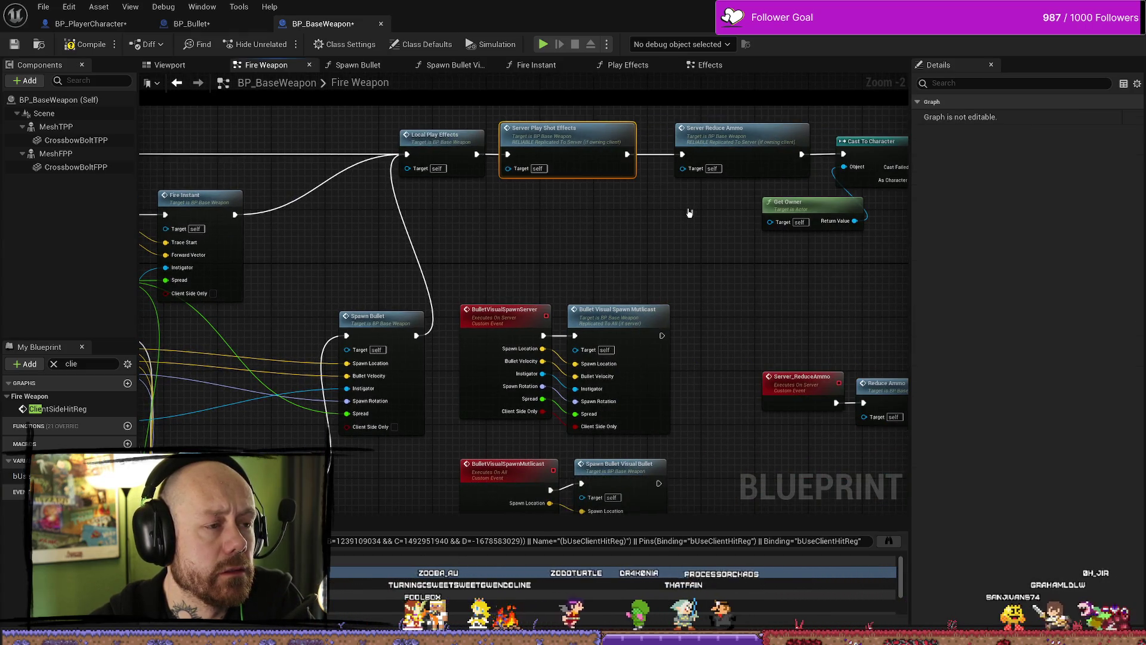
left_click_drag(693, 215, 572, 208)
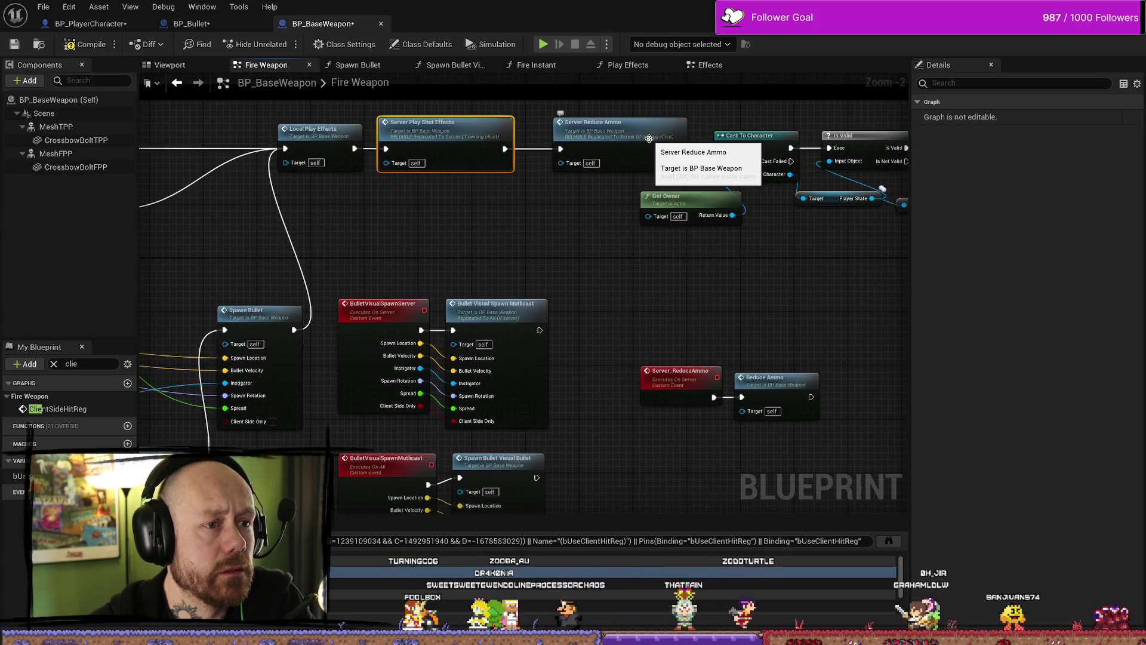
left_click(651, 143)
mouse_move(788, 256)
left_mouse_down()
mouse_move(632, 274)
mouse_move(805, 268)
mouse_move(836, 281)
mouse_move(665, 288)
left_mouse_up()
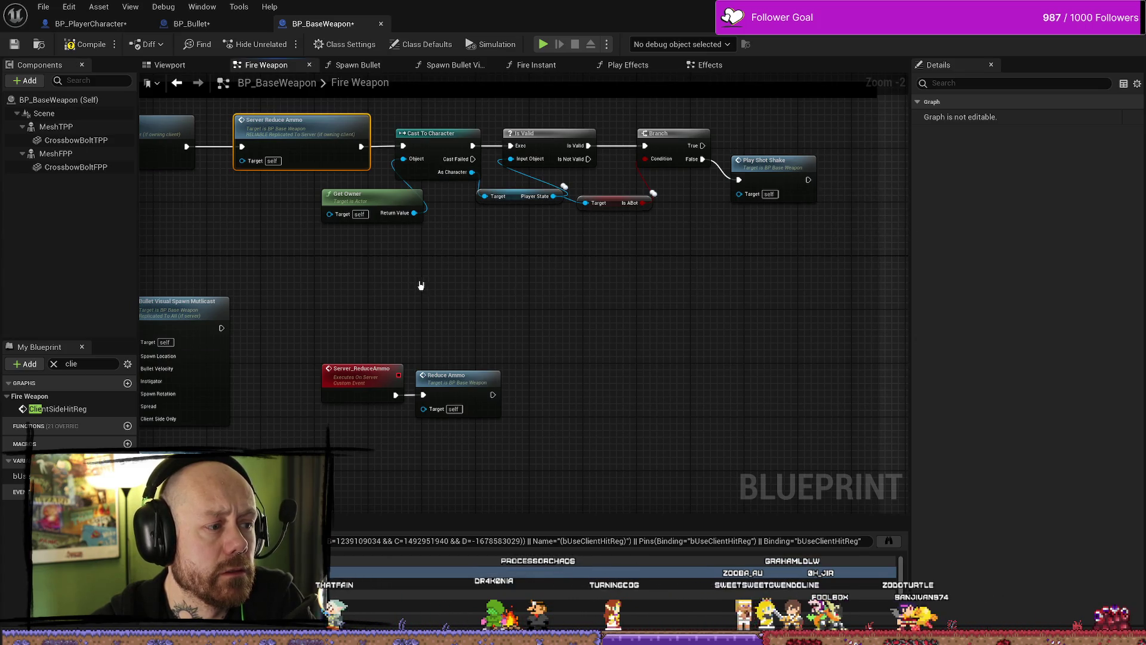
mouse_move(307, 274)
left_mouse_down()
mouse_move(471, 266)
mouse_move(437, 313)
left_mouse_up()
scroll(436, 314, "down", 4)
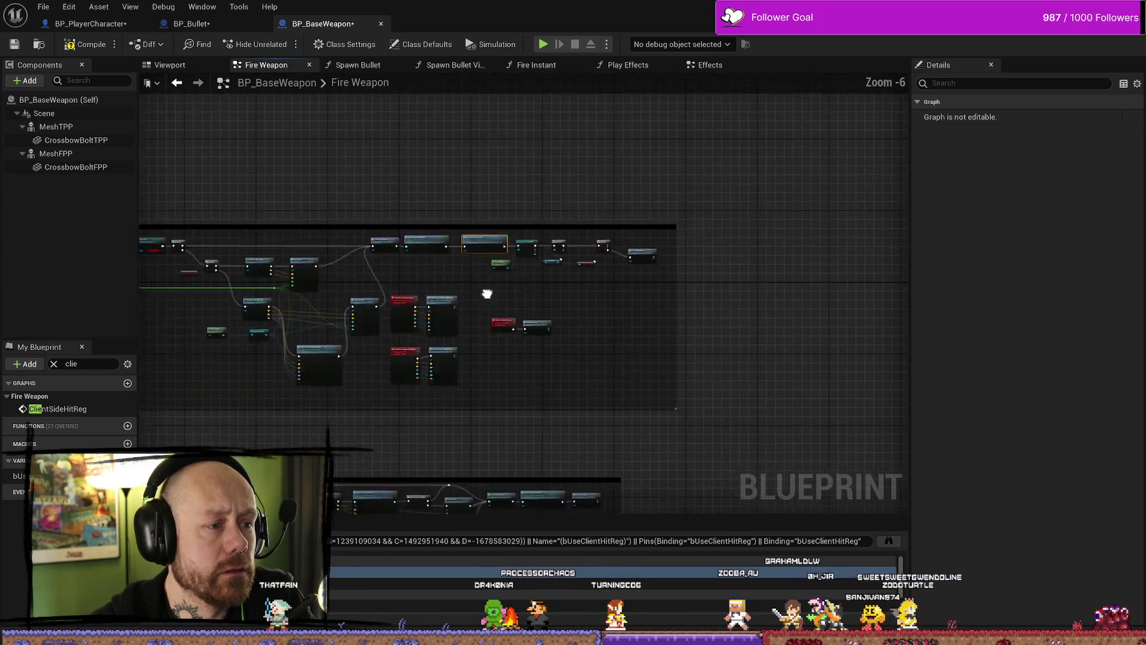
scroll(486, 295, "up", 3)
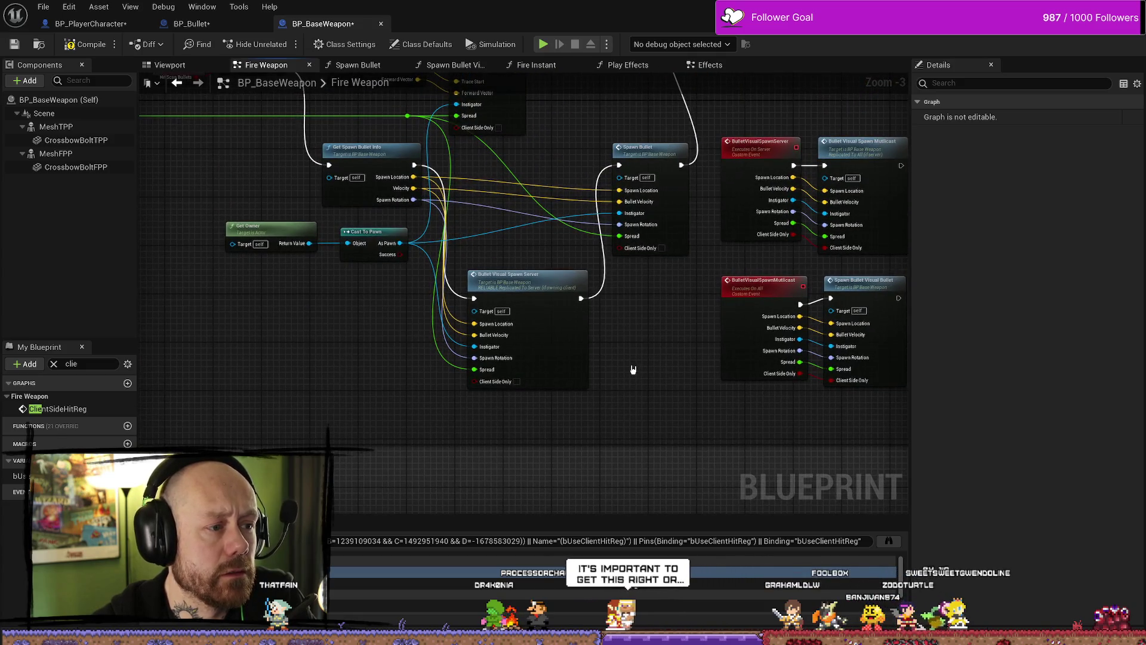
mouse_move(653, 366)
left_mouse_down()
mouse_move(643, 456)
mouse_move(683, 482)
left_mouse_up()
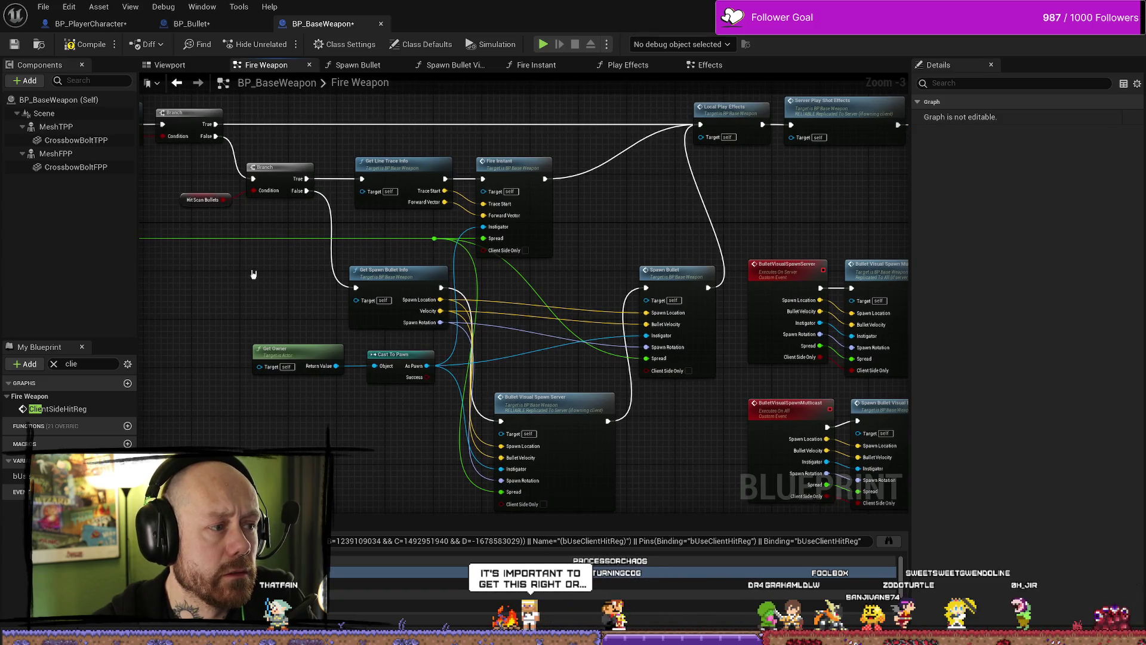
left_click_drag(253, 274, 370, 263)
left_click_drag(254, 220, 351, 240)
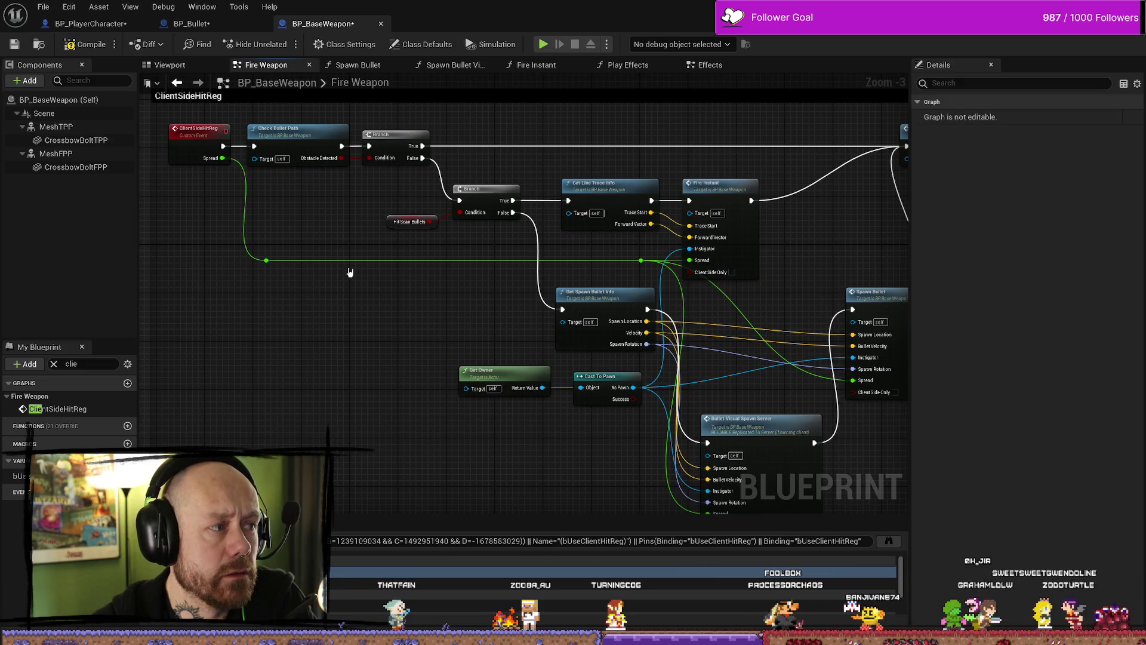
scroll(345, 341, "down", 1)
mouse_move(338, 399)
left_mouse_down()
mouse_move(340, 324)
mouse_move(371, 345)
mouse_move(358, 251)
left_mouse_up()
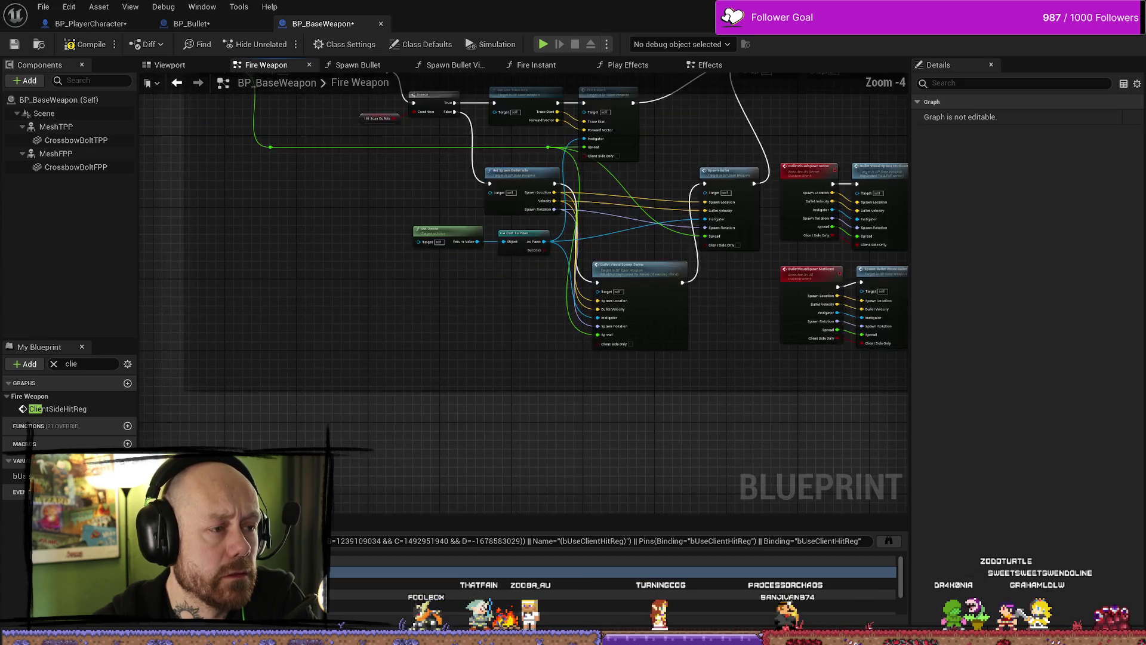
scroll(398, 309, "down", 3)
scroll(397, 309, "up", 4)
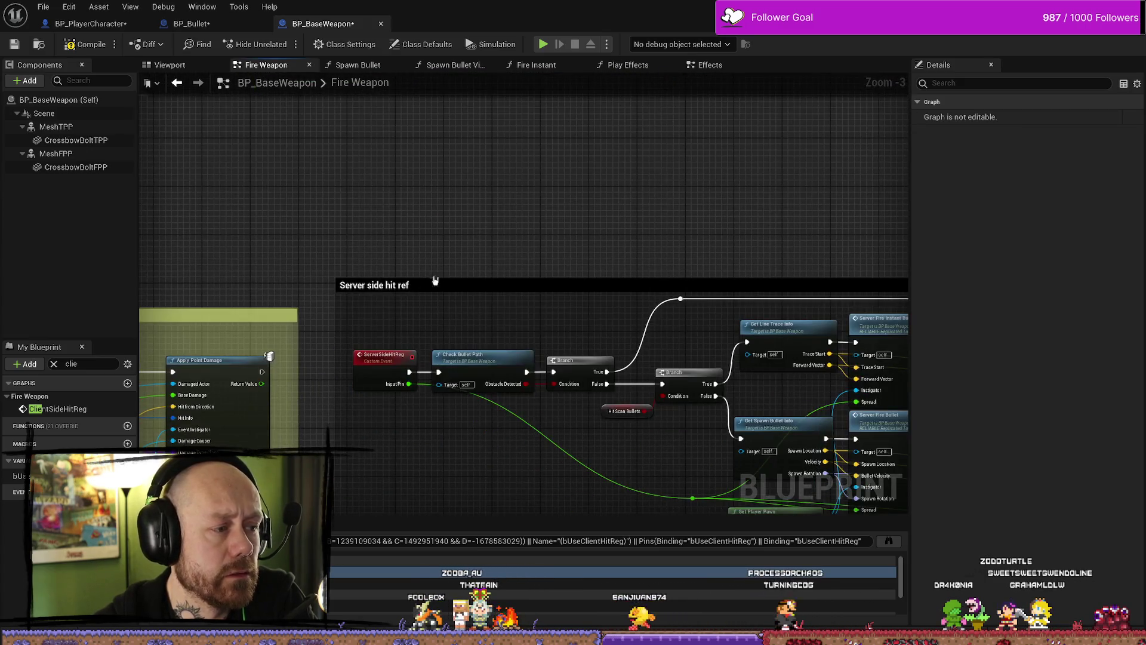
List the Spawn Bullet node's references and jump to its call from Server_FireBullet
mouse_move(380, 392)
left_mouse_down()
mouse_move(348, 365)
mouse_move(296, 264)
left_mouse_up()
left_click_drag(591, 435, 397, 399)
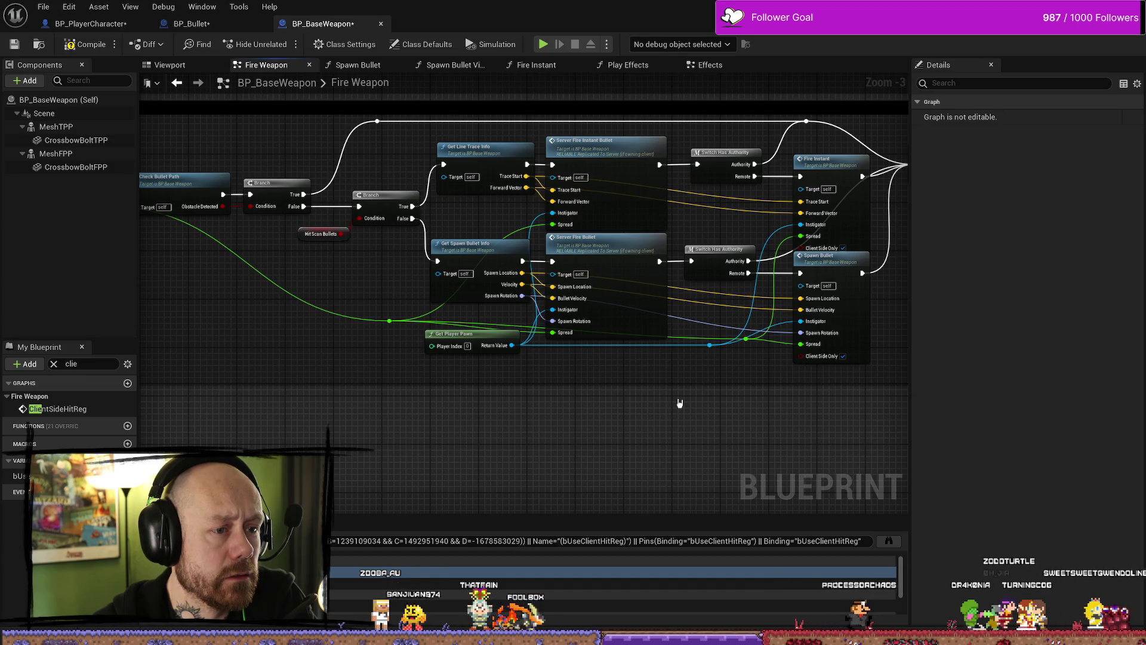
left_click_drag(801, 402, 608, 410)
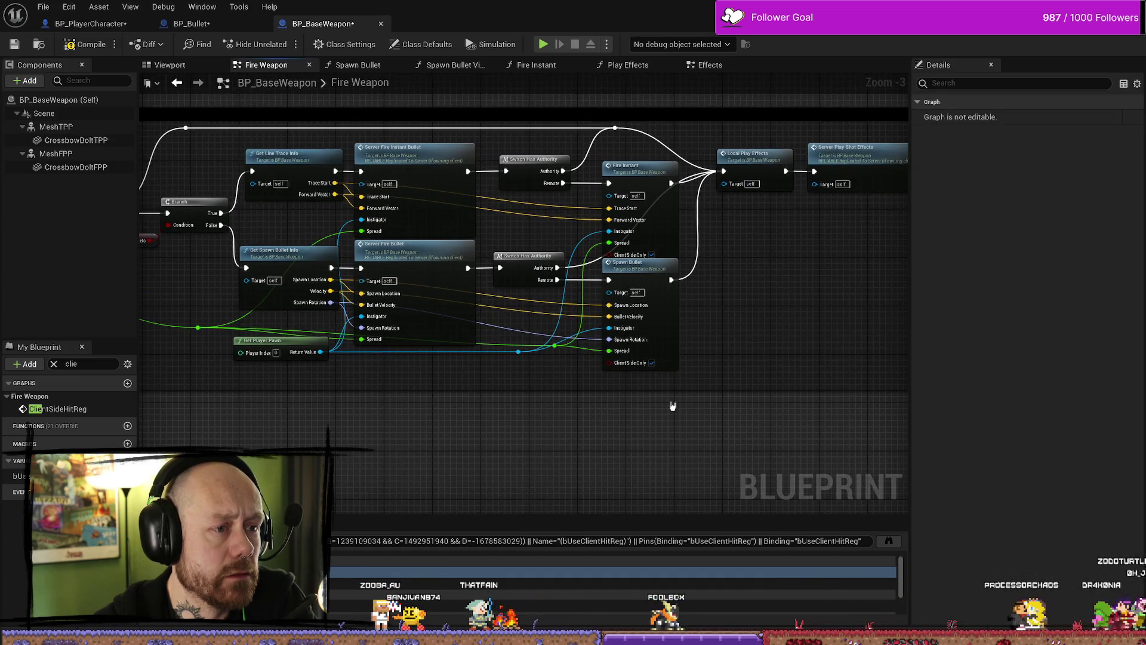
left_click(647, 268)
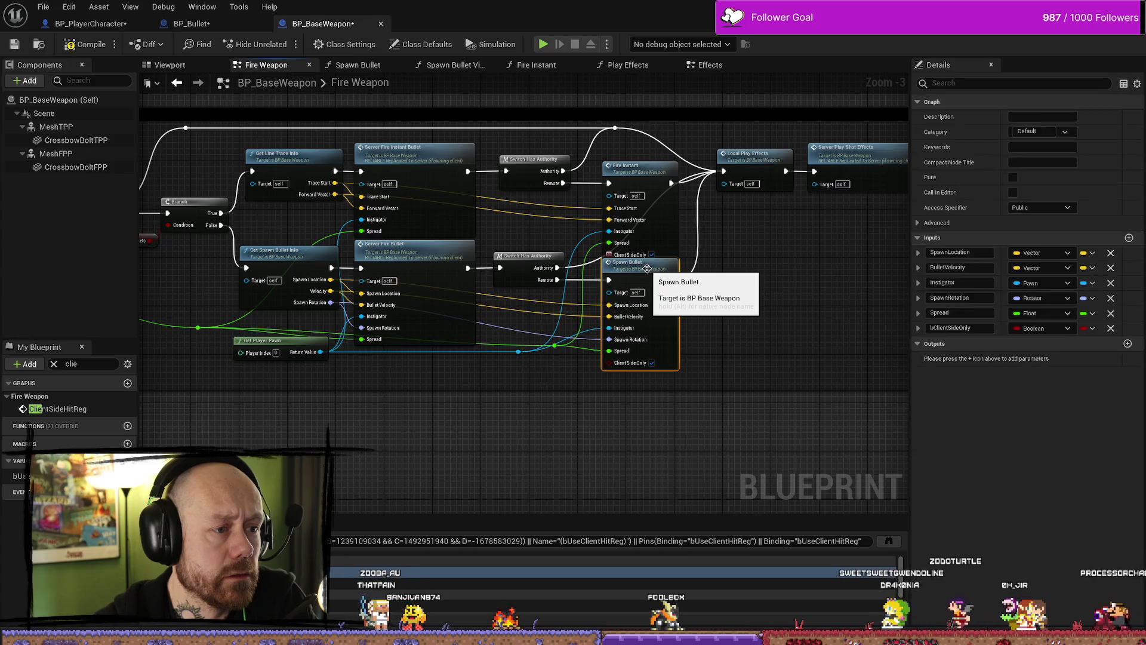
right_click(639, 278)
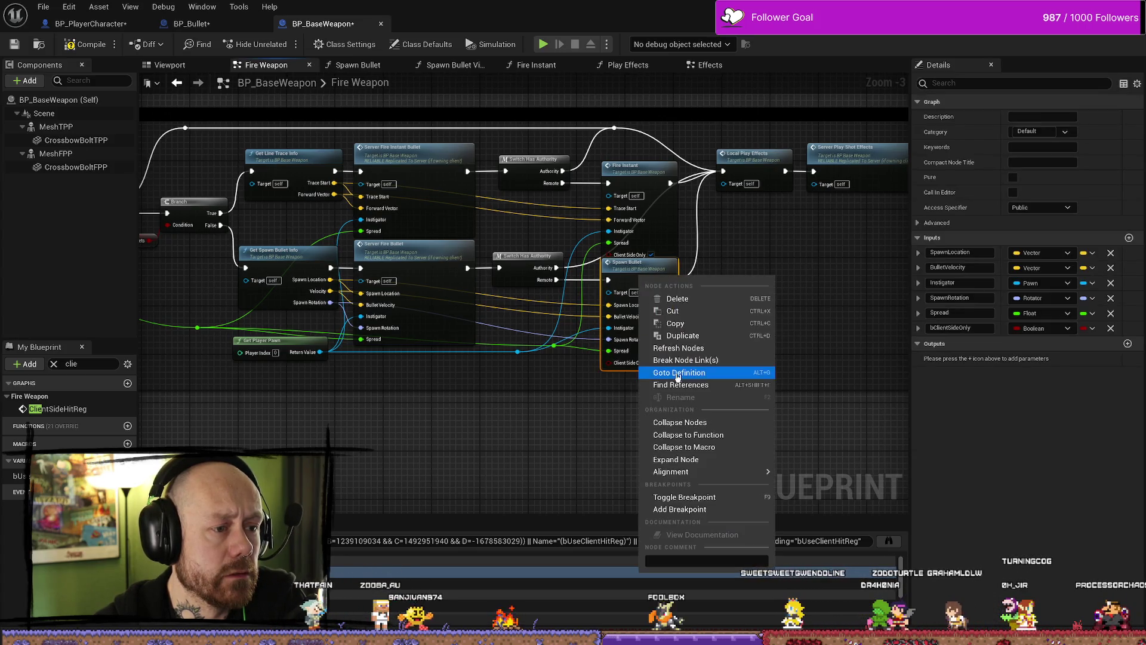
left_click(715, 386)
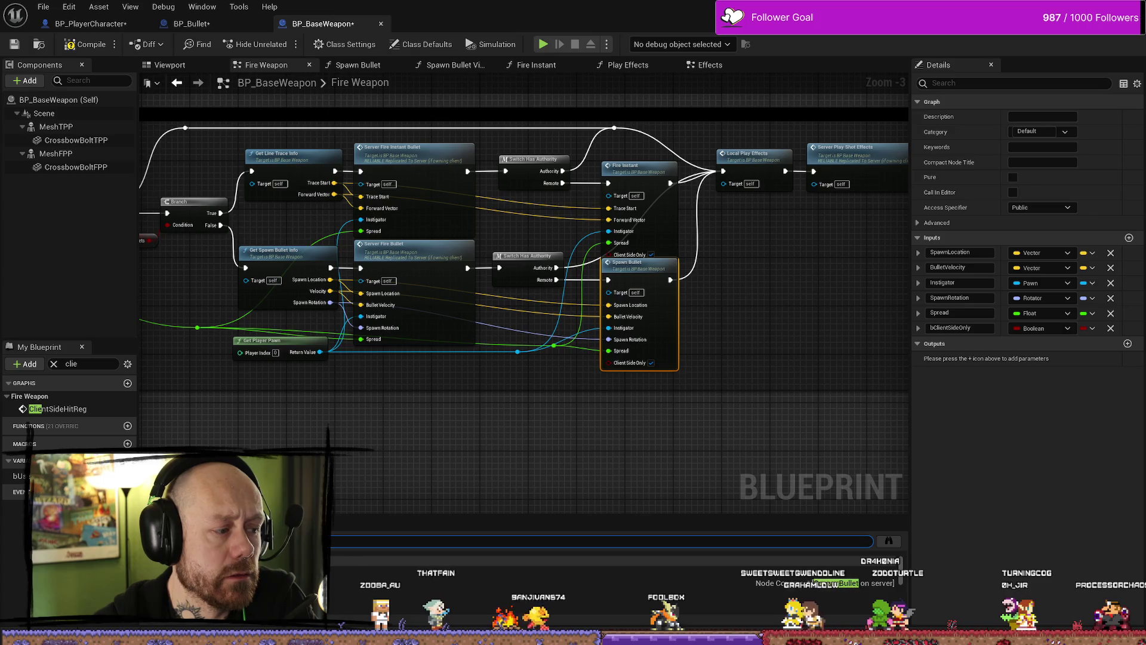
left_click(522, 561)
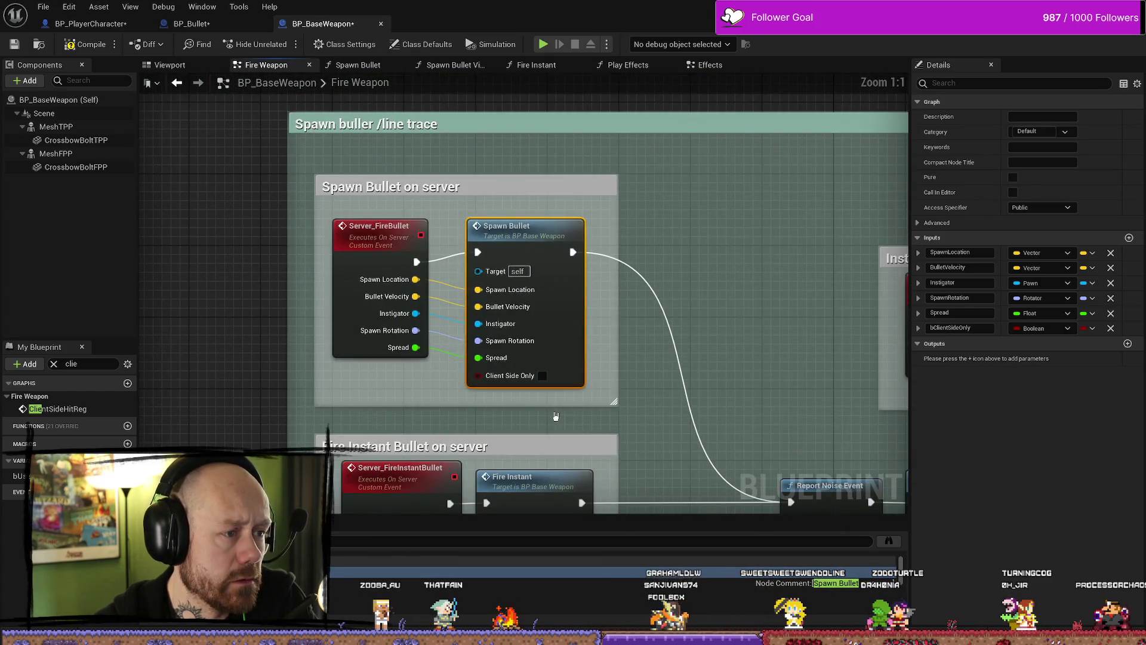
Review the Report Noise Event and Bullet Damage nodes, then enlarge the Find Results panel
scroll(556, 416, "down", 5)
scroll(578, 408, "up", 5)
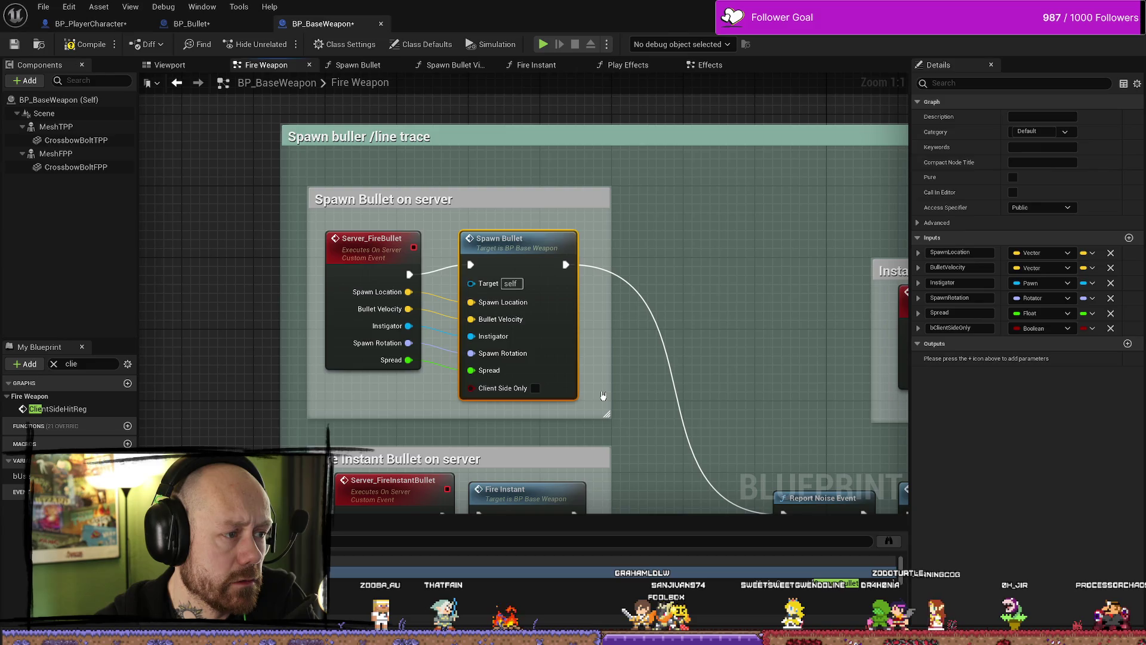
scroll(603, 395, "down", 2)
left_click_drag(670, 412, 641, 303)
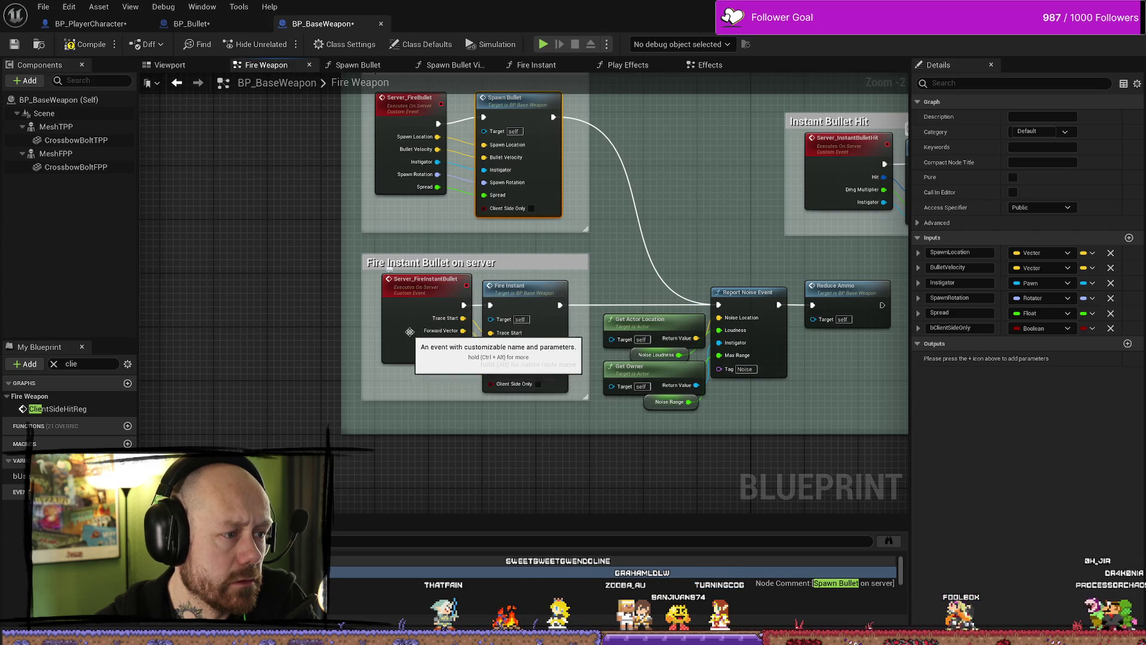
left_click_drag(517, 405, 431, 403)
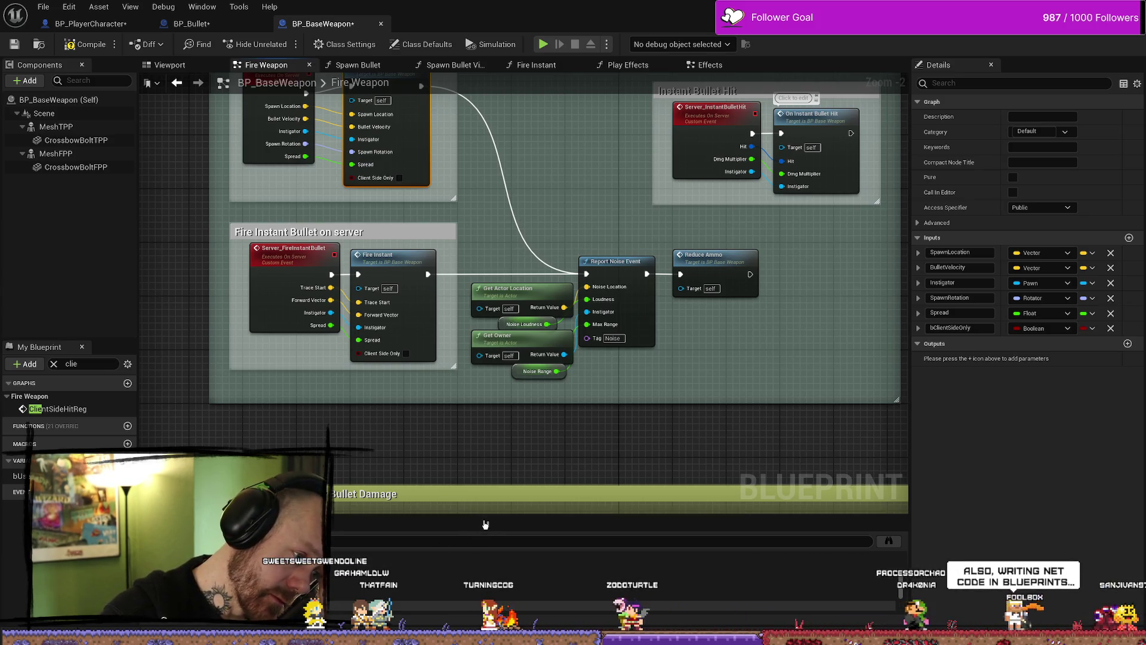
left_click_drag(485, 517, 485, 428)
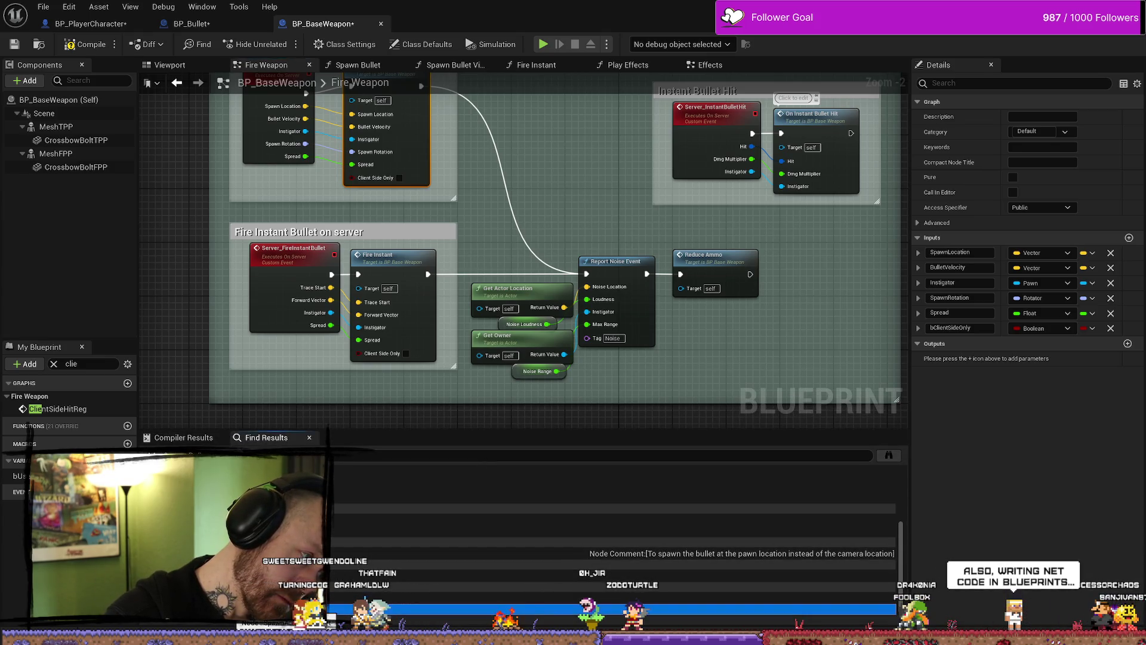
Step through the Spawn Bullet Visual Bullet, Spawn Bullet on server and Get Spawn Bullet Info results
double_click(453, 508)
scroll(389, 340, "down", 3)
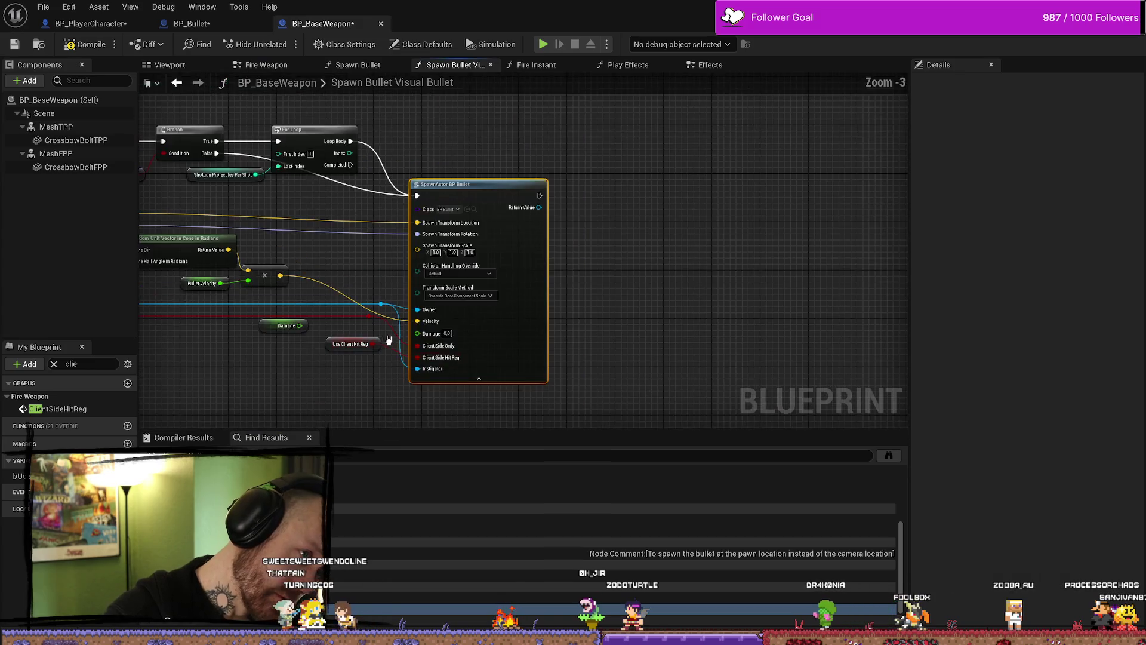
scroll(389, 340, "down", 3)
scroll(454, 298, "up", 2)
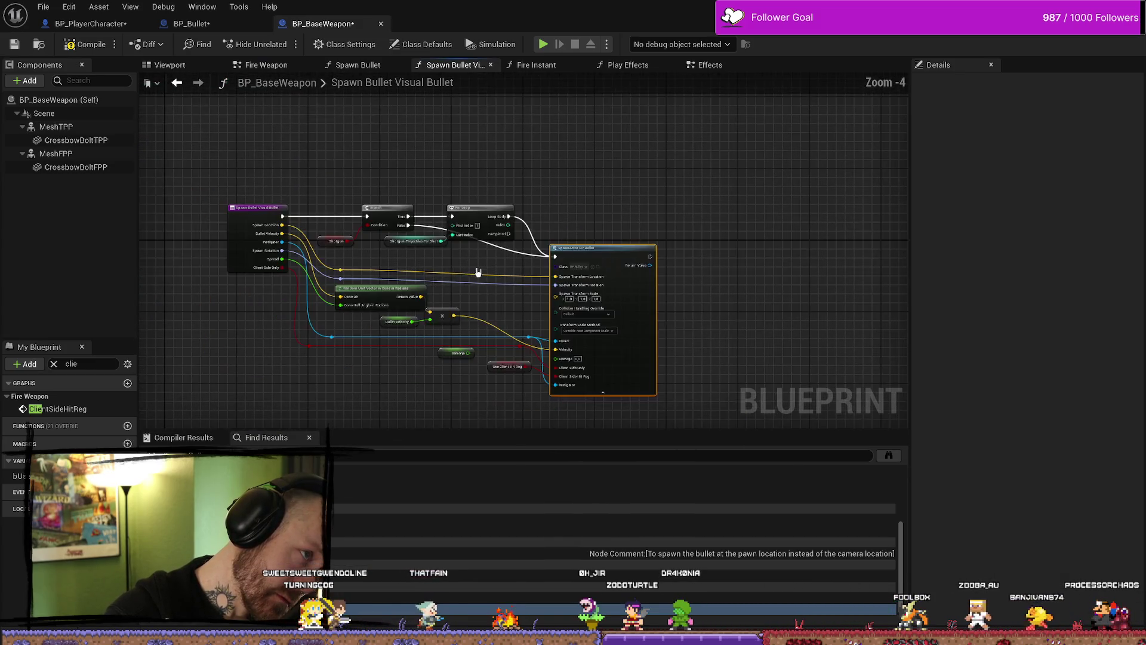
scroll(477, 270, "up", 1)
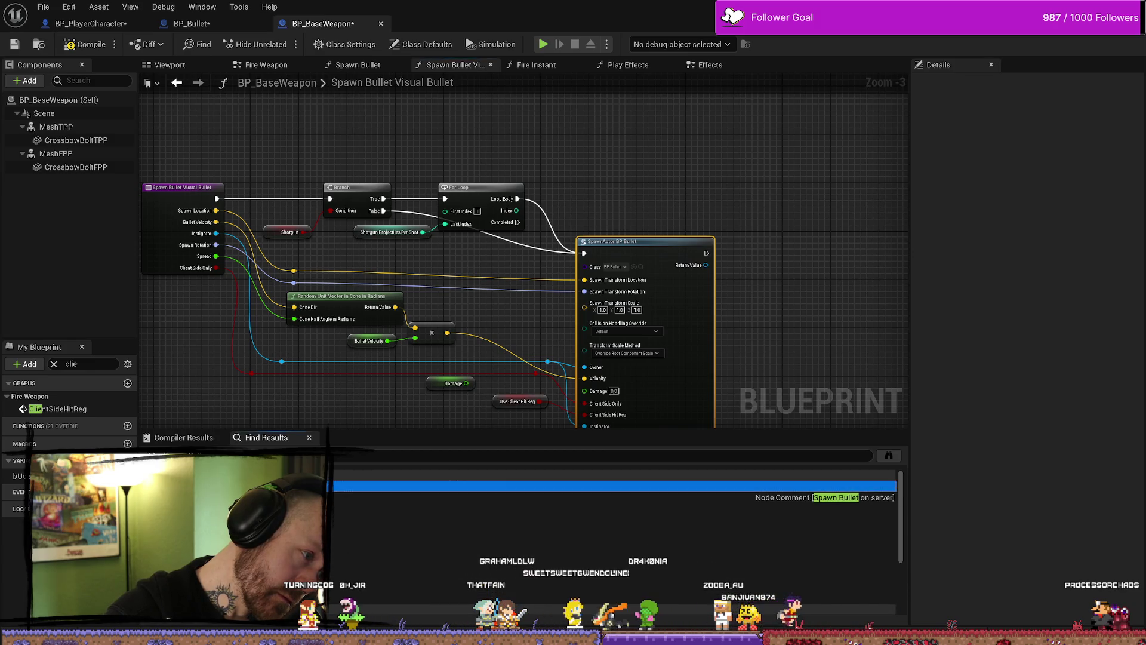
double_click(615, 486)
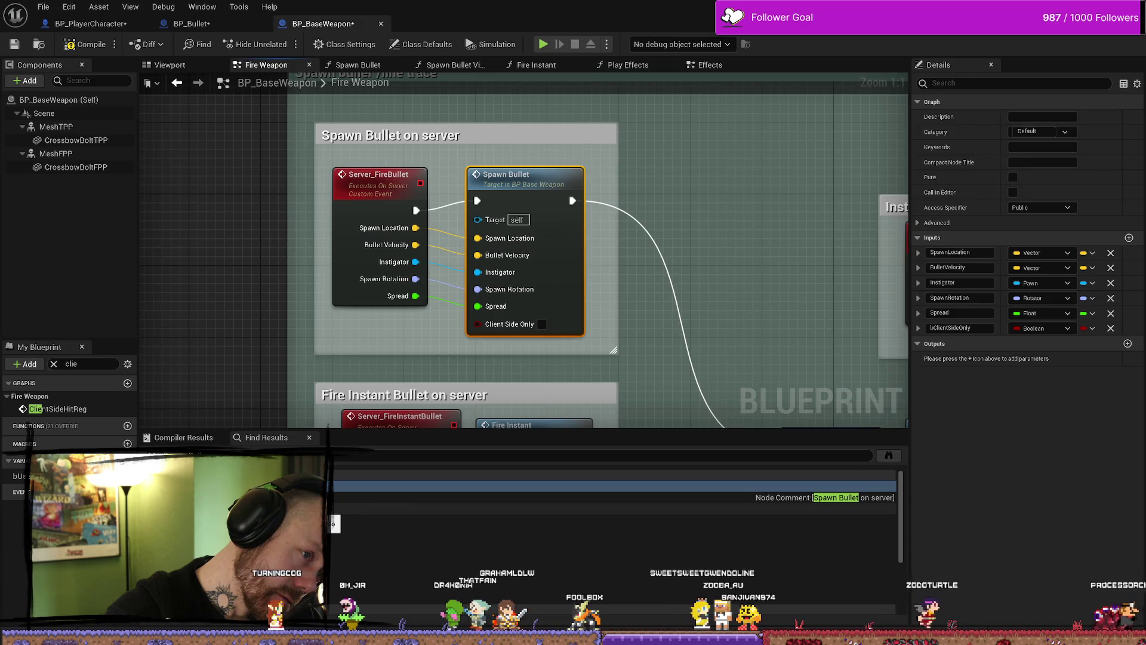
double_click(615, 508)
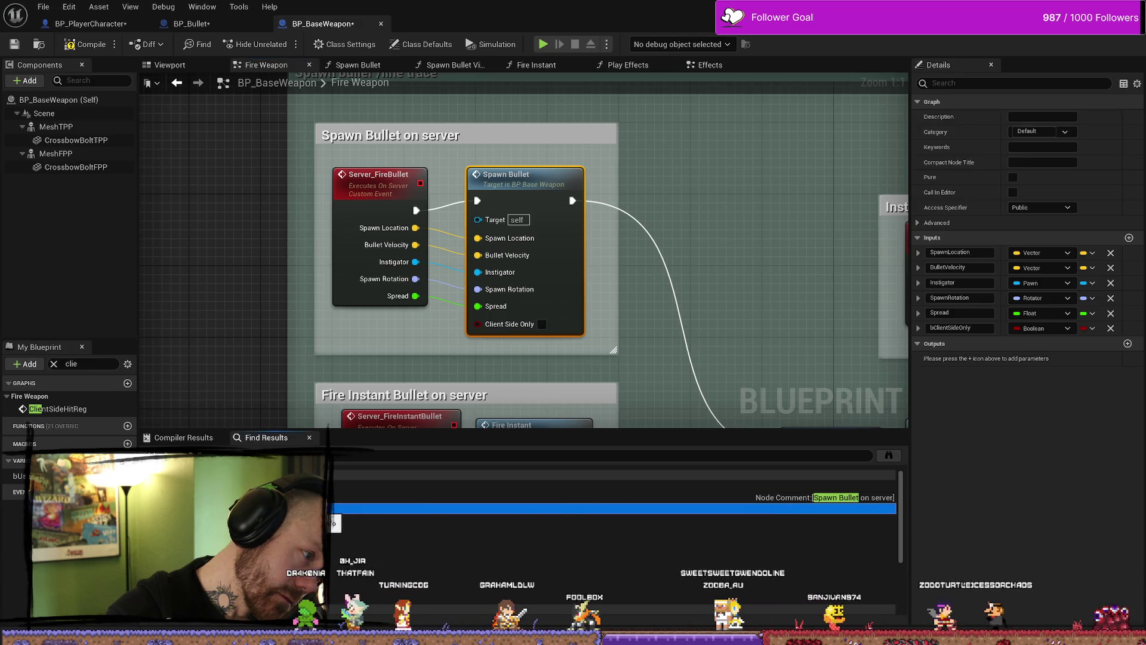
double_click(334, 498)
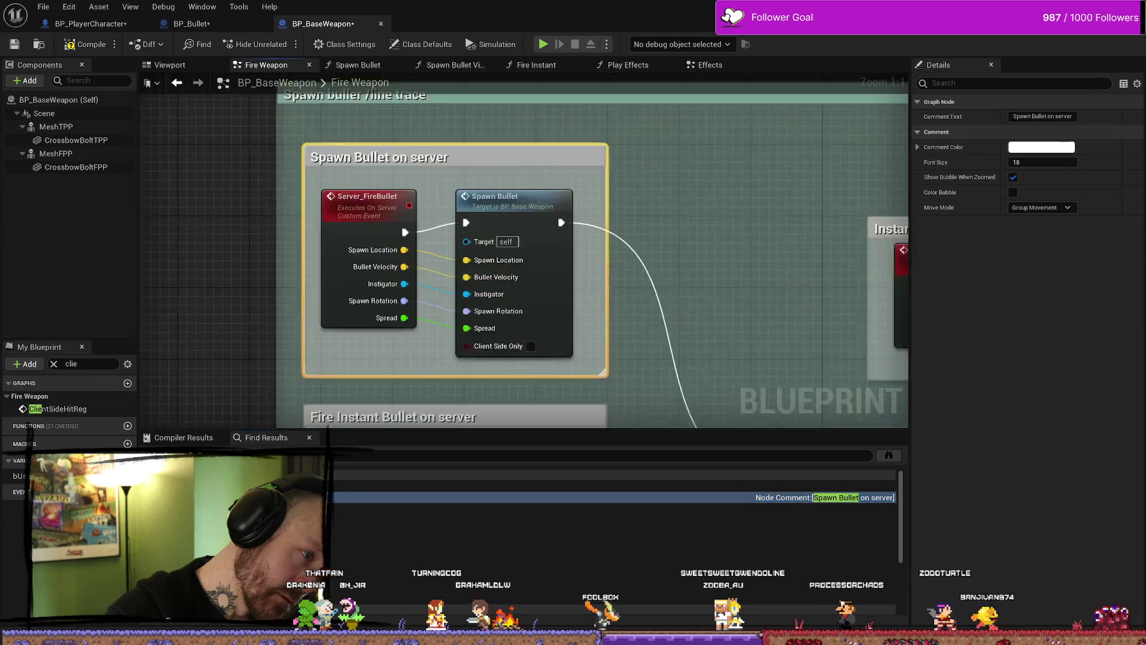
double_click(335, 508)
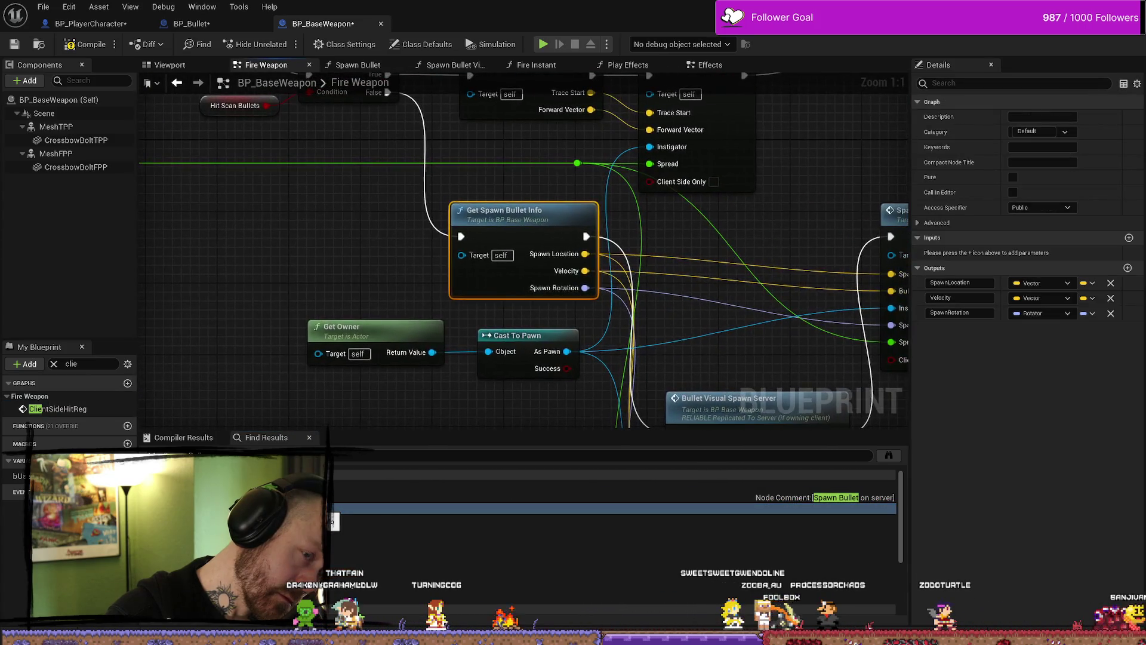
scroll(362, 412, "down", 5)
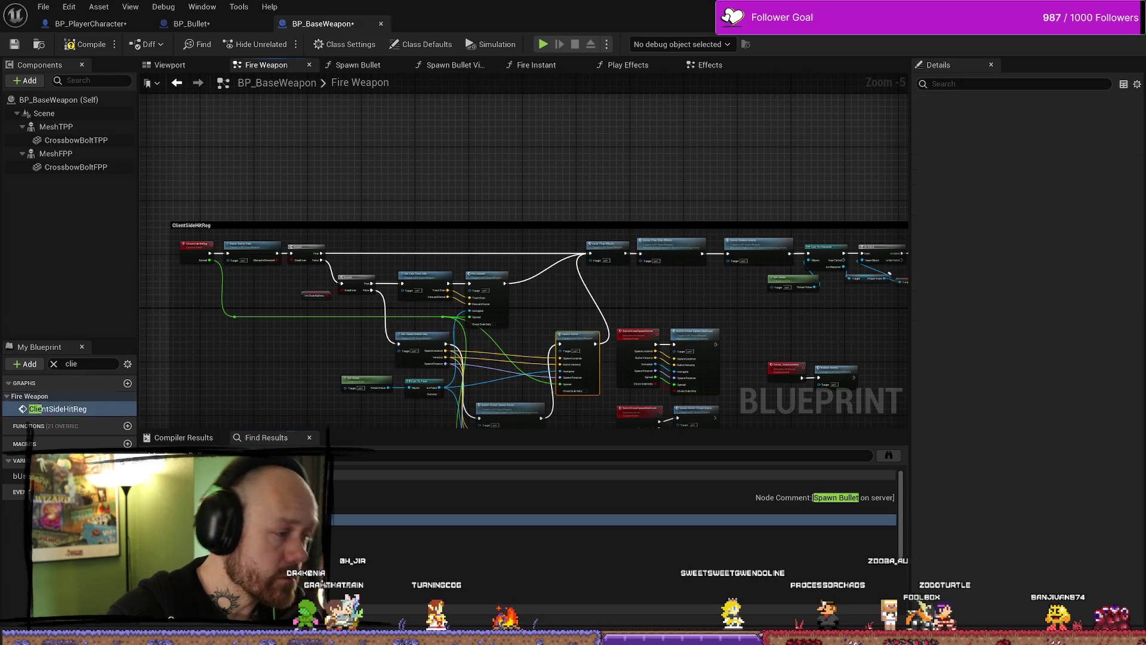
Jump to the Spawn Bullet call node and open the Spawn Bullet function graph
double_click(358, 519)
double_click(358, 497)
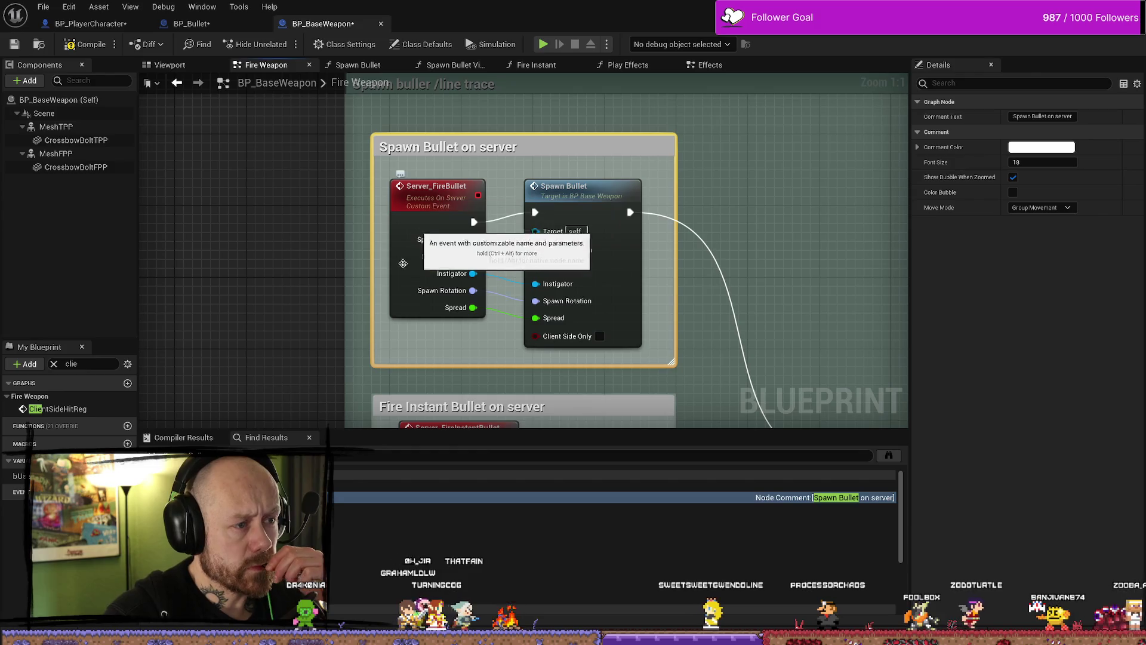
double_click(388, 520)
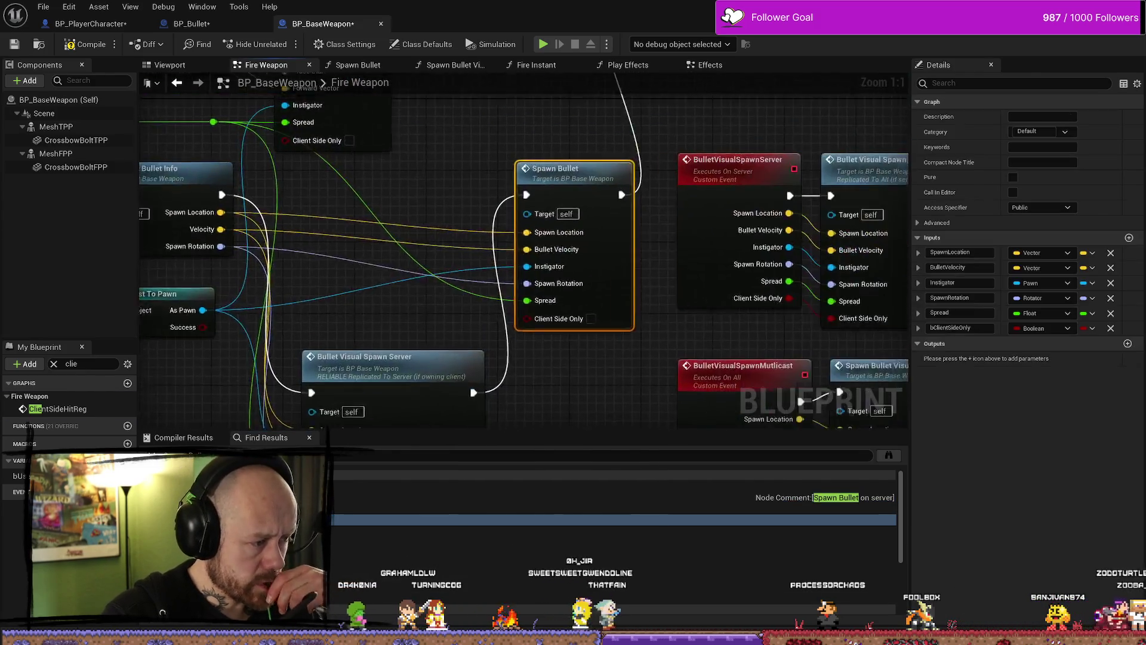
scroll(529, 256, "down", 8)
scroll(519, 243, "up", 6)
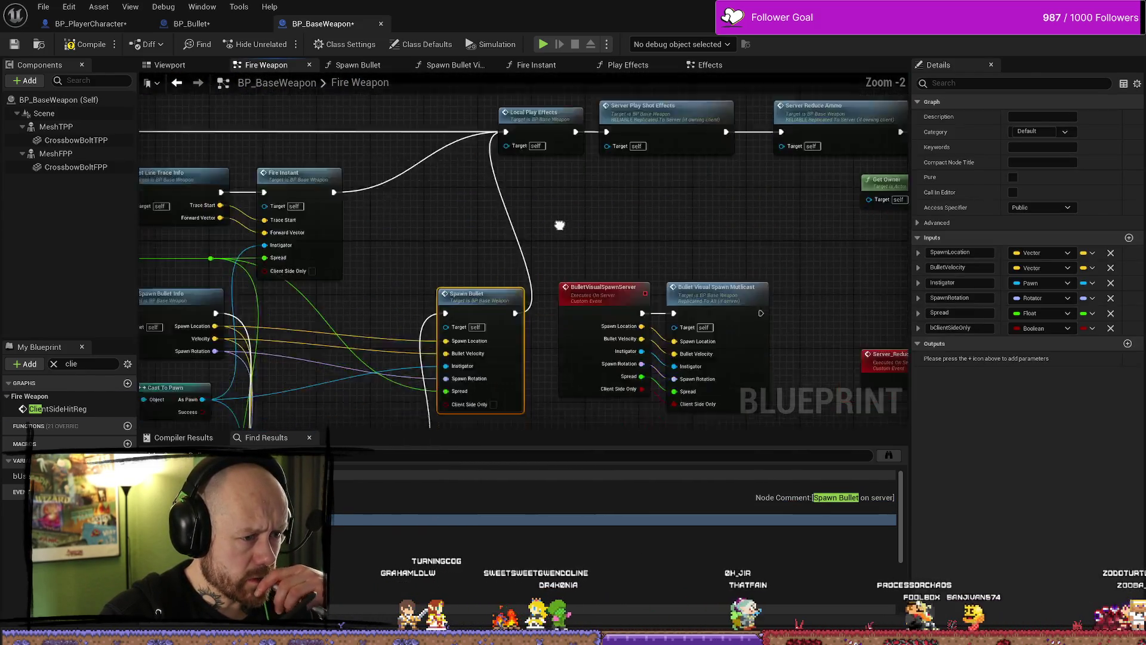
scroll(472, 268, "down", 2)
scroll(450, 238, "up", 2)
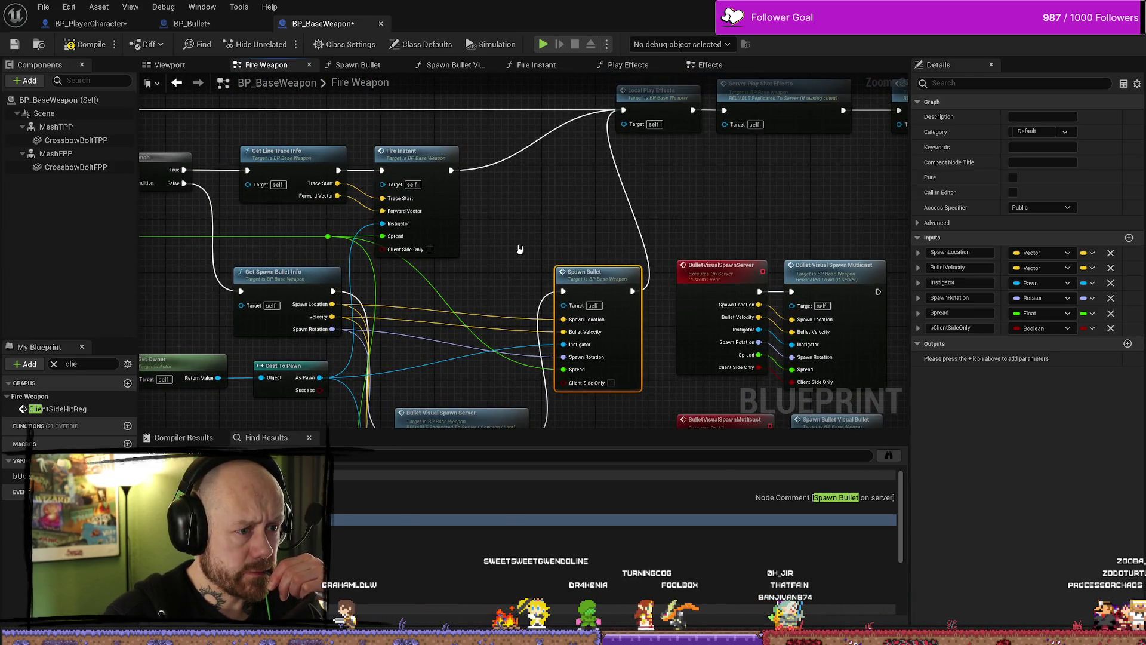
mouse_move(621, 281)
left_mouse_down()
mouse_move(899, 297)
mouse_move(611, 263)
left_mouse_up()
double_click(611, 263)
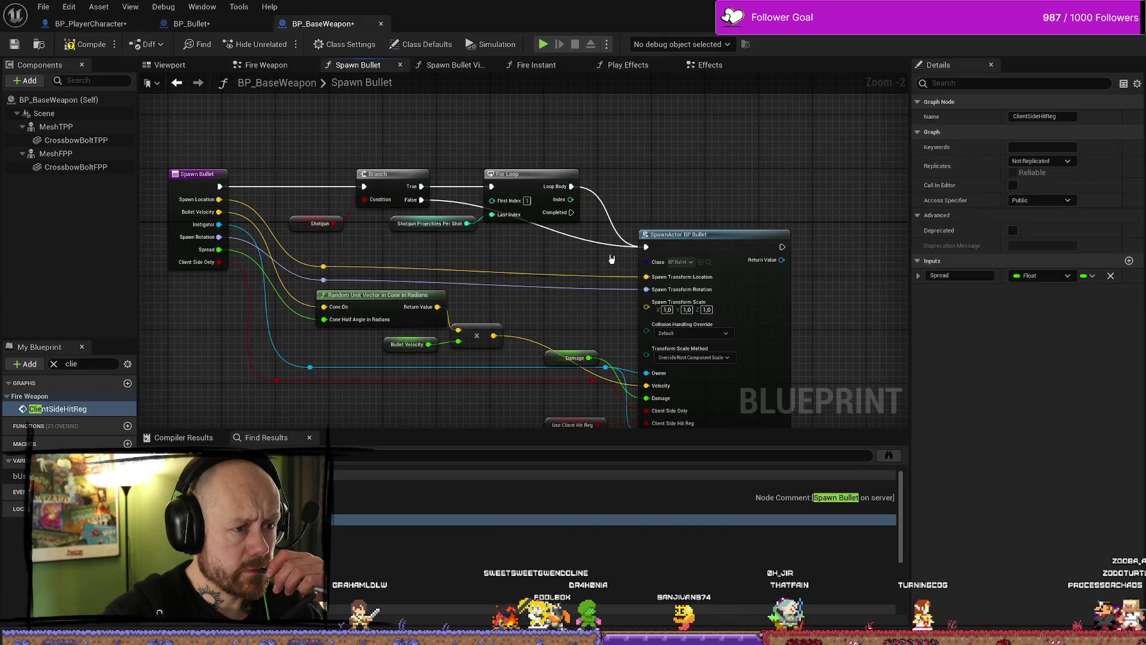
mouse_move(608, 258)
left_mouse_down()
mouse_move(591, 206)
mouse_move(537, 209)
mouse_move(541, 228)
left_mouse_up()
scroll(540, 228, "down", 2)
scroll(525, 197, "up", 4)
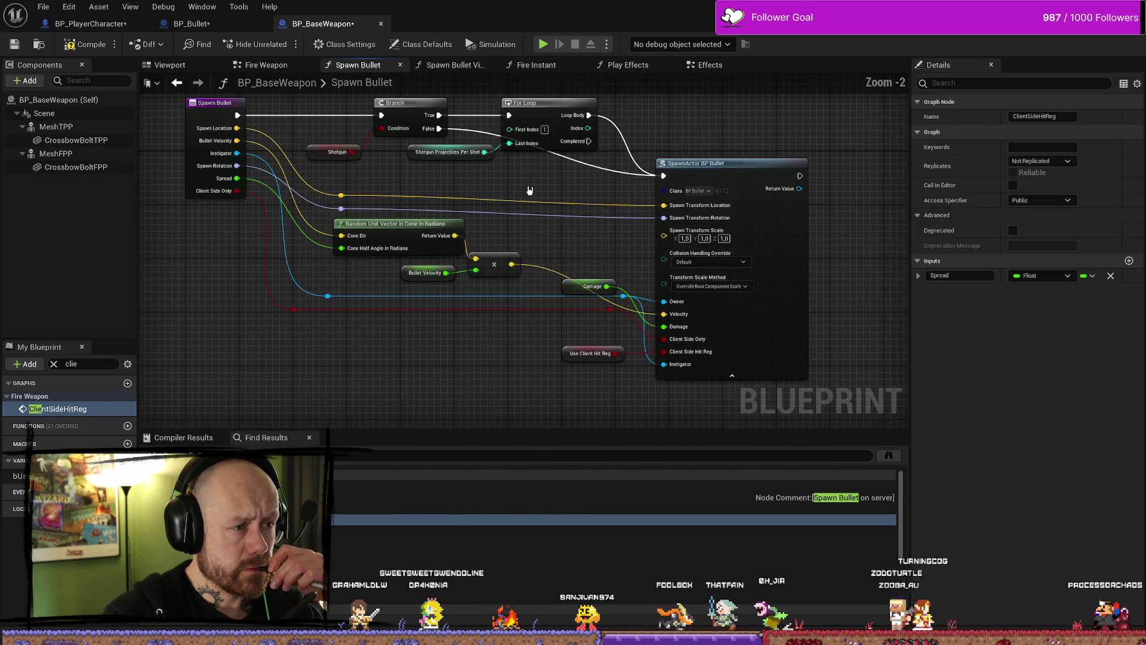
left_click_drag(506, 196, 562, 195)
scroll(562, 194, "down", 2)
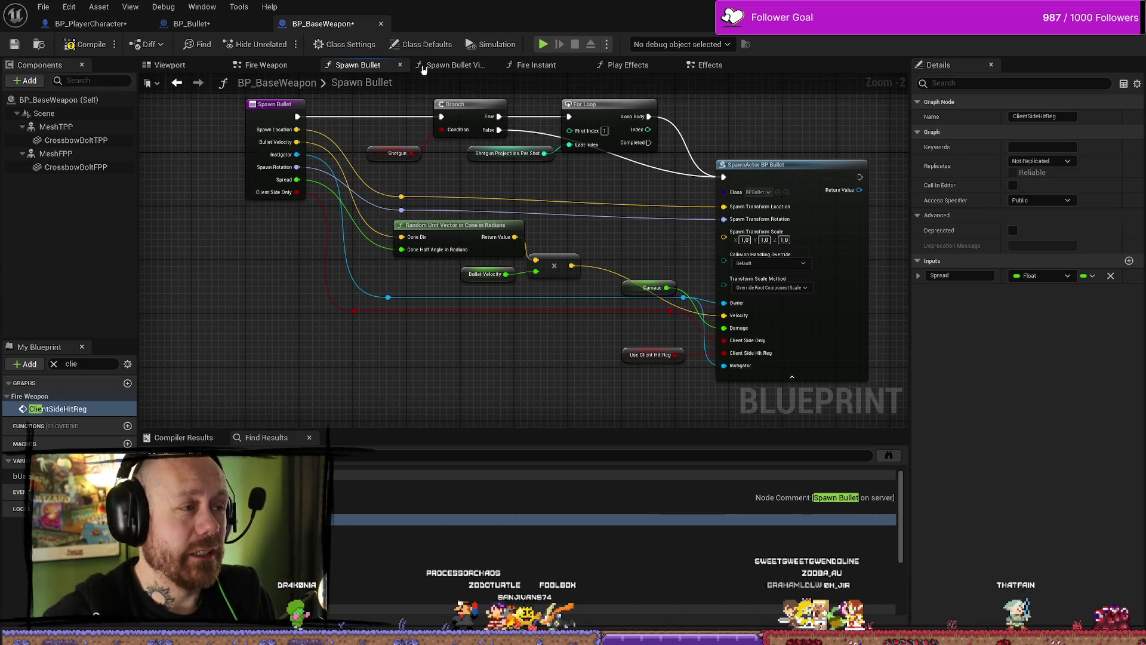
left_click(194, 23)
Return from BP_Bullet to BP_BaseWeapon's Spawn Bullet function, showing the SpawnActor BP Bullet node
left_click_drag(359, 150, 392, 155)
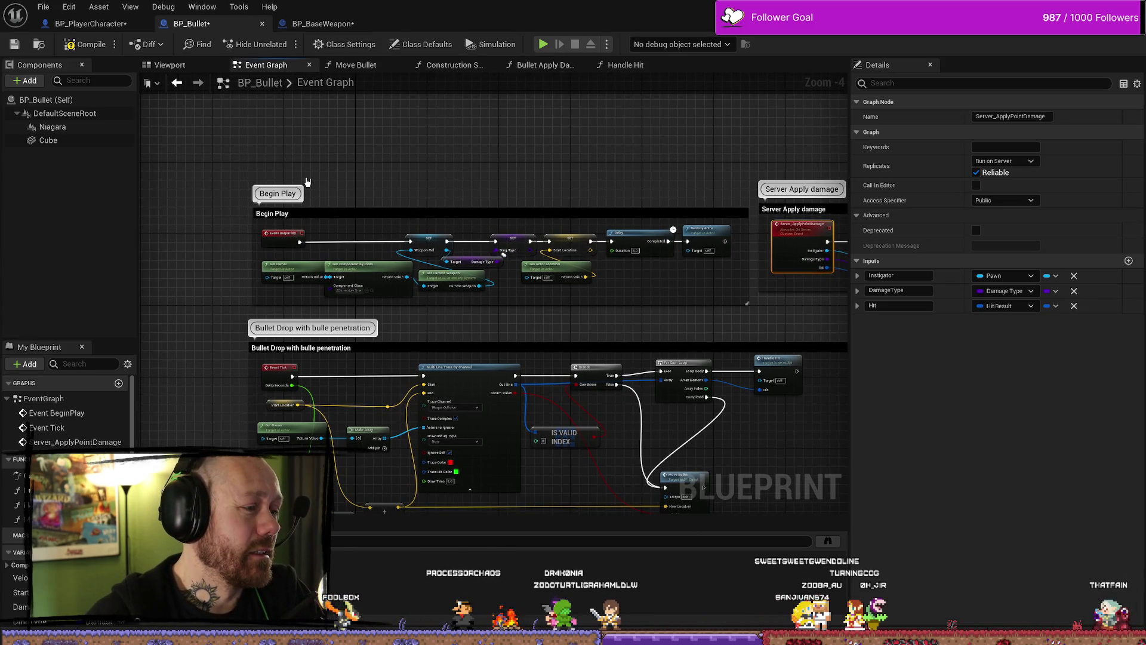
left_click(322, 24)
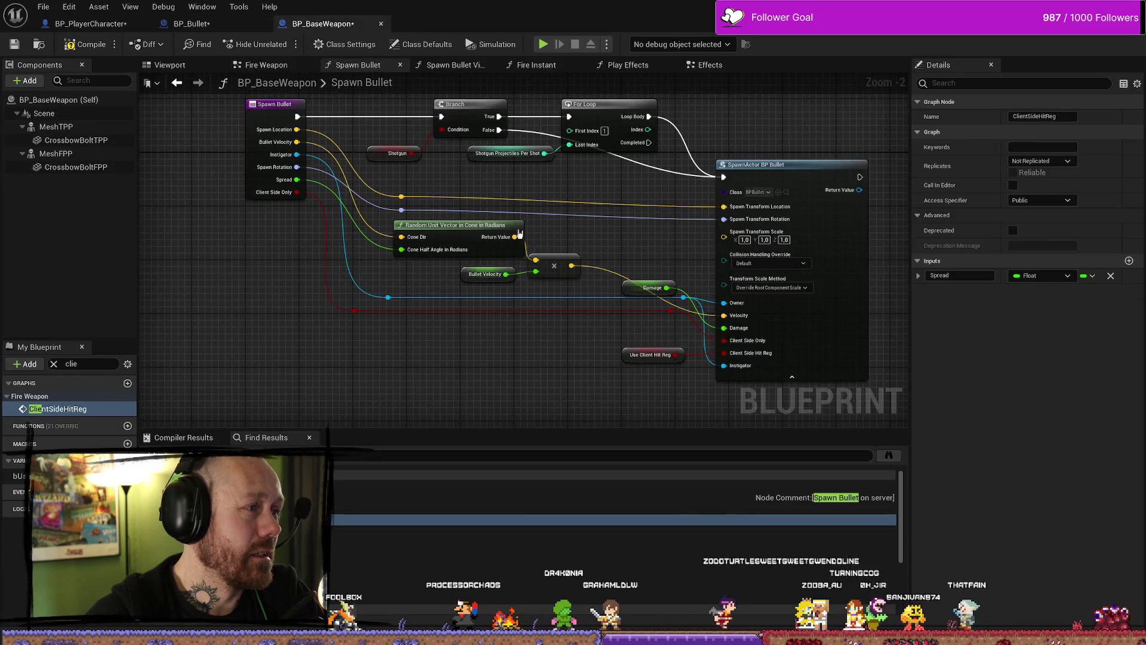
scroll(685, 199, "up", 1)
scroll(460, 191, "down", 2)
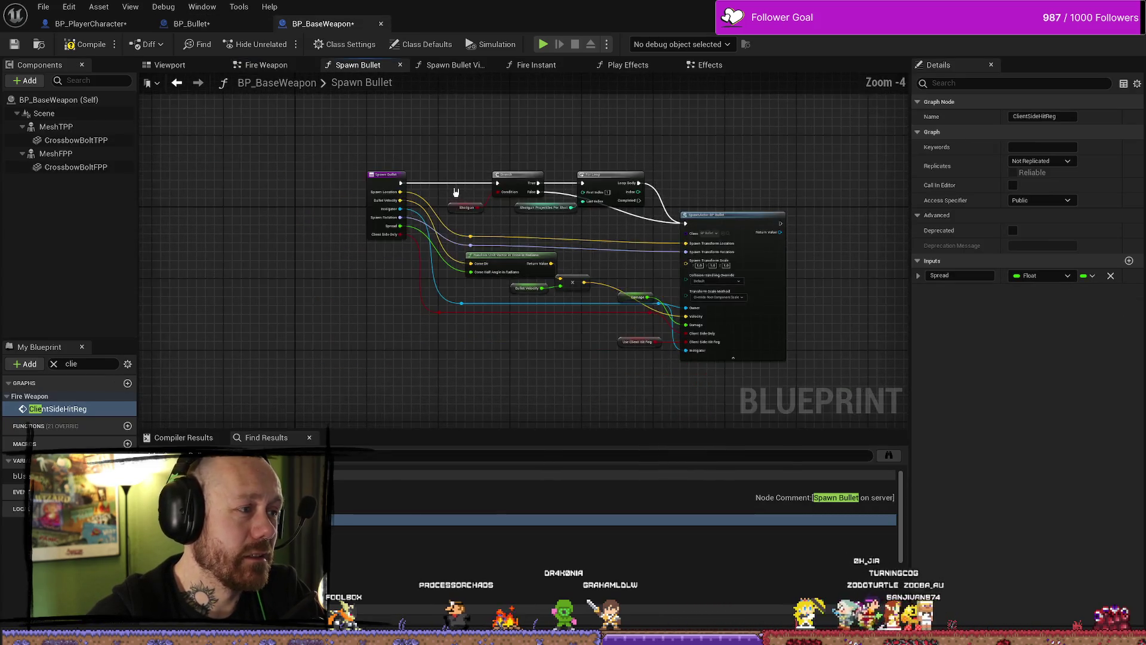
scroll(465, 184, "up", 3)
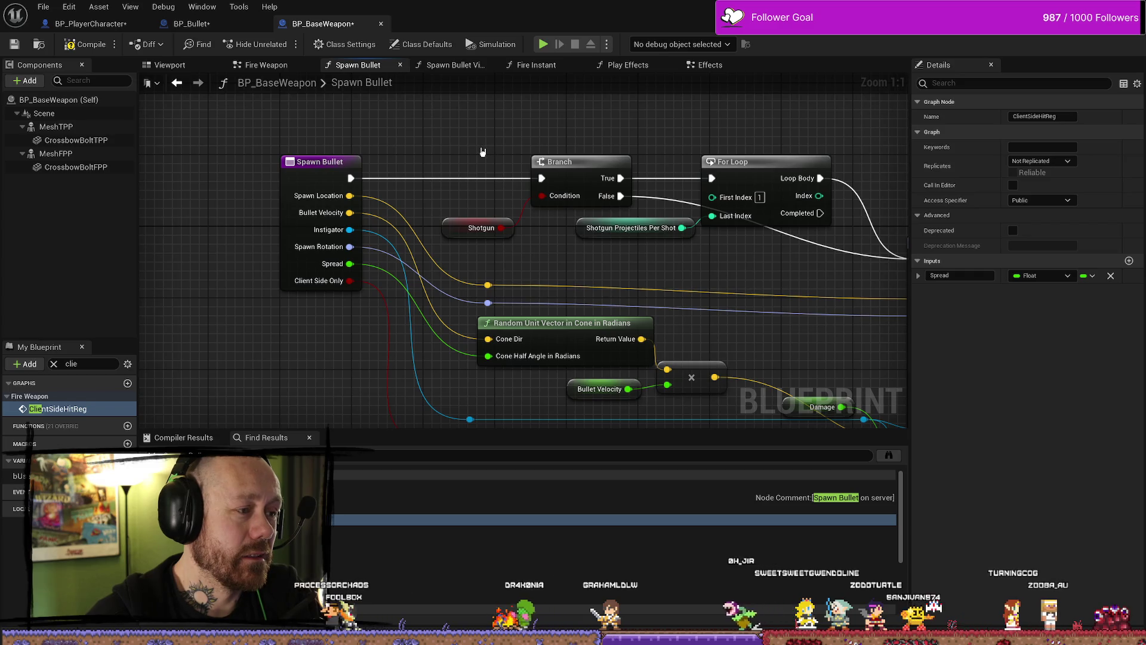
mouse_move(622, 466)
left_mouse_down()
mouse_move(562, 372)
mouse_move(566, 355)
mouse_move(326, 316)
left_mouse_up()
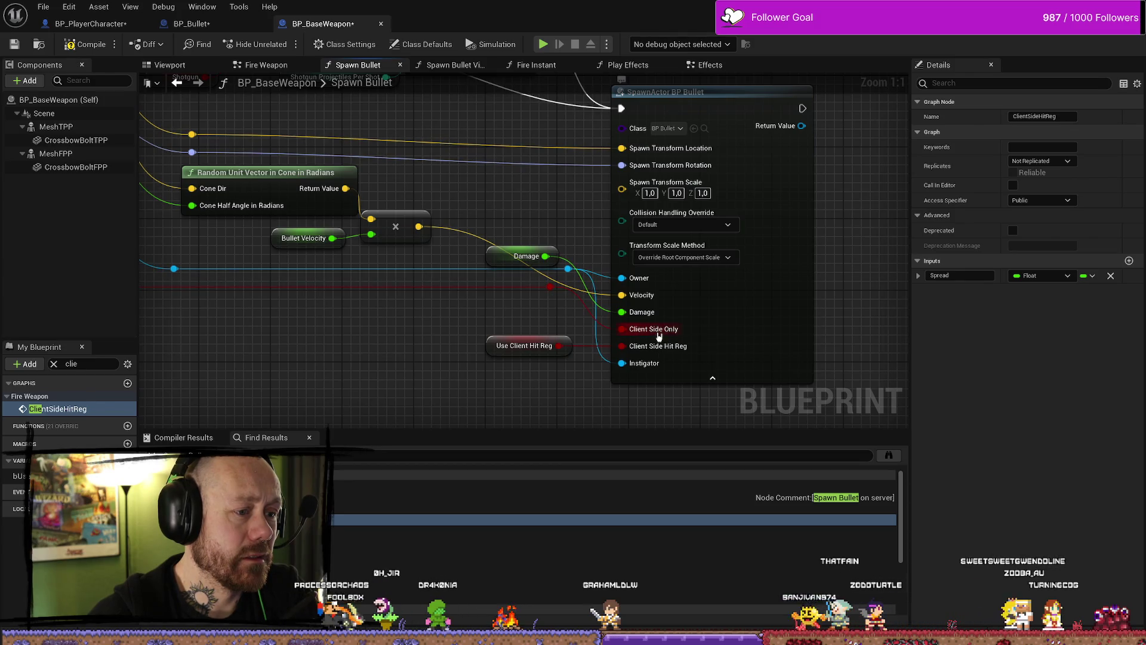
Inspect the Use Client Hit Reg node and bUseClientHitReg properties, then switch to Fire Weapon
left_click(549, 348)
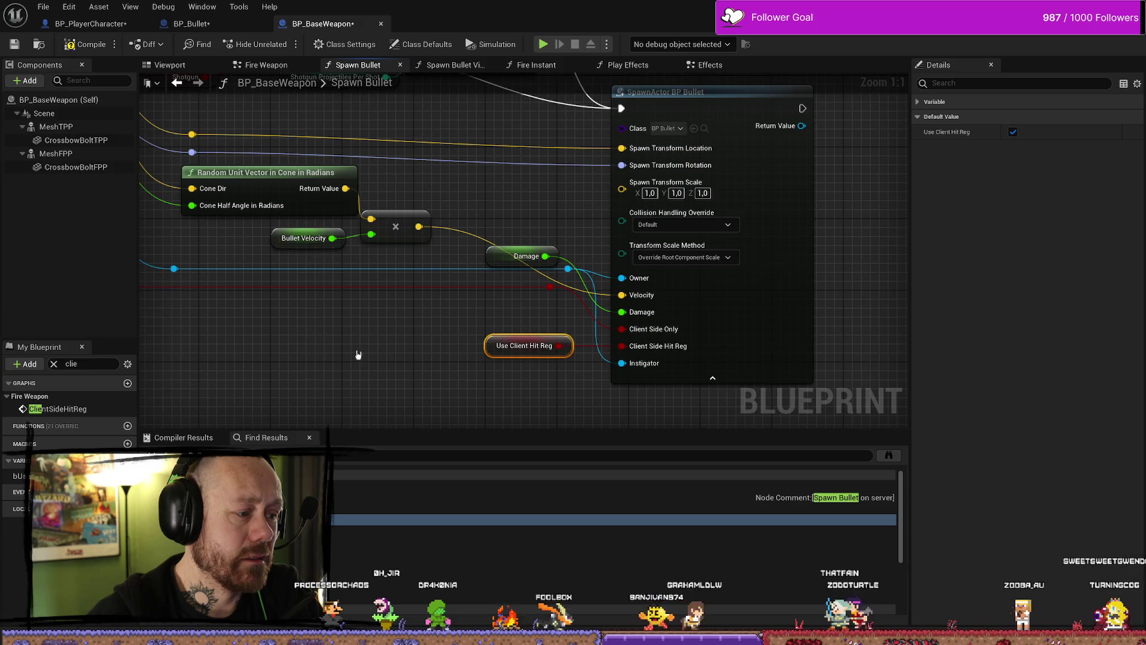
left_click_drag(357, 353, 478, 353)
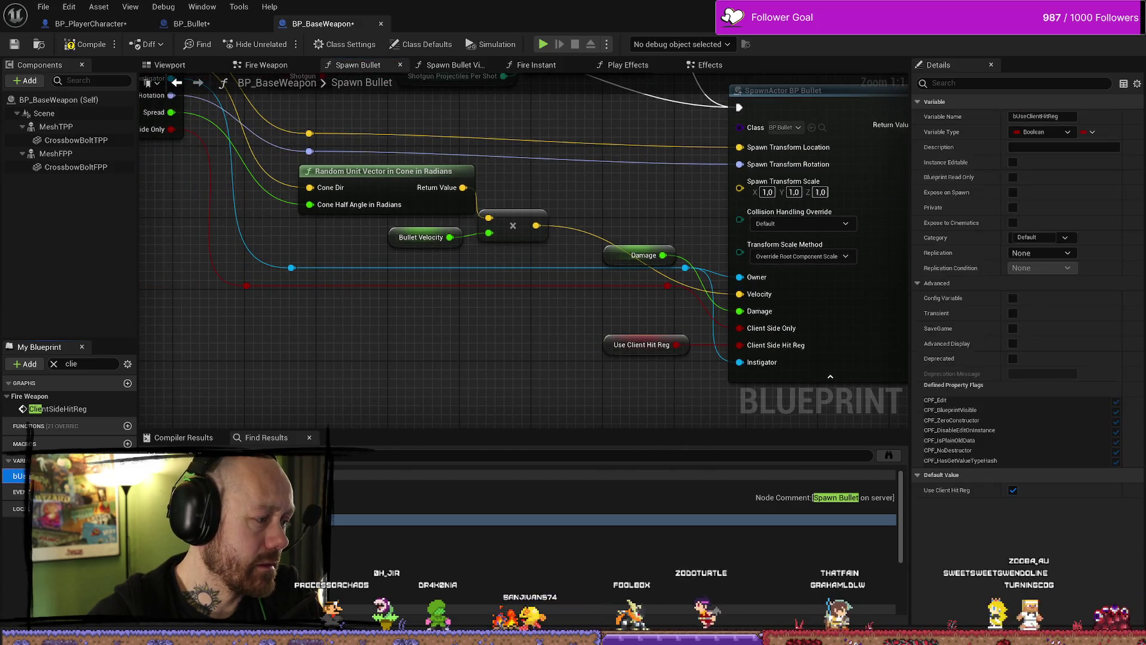
left_click(18, 476)
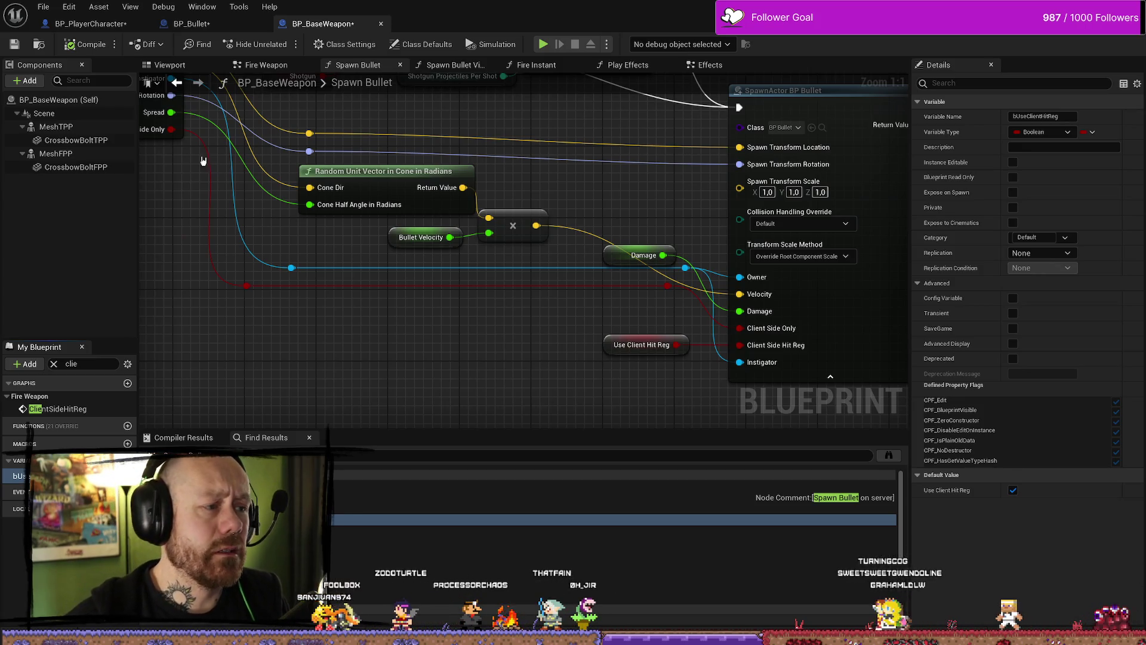
left_click_drag(217, 174, 366, 285)
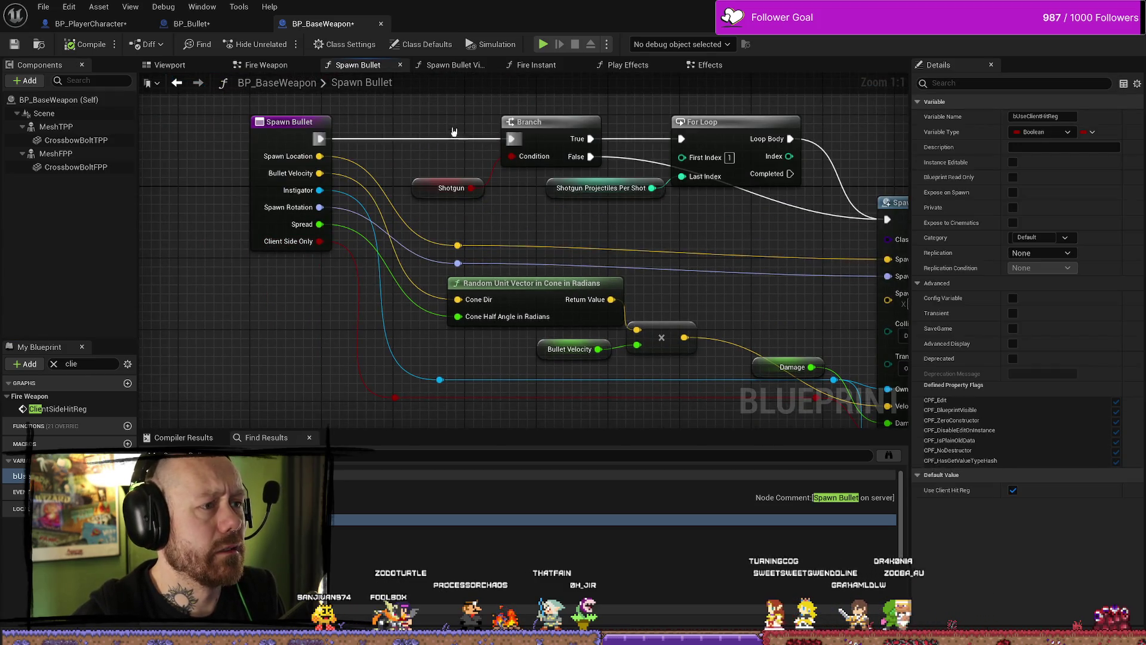
left_click(269, 66)
scroll(609, 167, "up", 3)
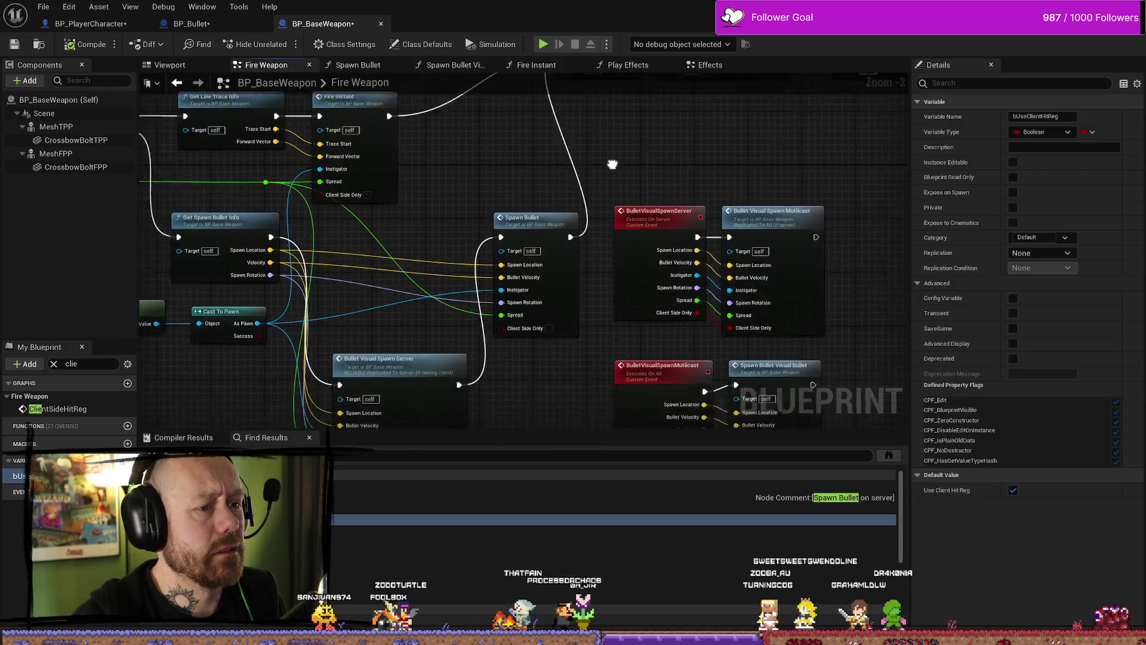
Compile and save BP_BaseWeapon with the updated Use Client Hit Reg default
scroll(541, 154, "down", 1)
mouse_move(541, 153)
left_mouse_down()
mouse_move(550, 204)
mouse_move(567, 215)
left_mouse_up()
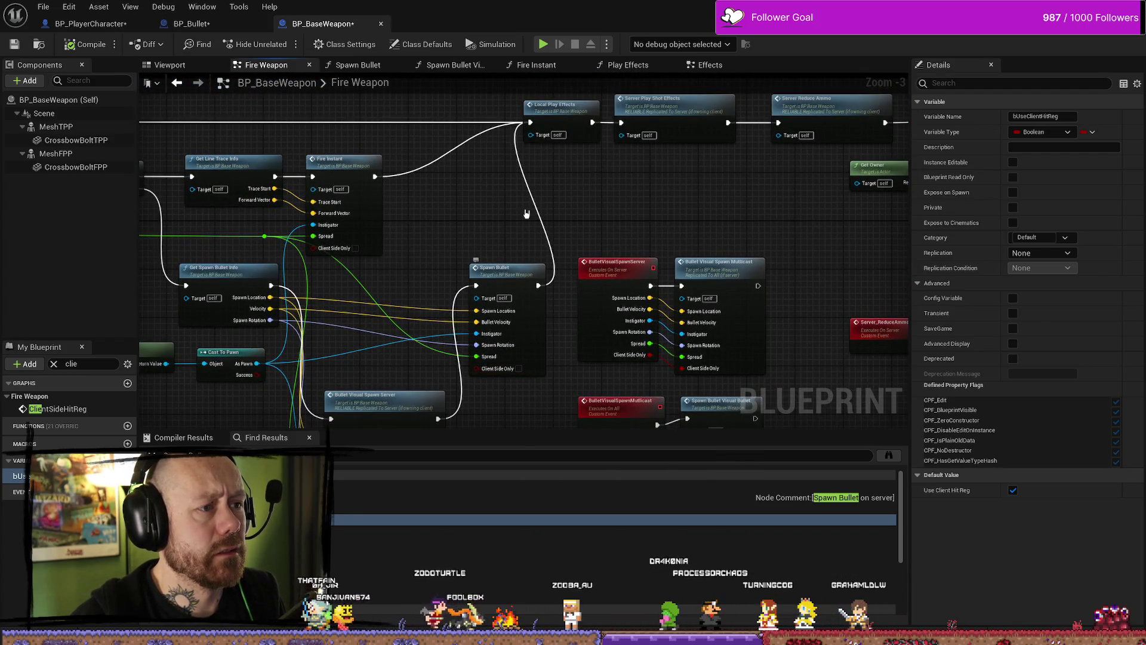
left_click_drag(582, 233, 572, 213)
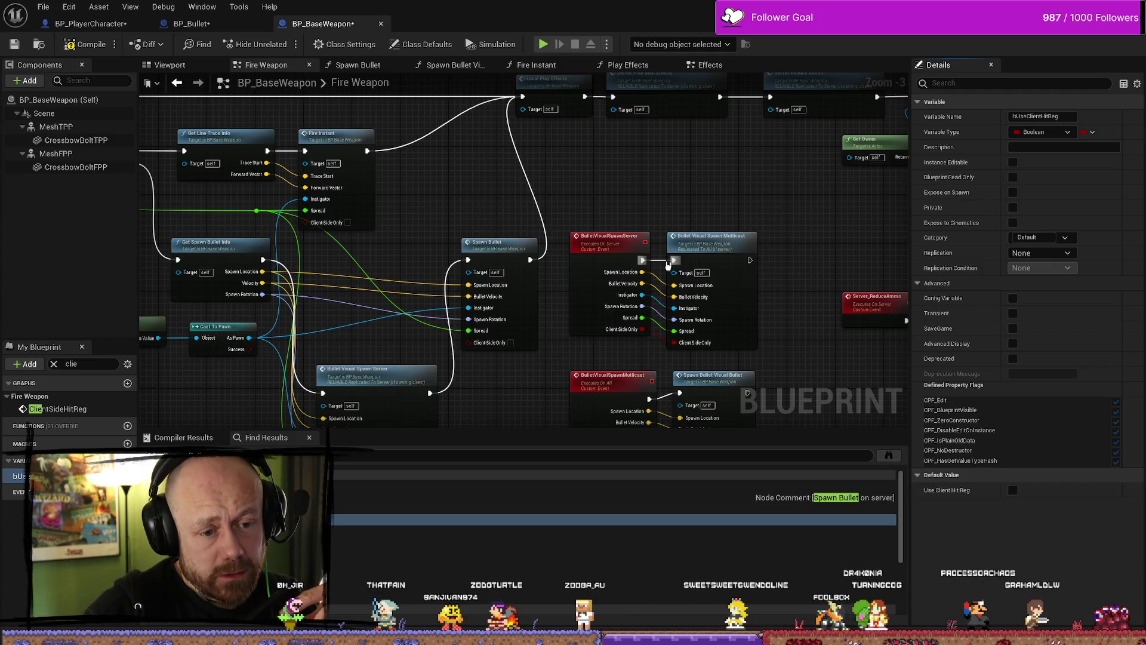
left_click(20, 45)
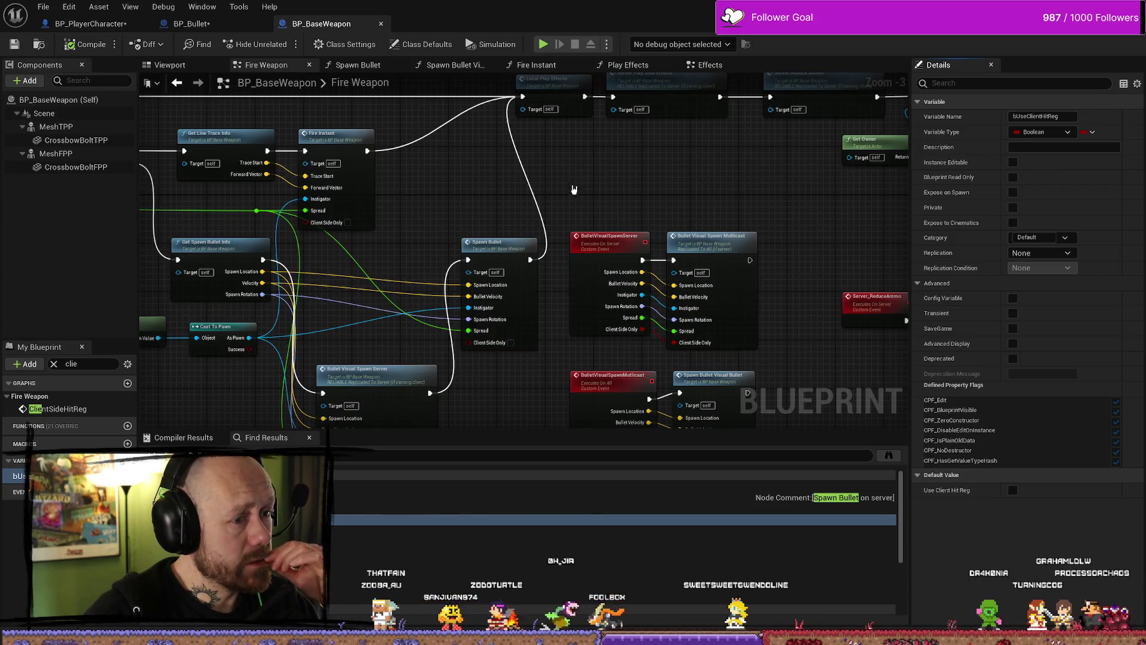
Browse the editor's menu bar, then return to the Deathmatch_RuinedVillage level editor
left_click(43, 6)
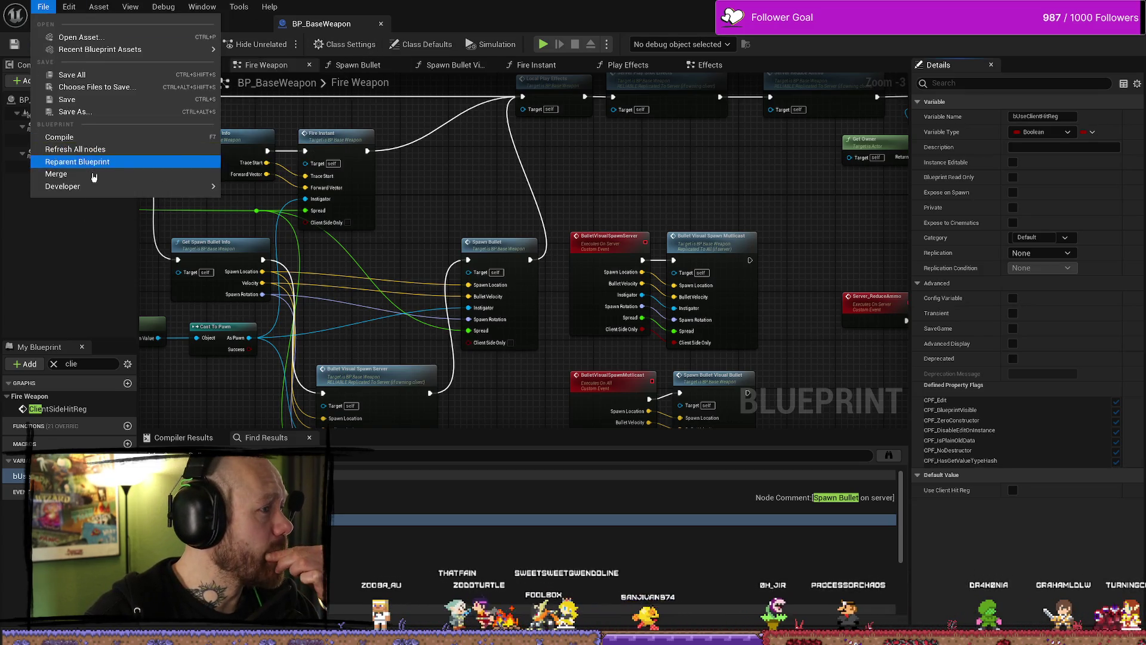
mouse_move(208, 8)
mouse_move(173, 5)
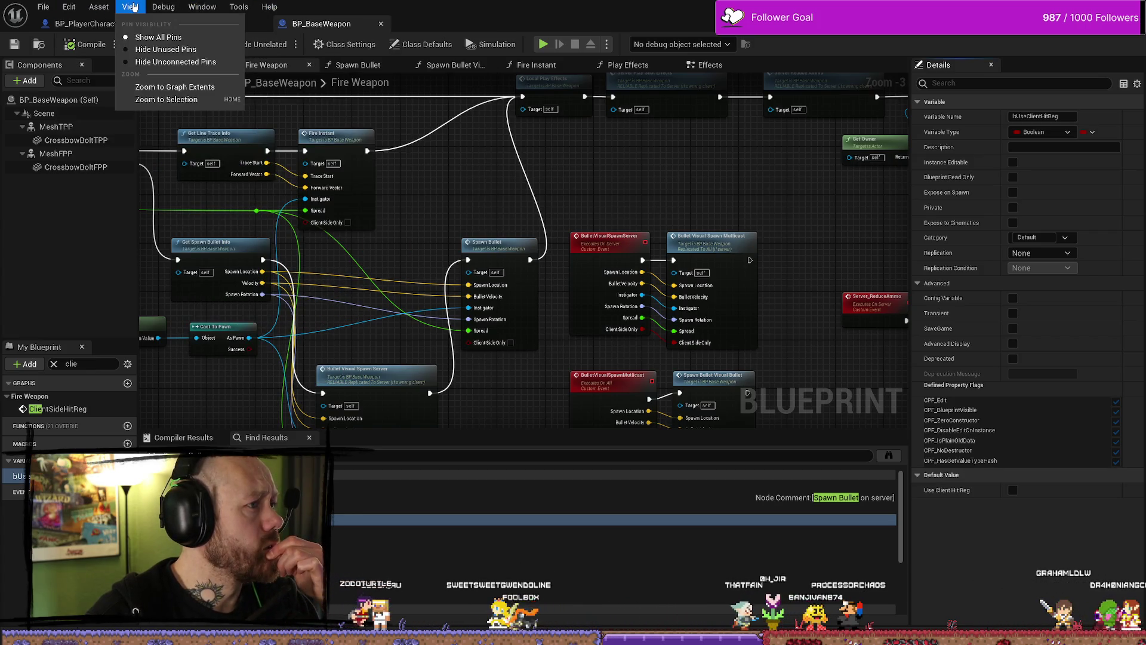
mouse_move(77, 8)
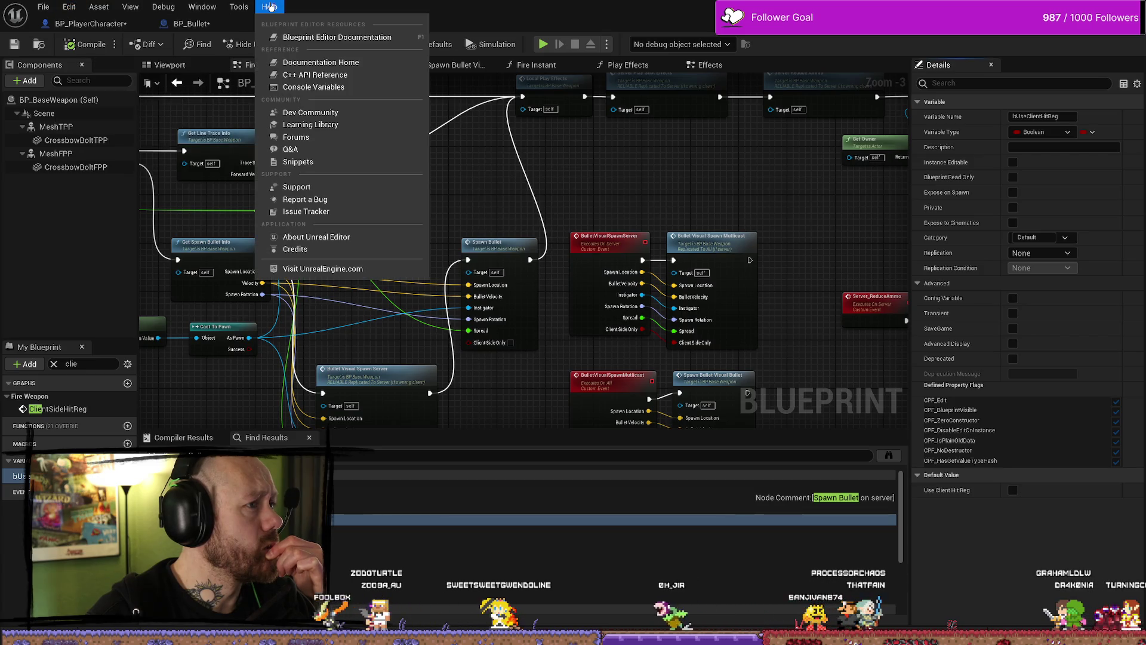
mouse_move(270, 6)
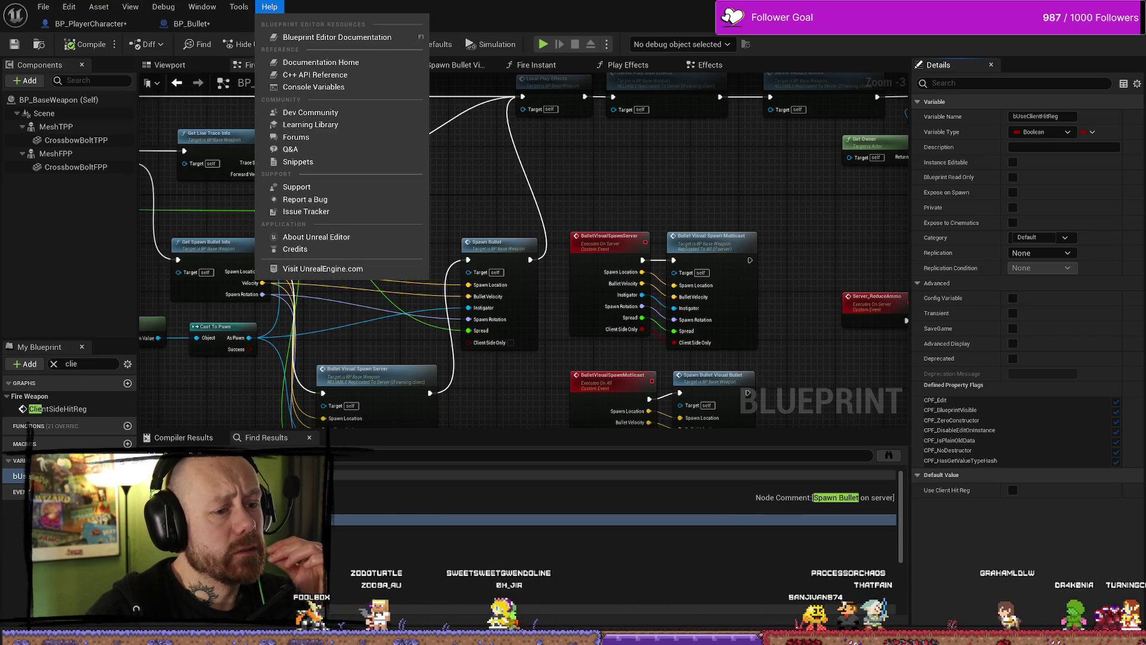
key("alt+Tab")
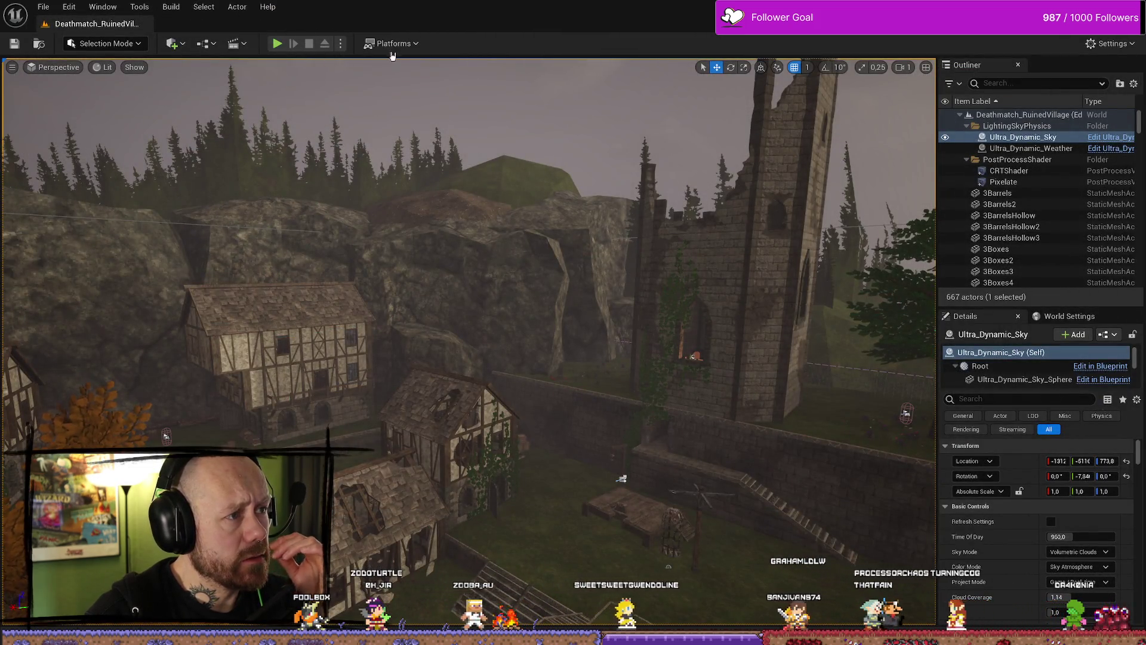
Package the project for Windows into D:\UnrealProjects\BloodspillPackaged\ForTesting\Windows
left_click(412, 44)
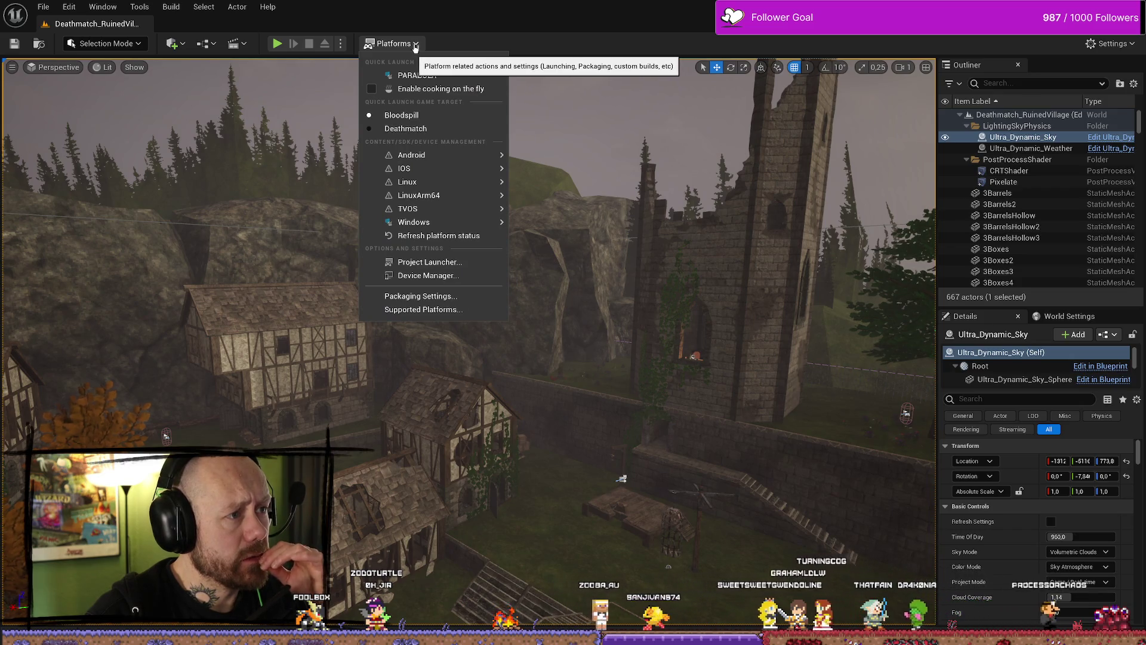
left_click(415, 46)
left_click(415, 46)
left_click(413, 45)
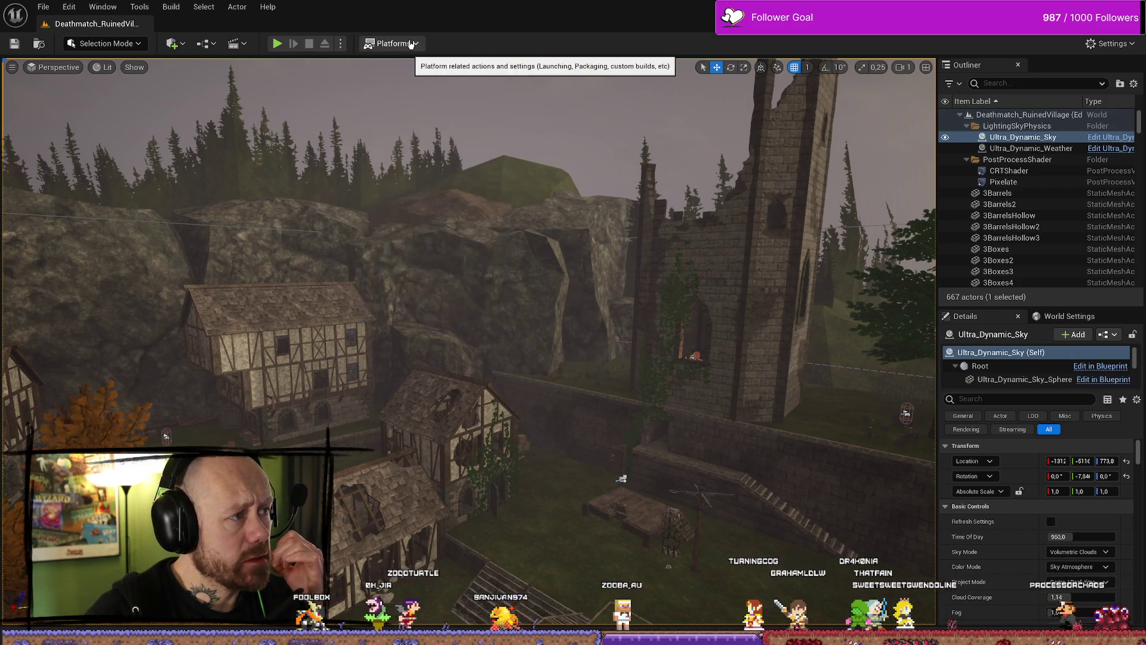
left_click(412, 44)
mouse_move(471, 229)
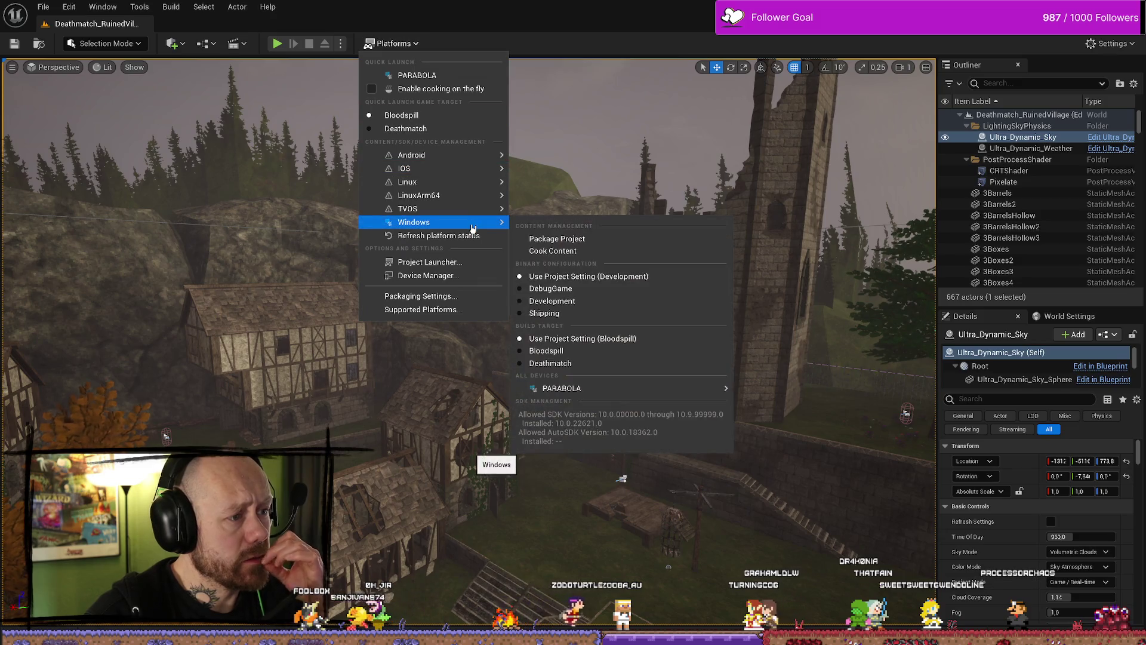
left_click(568, 239)
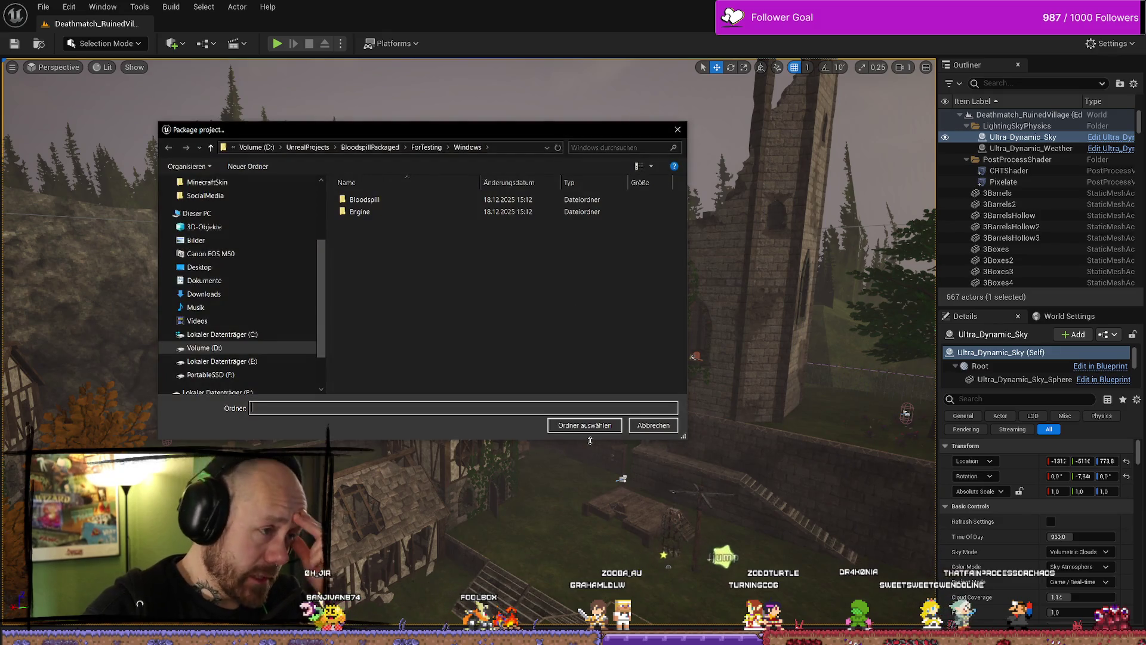
left_click(602, 429)
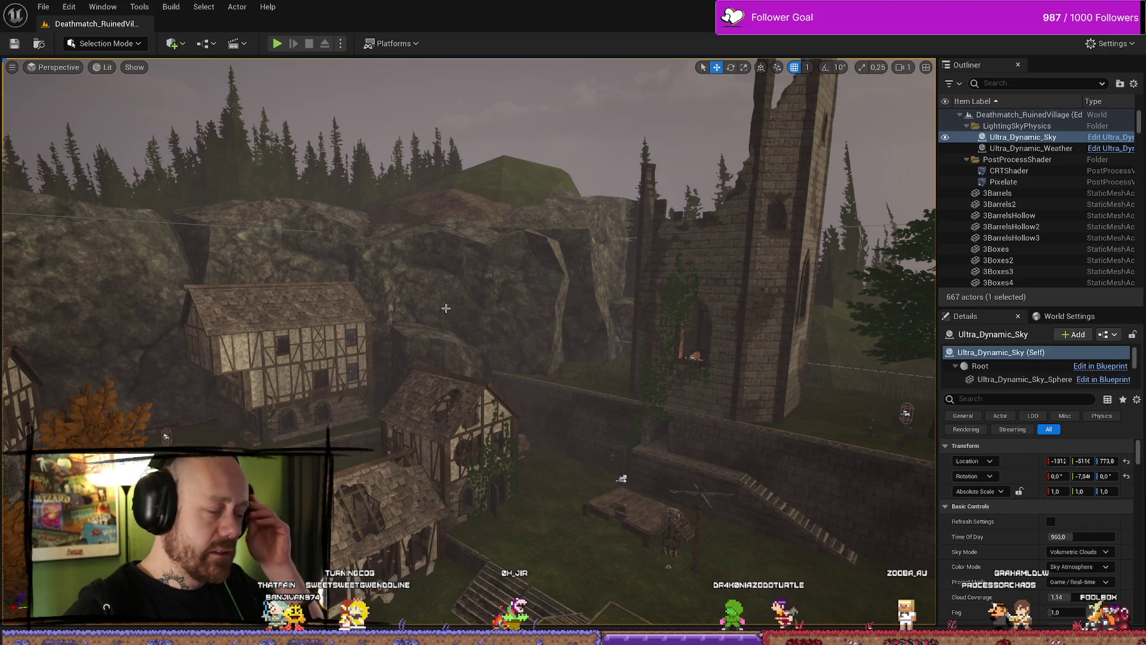
After packaging finishes, start a Play-in-Editor session of Deathmatch_RuinedVillage
left_click(278, 44)
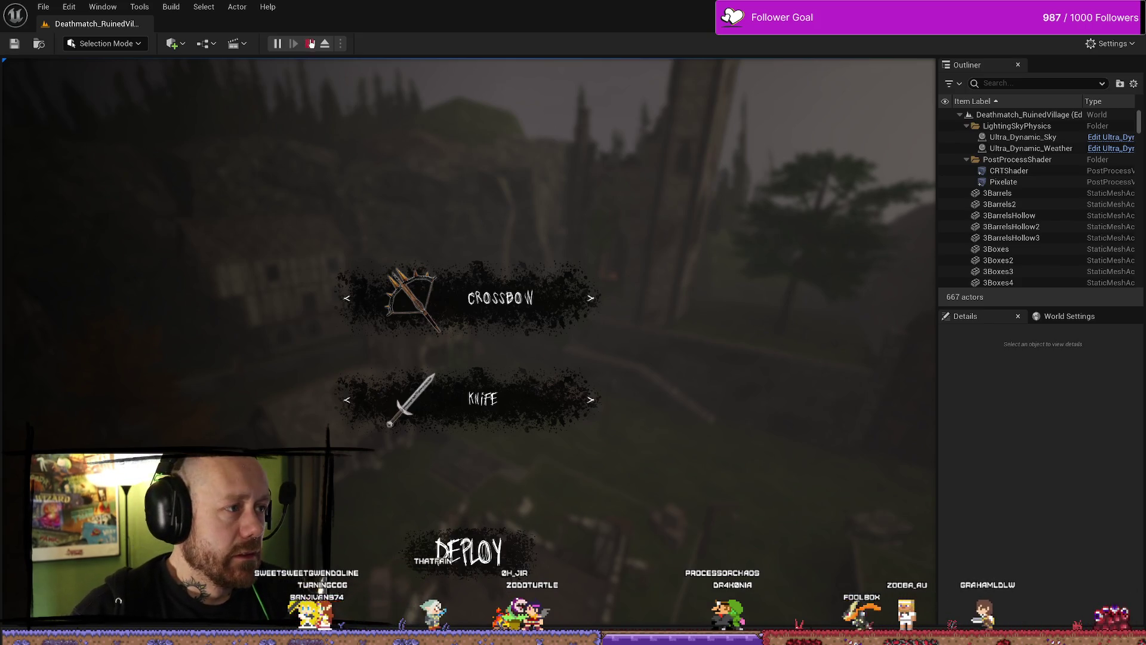
Stop the play session, close the browser, and bring up the packaged ForTesting\Windows folder
left_click(310, 44)
key("alt+Tab")
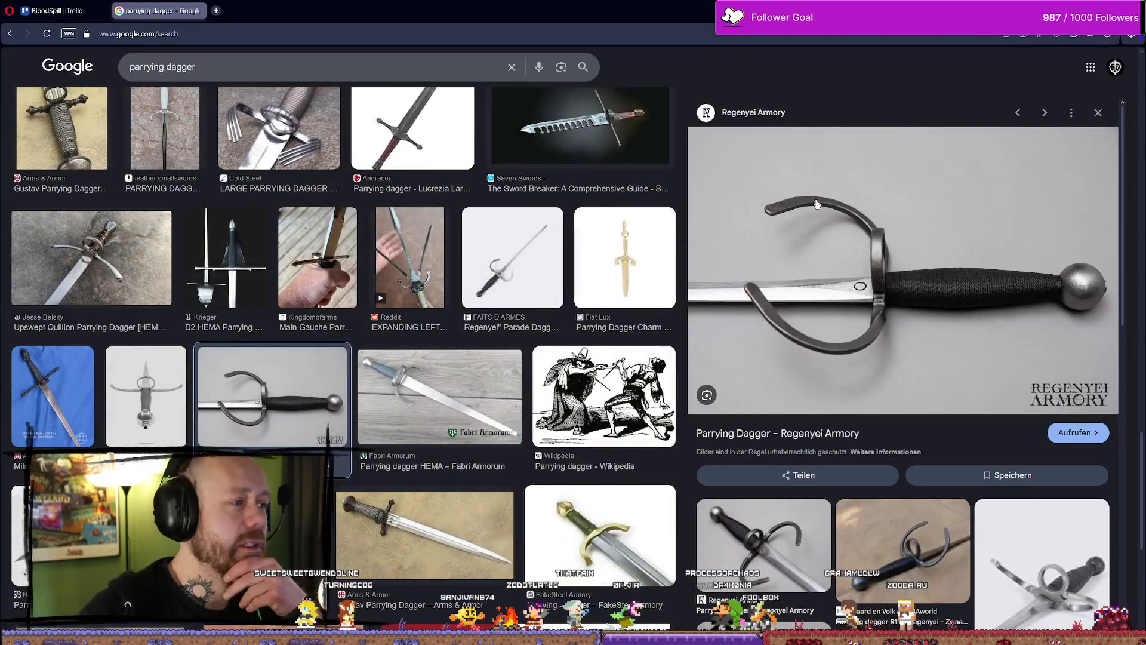
key("super+d")
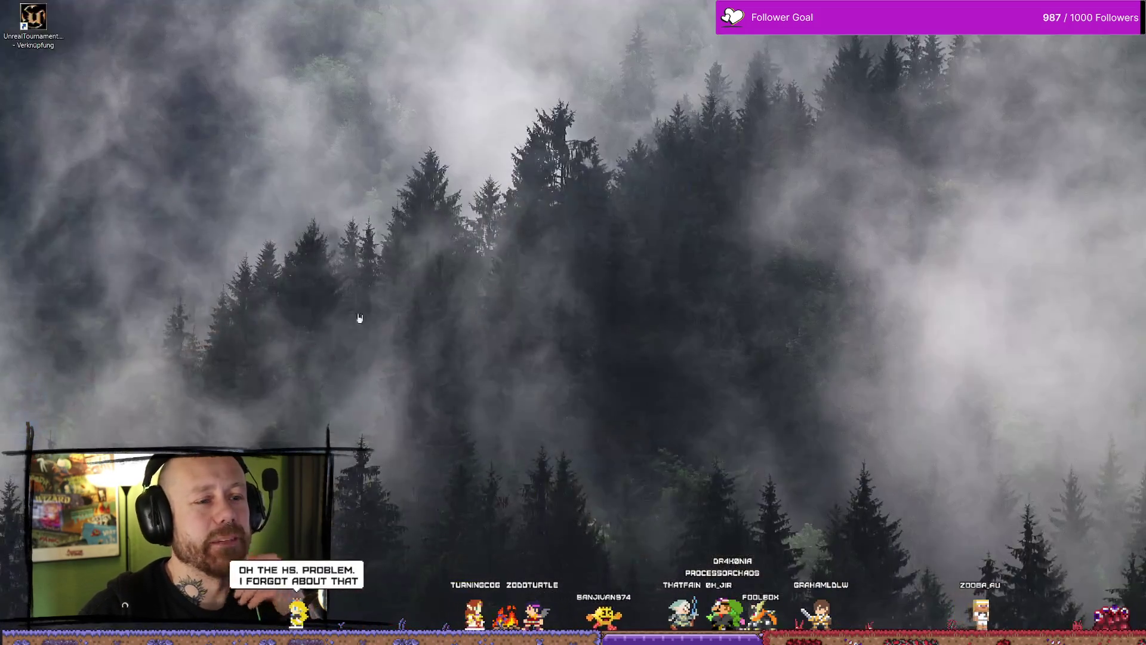
key("alt+Tab")
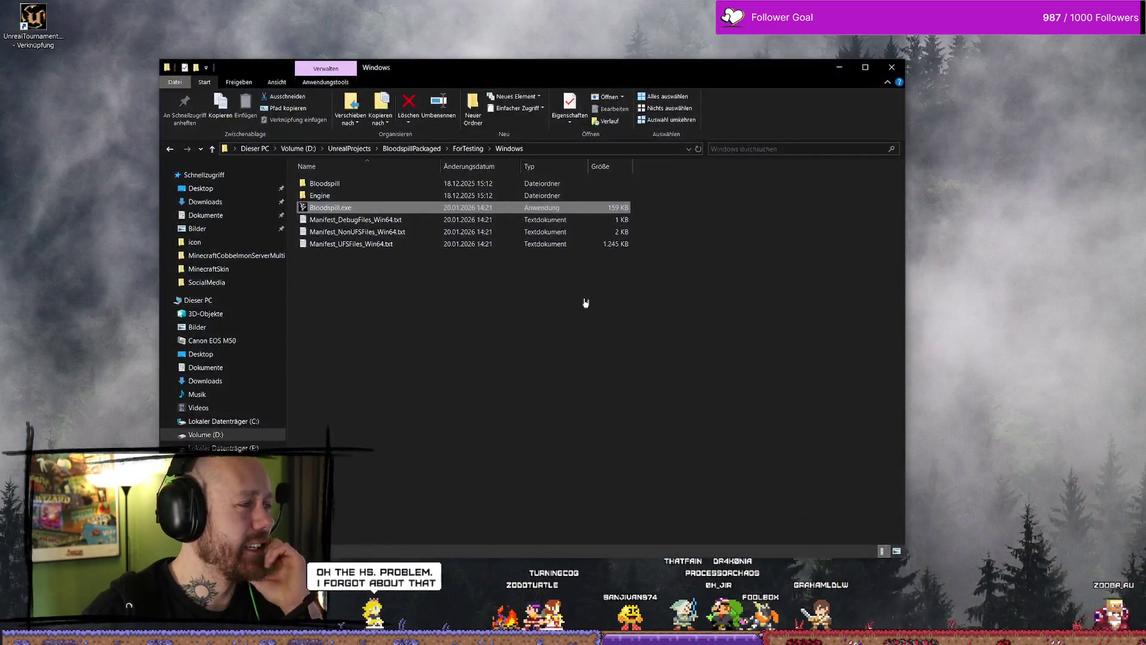
Peek inside the Windows build folder, then return to ForTesting
key("alt+Up")
double_click(373, 197)
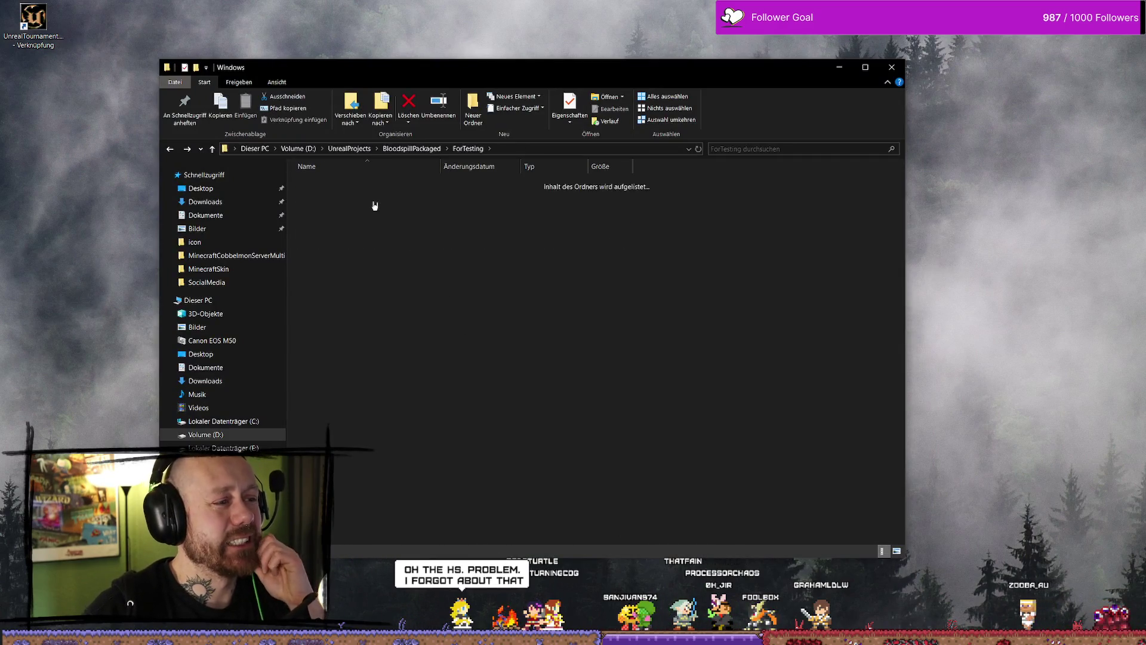
key("alt+Up")
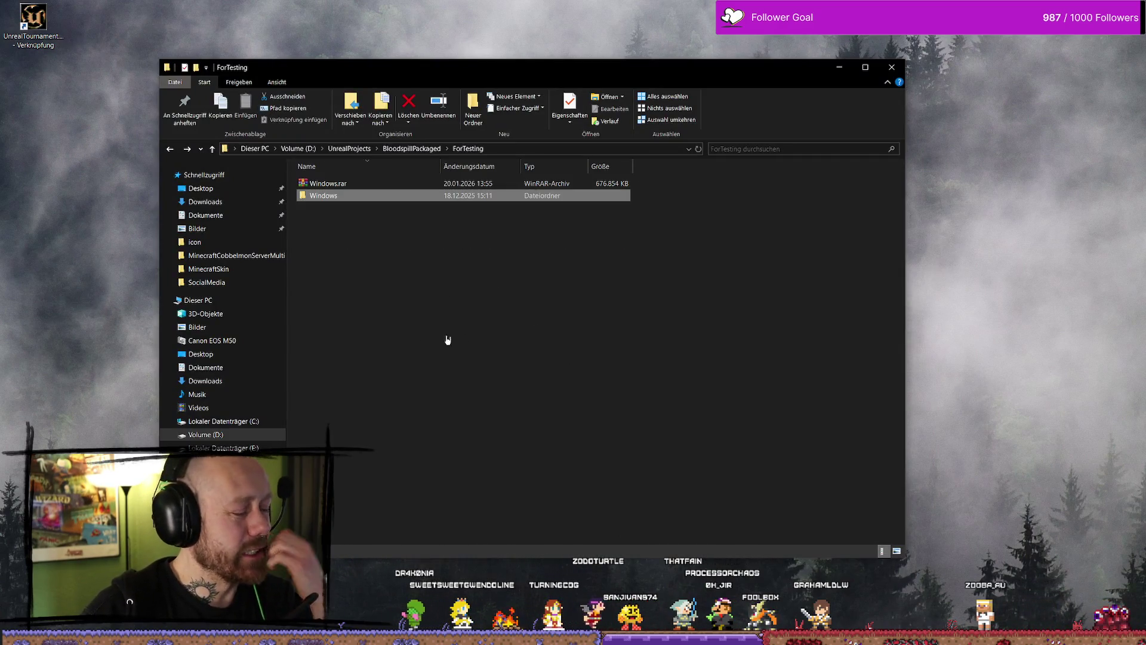
Delete the old Windows.rar and start adding the Windows folder to a new archive
left_click(350, 185)
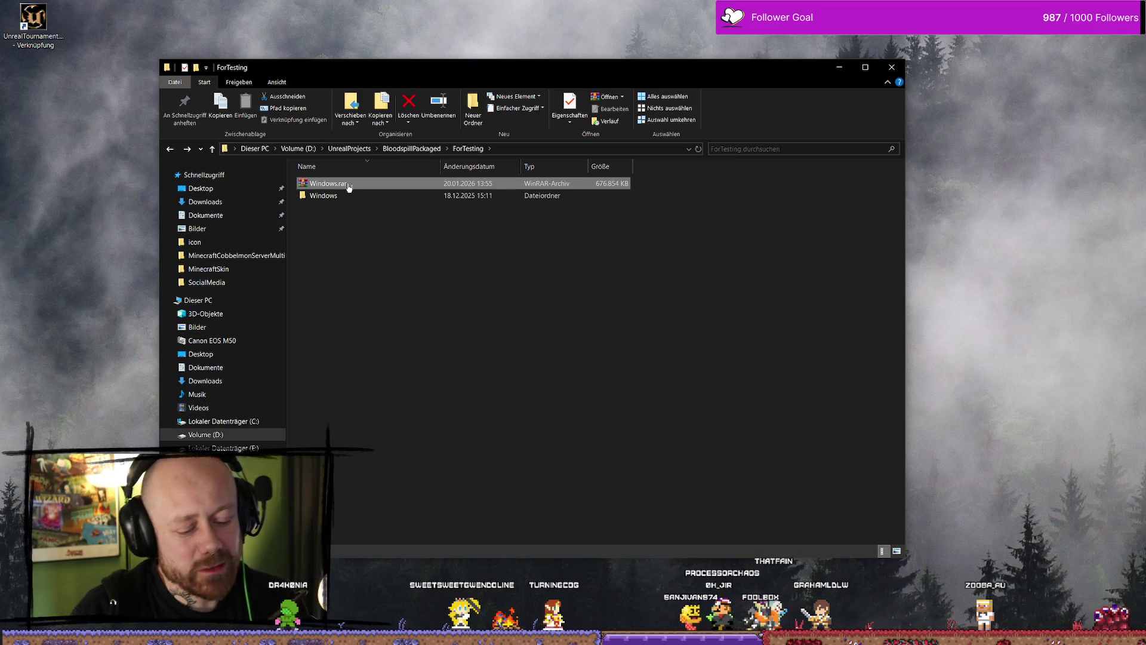
key("Delete")
right_click(363, 183)
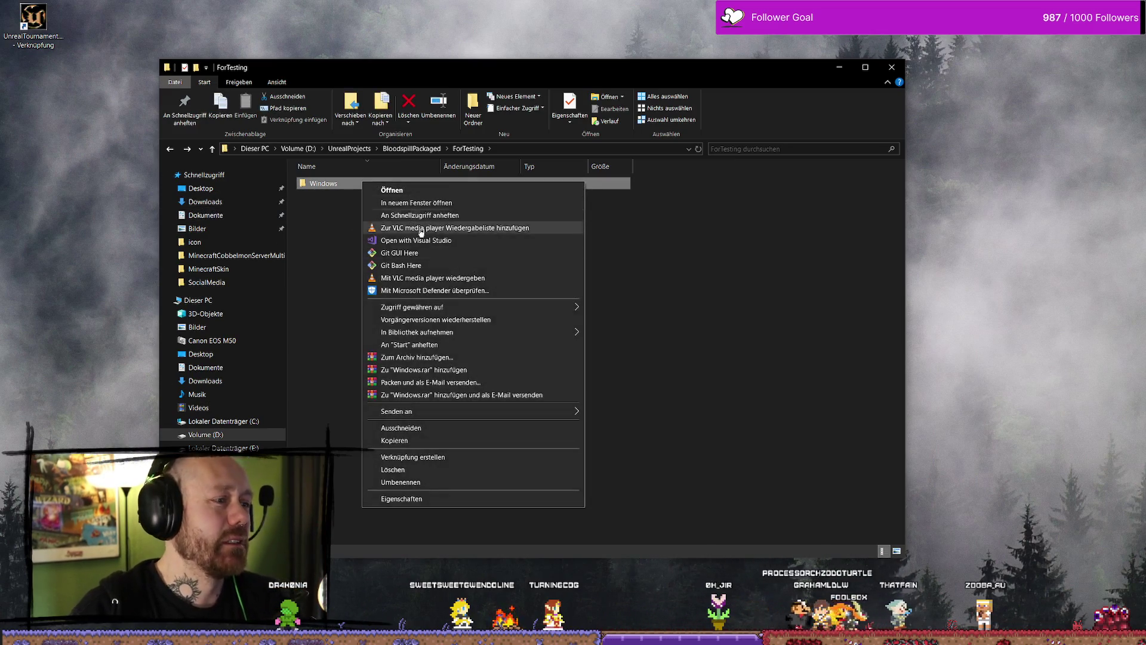
left_click(446, 358)
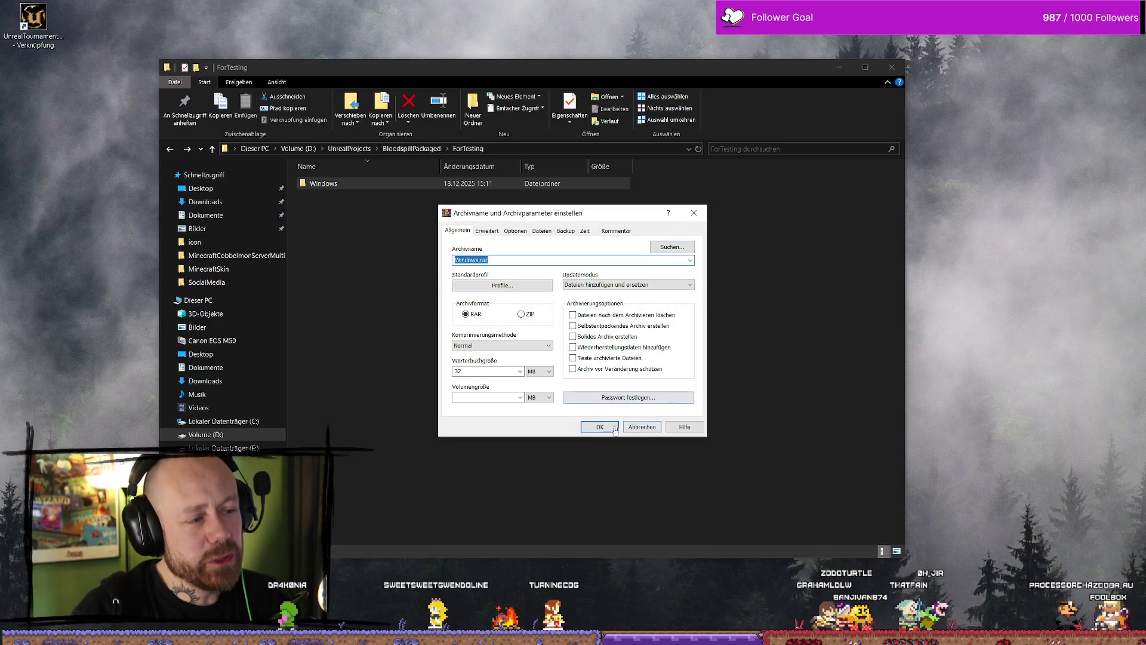
Pack the Windows folder as Windows.rar in RAR format with Normal compression
left_click(616, 430)
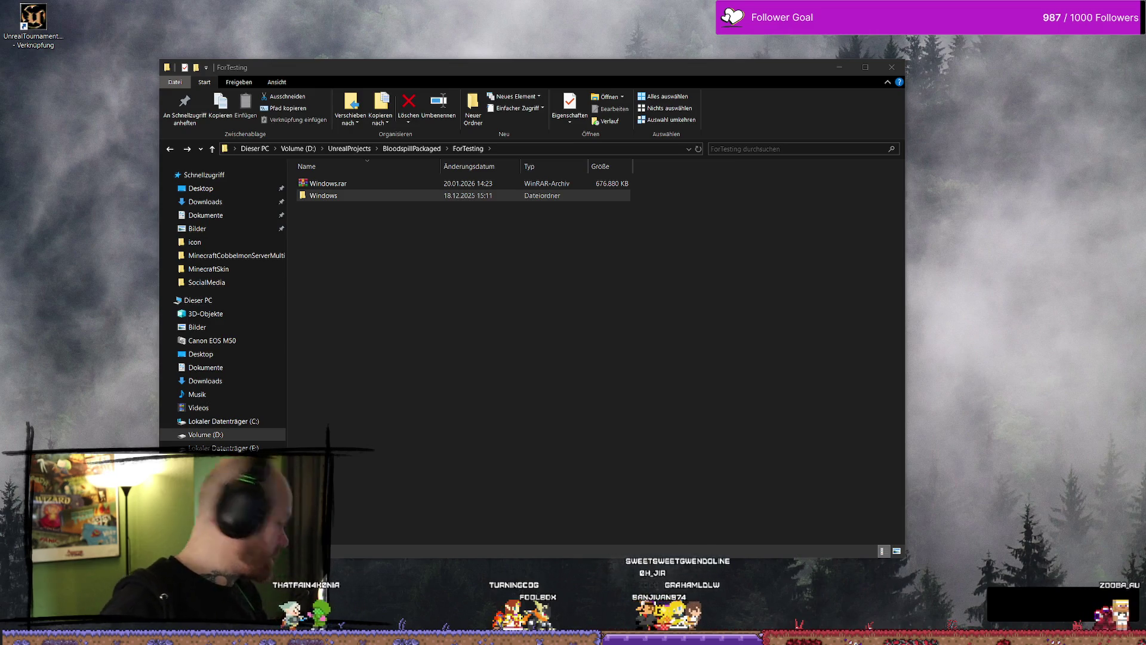
Select the new Windows.rar in ForTesting to check it, then enter the Windows build folder
left_click(391, 474)
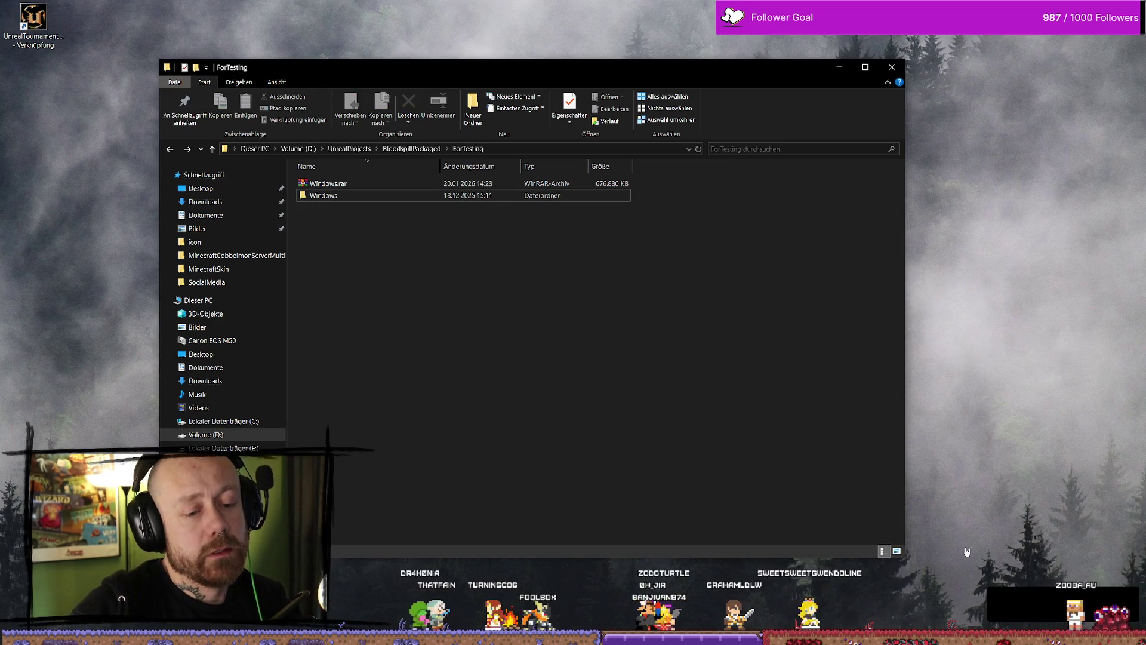
left_click(388, 183)
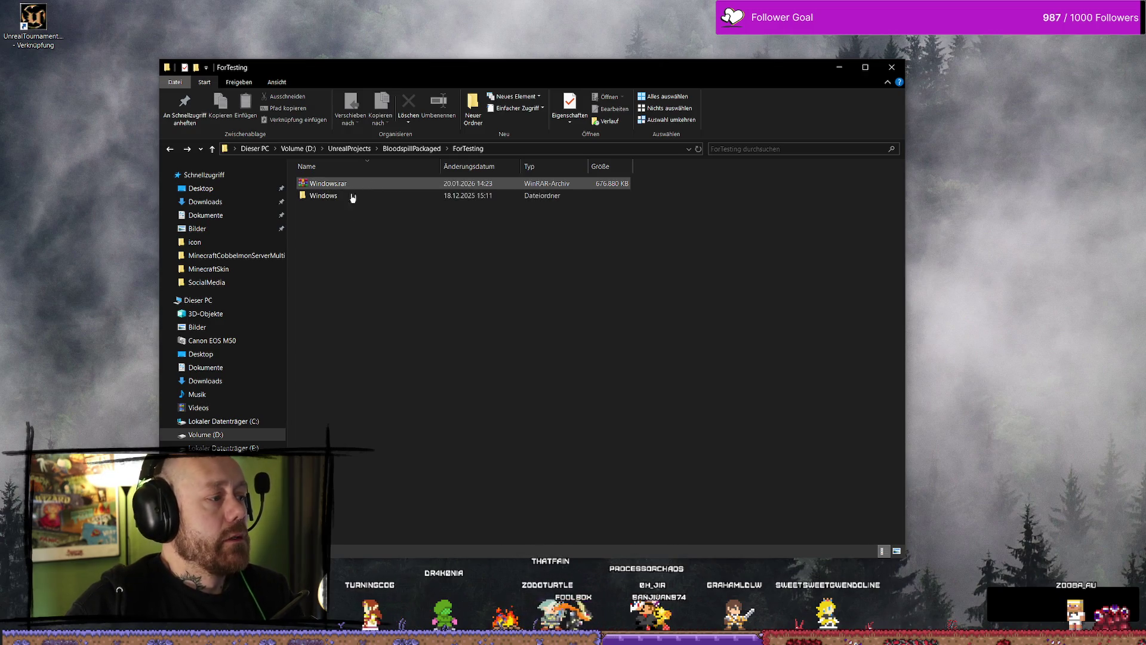
left_click(332, 184)
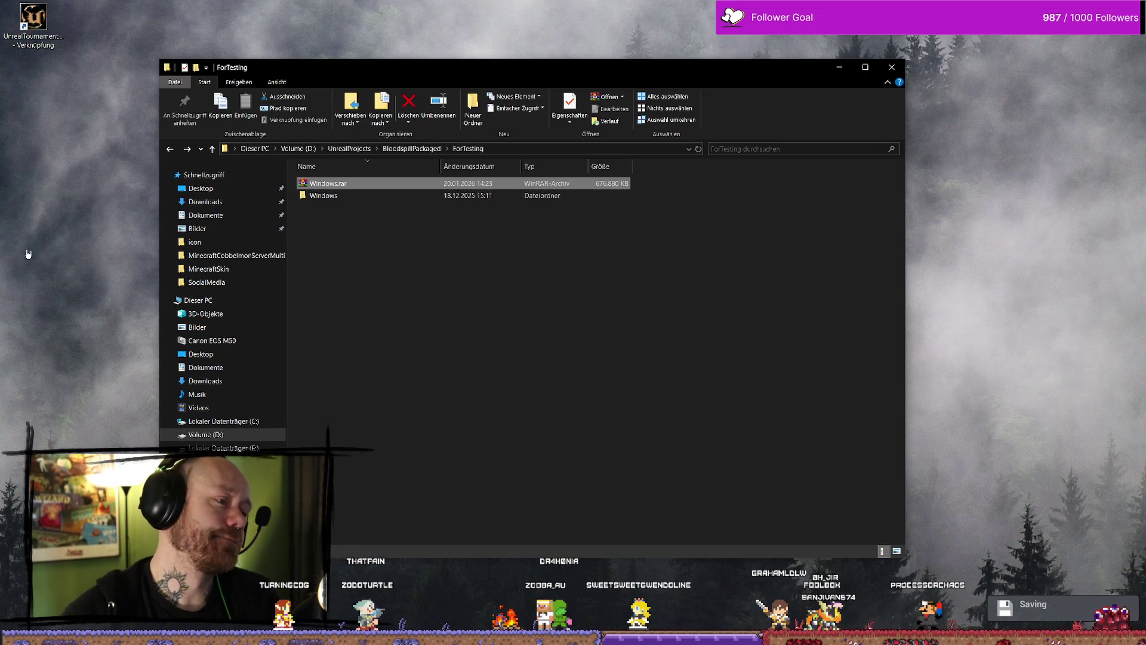
double_click(417, 195)
Launch Bloodspill.exe and look over the Singleplayer match setup and the Multiplayer server list
left_click(409, 208)
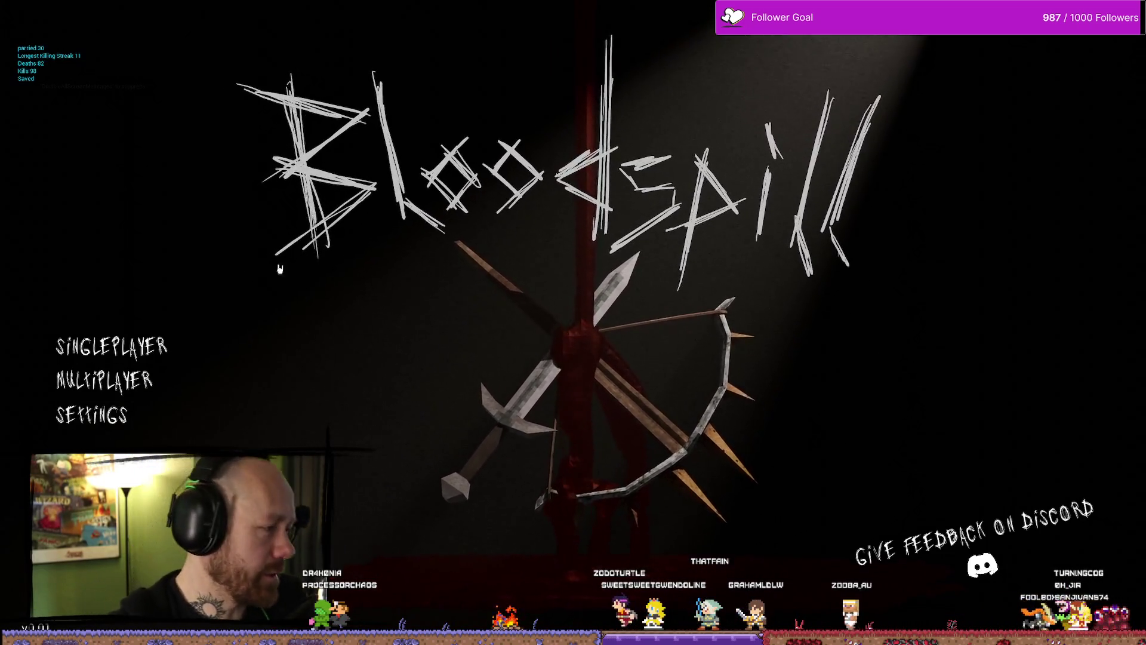
left_click(112, 346)
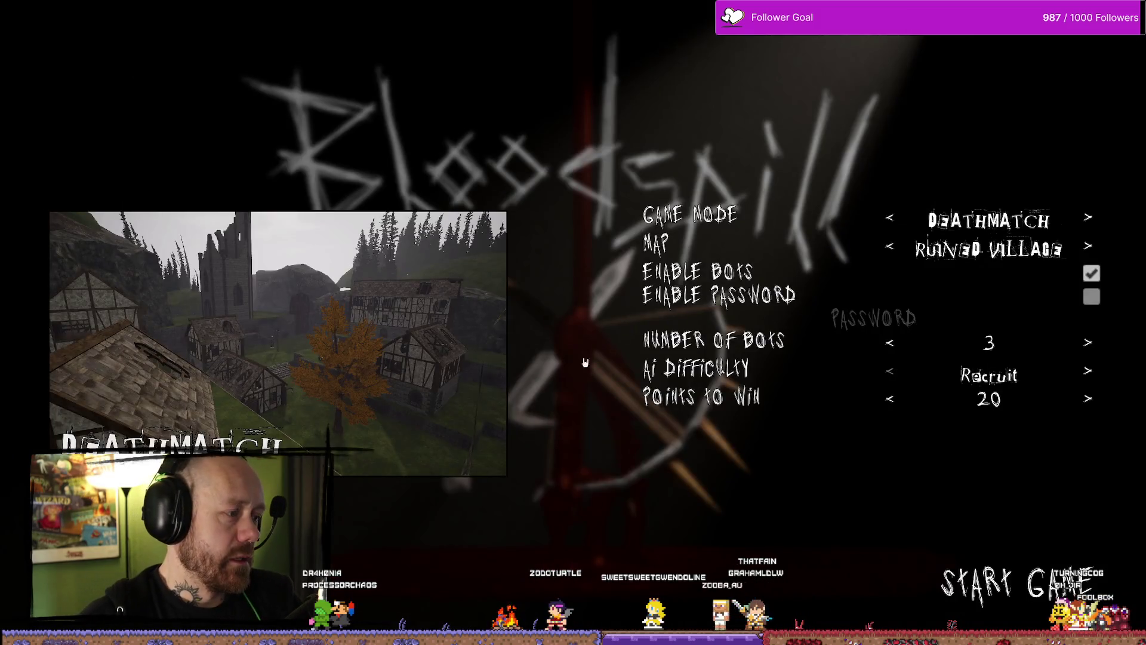
key("Escape")
left_click(136, 374)
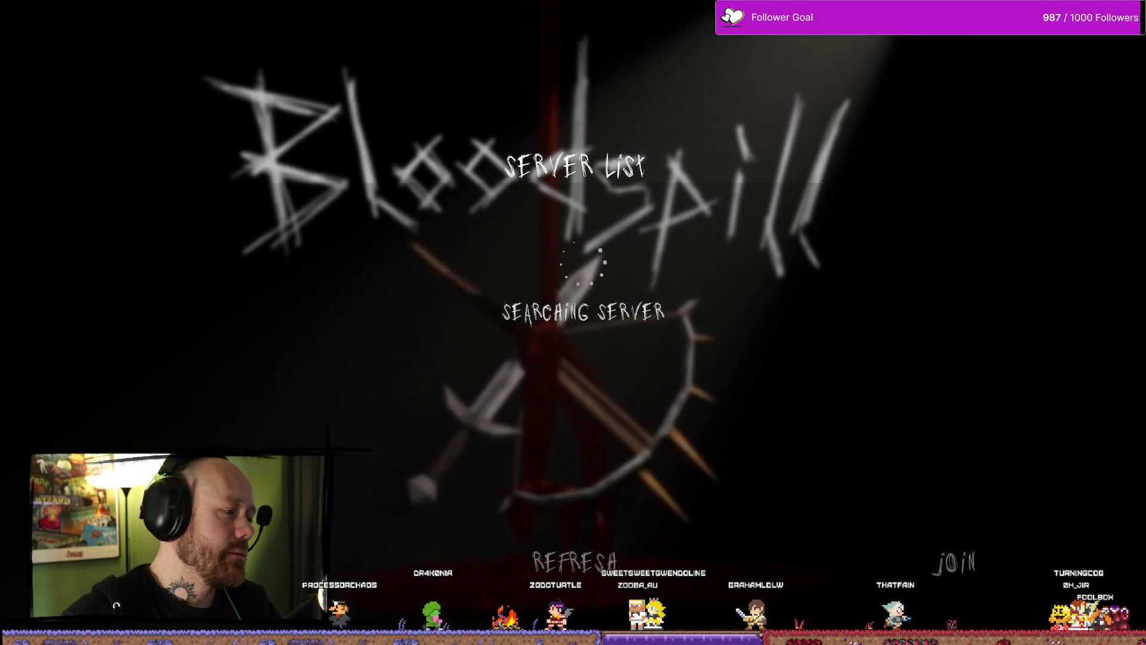
key("Escape")
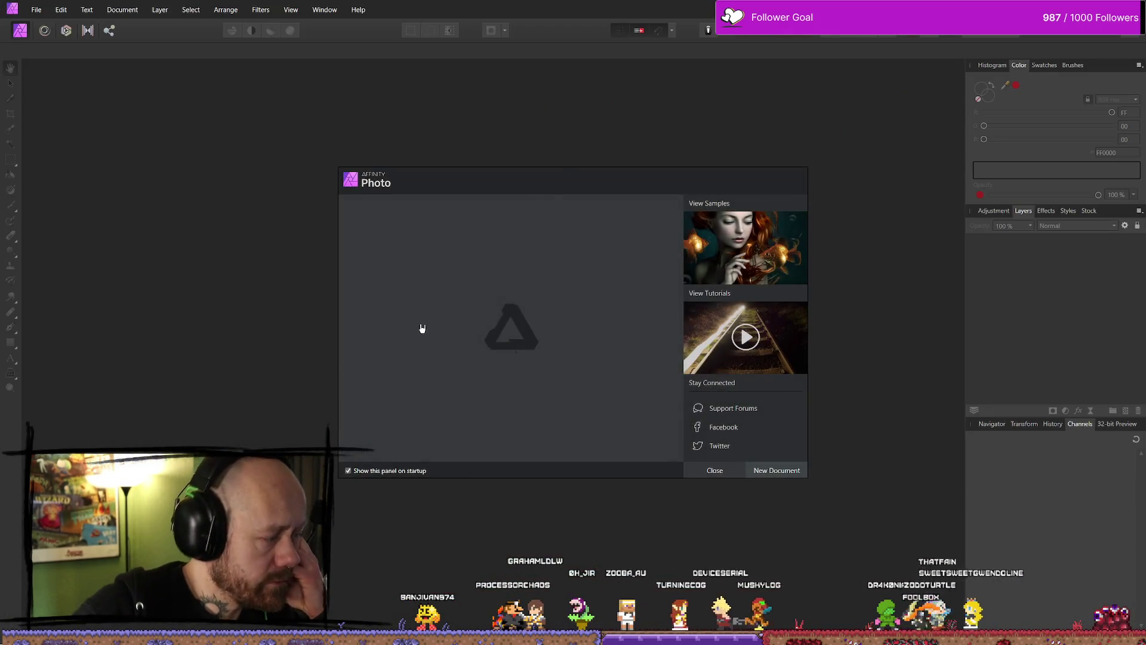
Create a new 2560×1440 document
key("Escape")
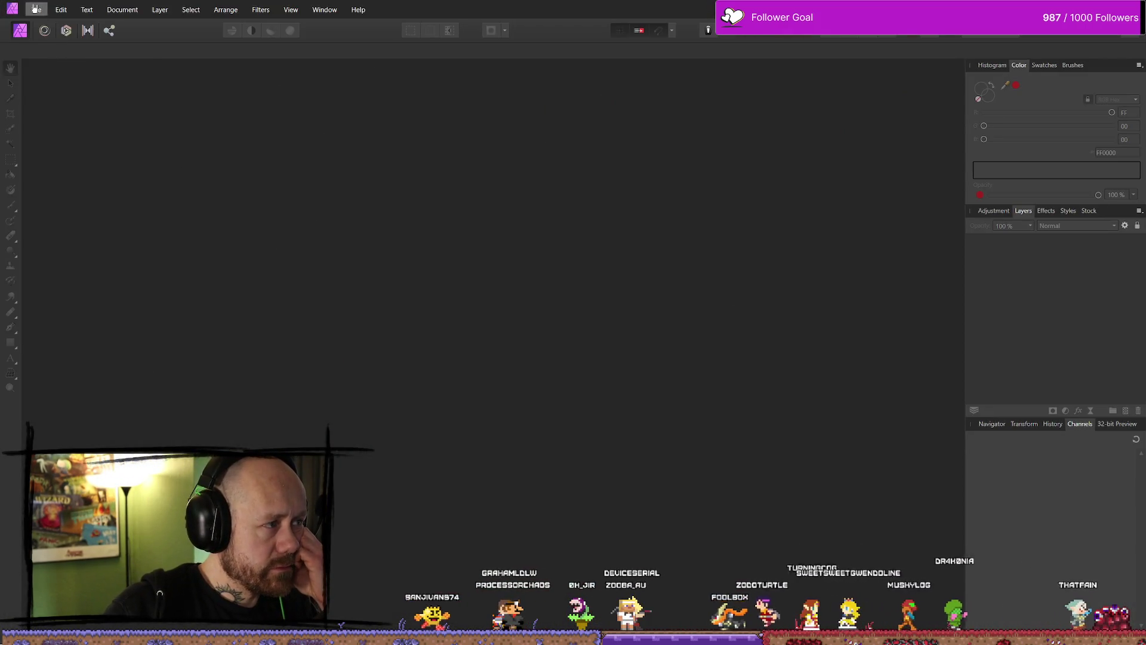
left_click(36, 9)
left_click(87, 35)
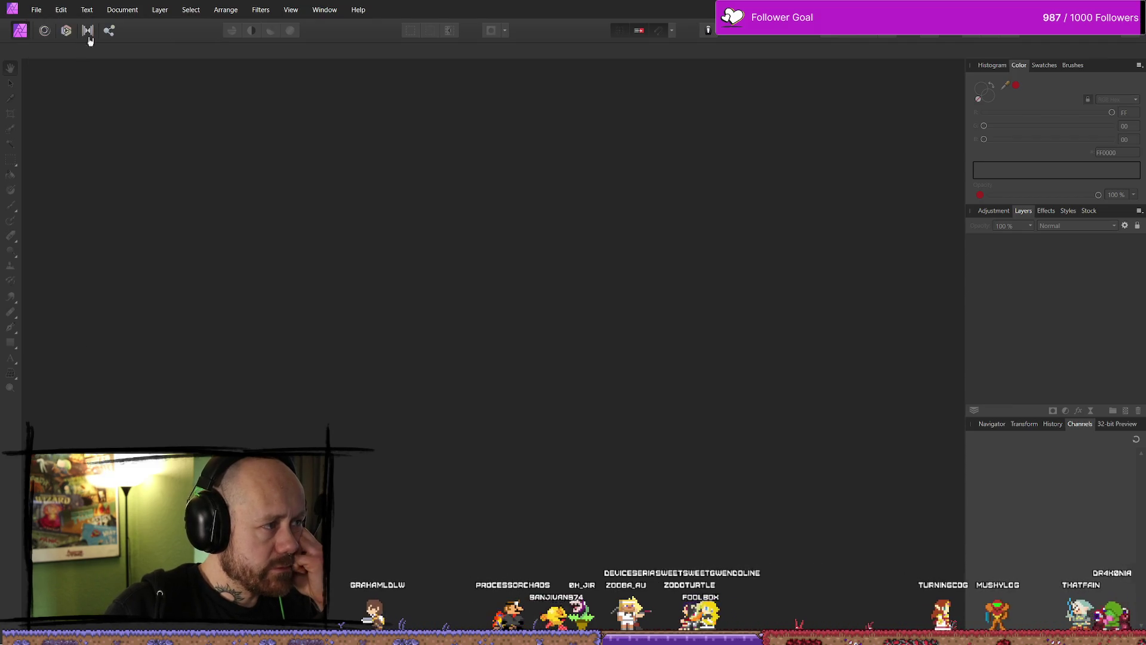
left_click(800, 509)
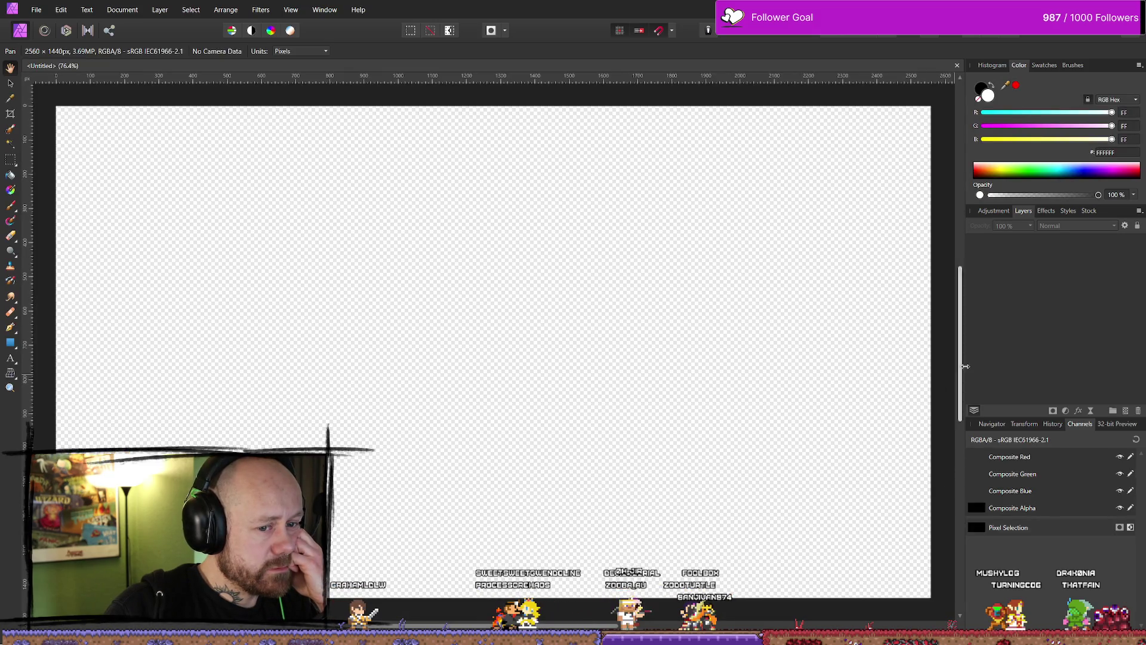
Flood-fill the canvas white and draw the first black brush stroke of a box top
key("g")
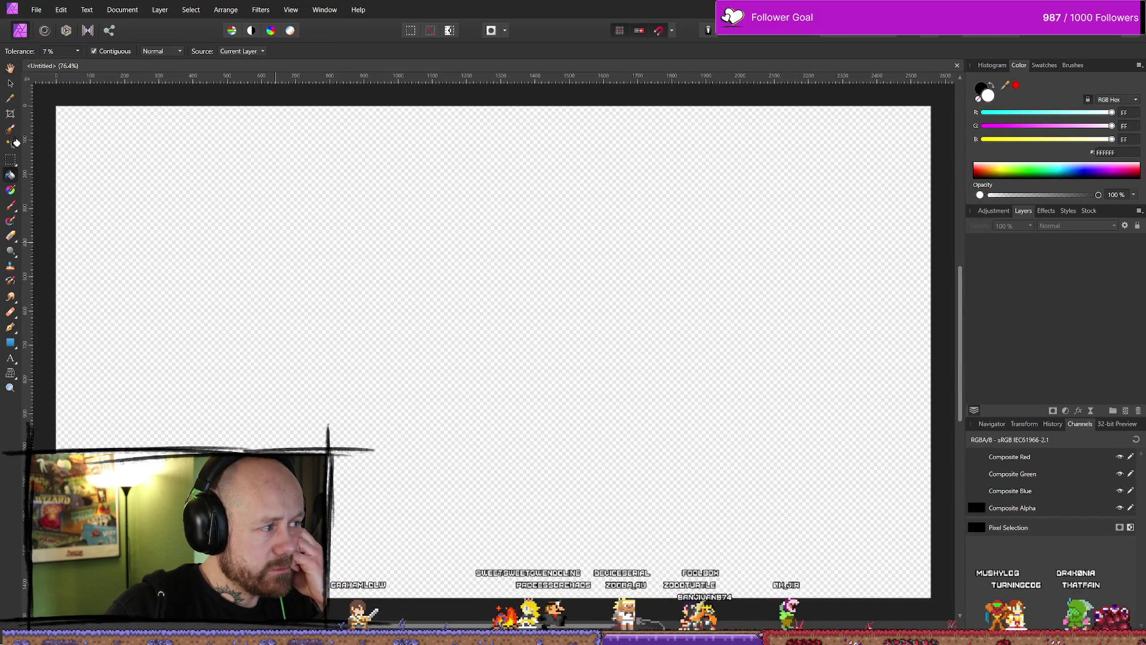
left_click(268, 228)
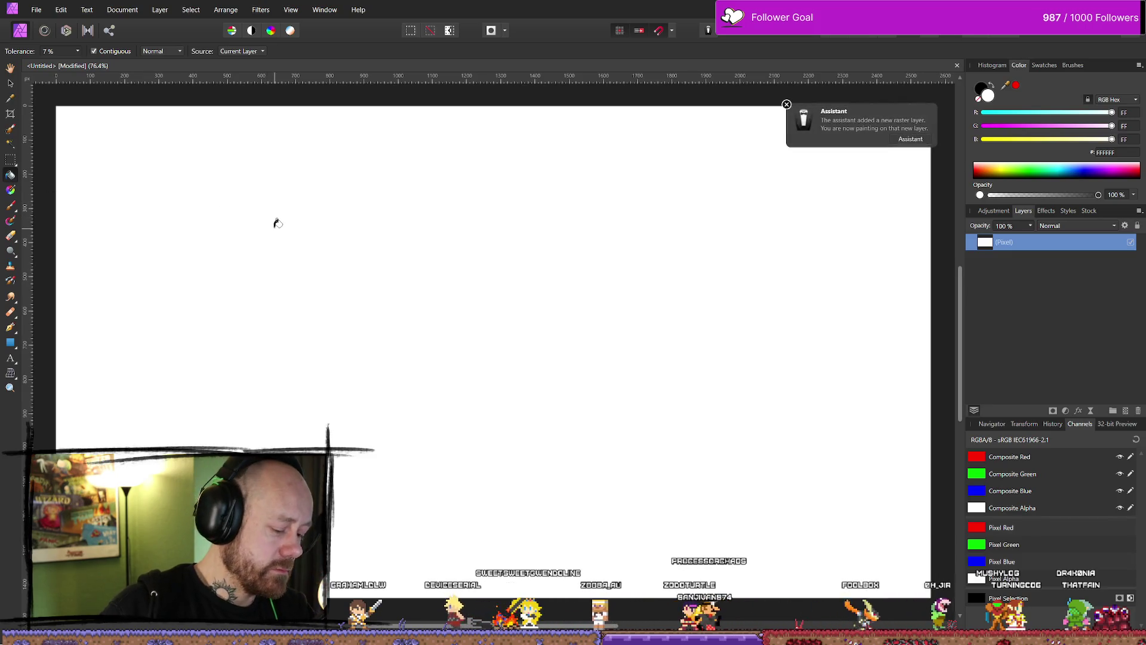
key("b")
key("x")
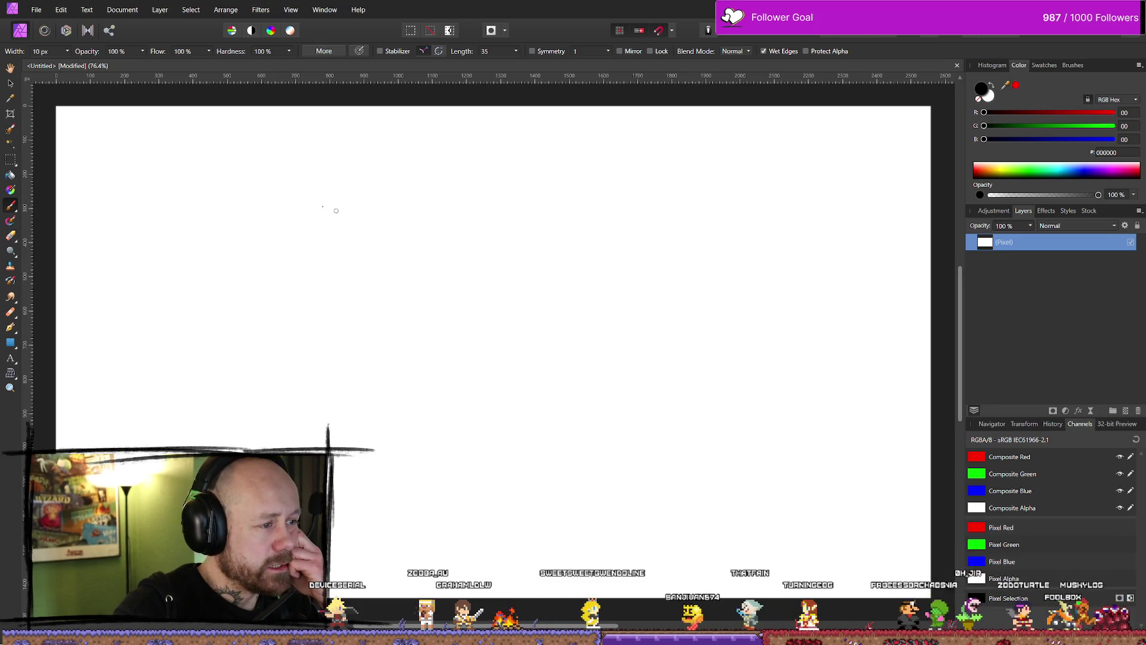
left_click_drag(289, 211, 330, 228)
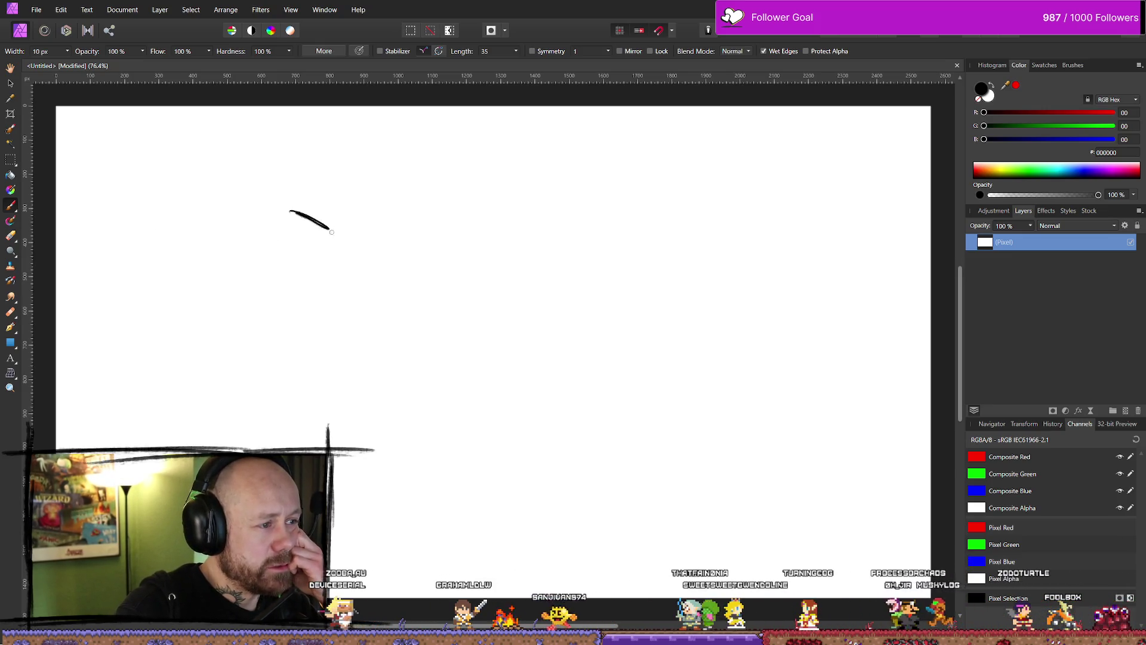
Sketch the cube top and spike lines, hatching the cube's left face and lower spike
left_click_drag(330, 229, 366, 206)
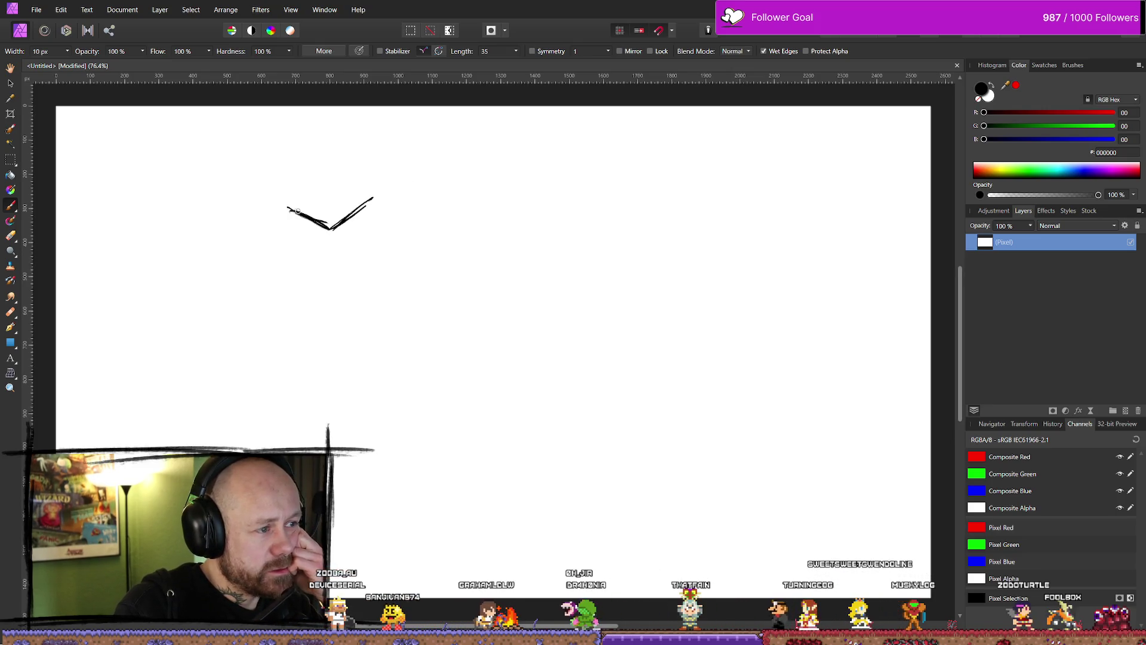
mouse_move(288, 206)
left_mouse_down()
mouse_move(327, 178)
mouse_move(379, 208)
mouse_move(332, 249)
left_mouse_up()
left_click_drag(366, 207, 364, 230)
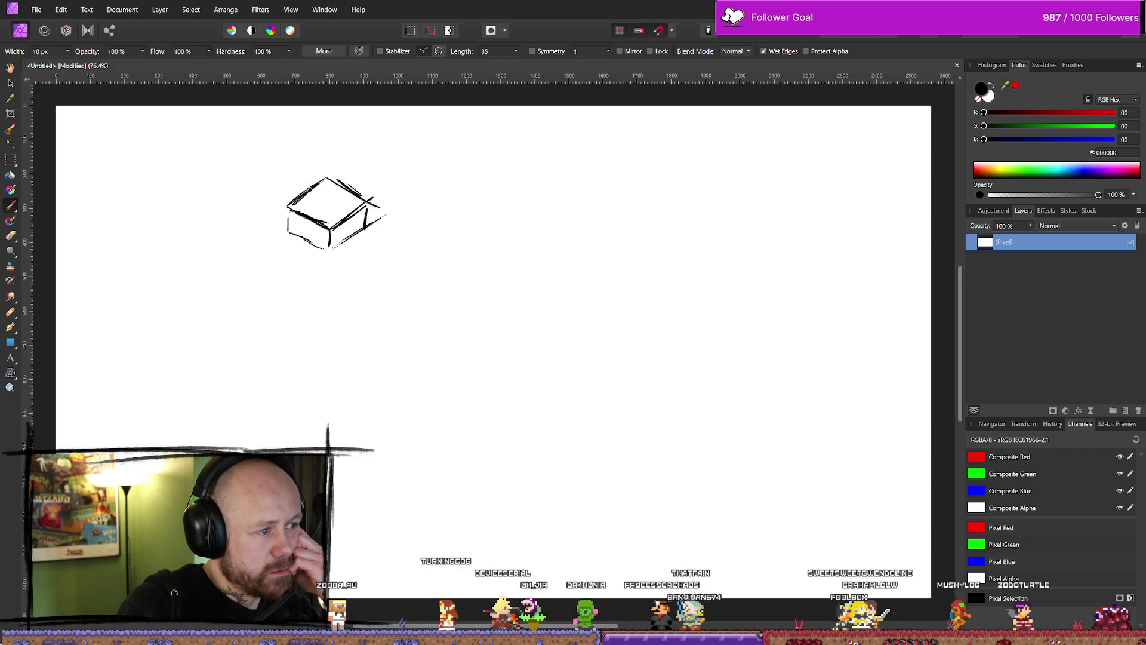
left_click_drag(307, 245, 326, 381)
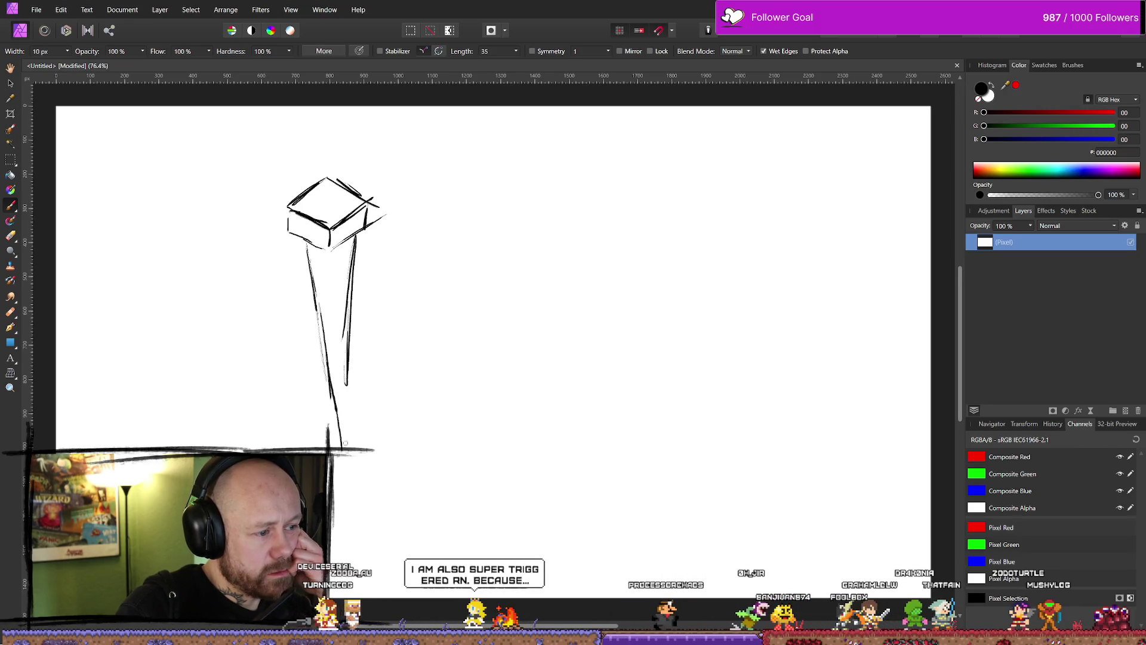
left_click_drag(345, 443, 346, 385)
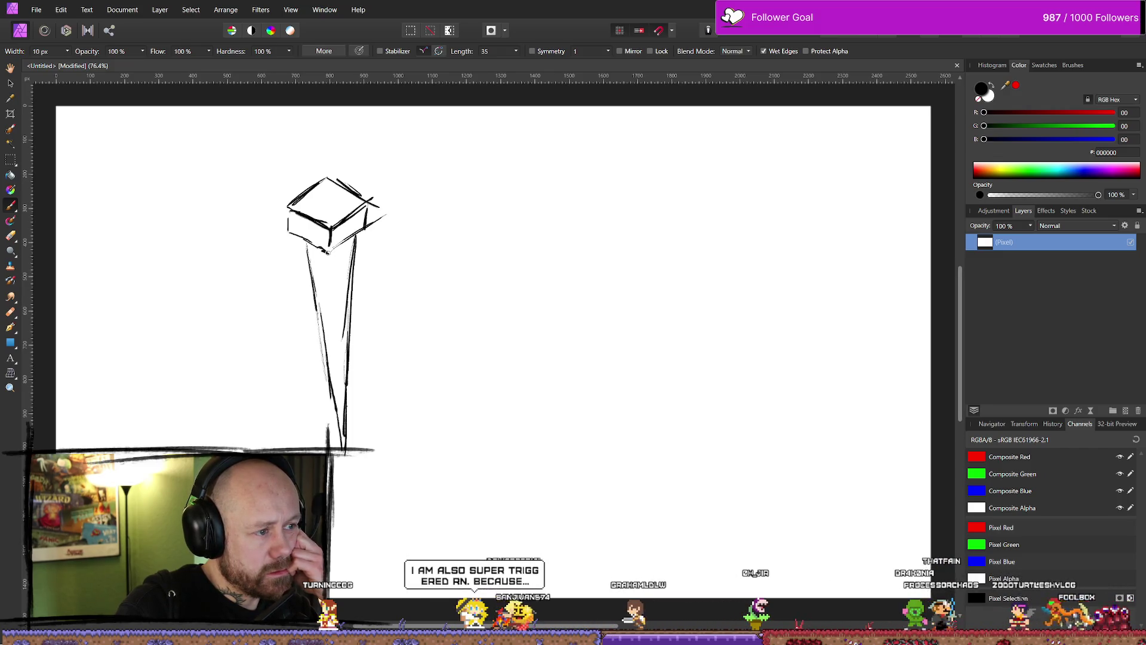
left_click_drag(336, 286, 335, 255)
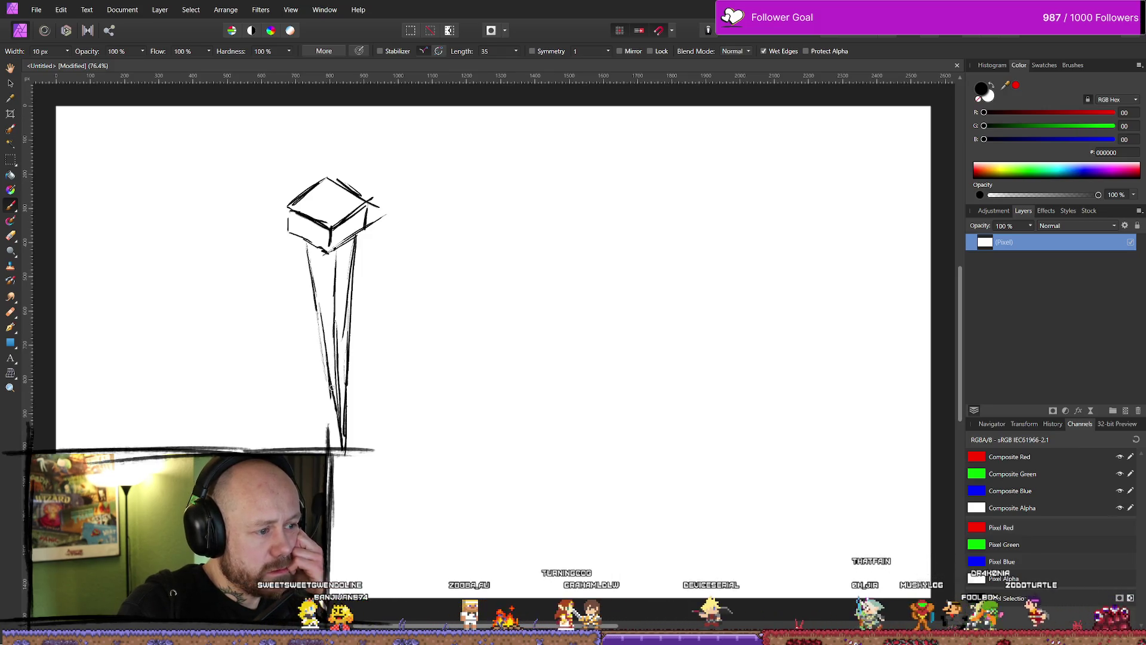
left_click_drag(332, 387, 327, 363)
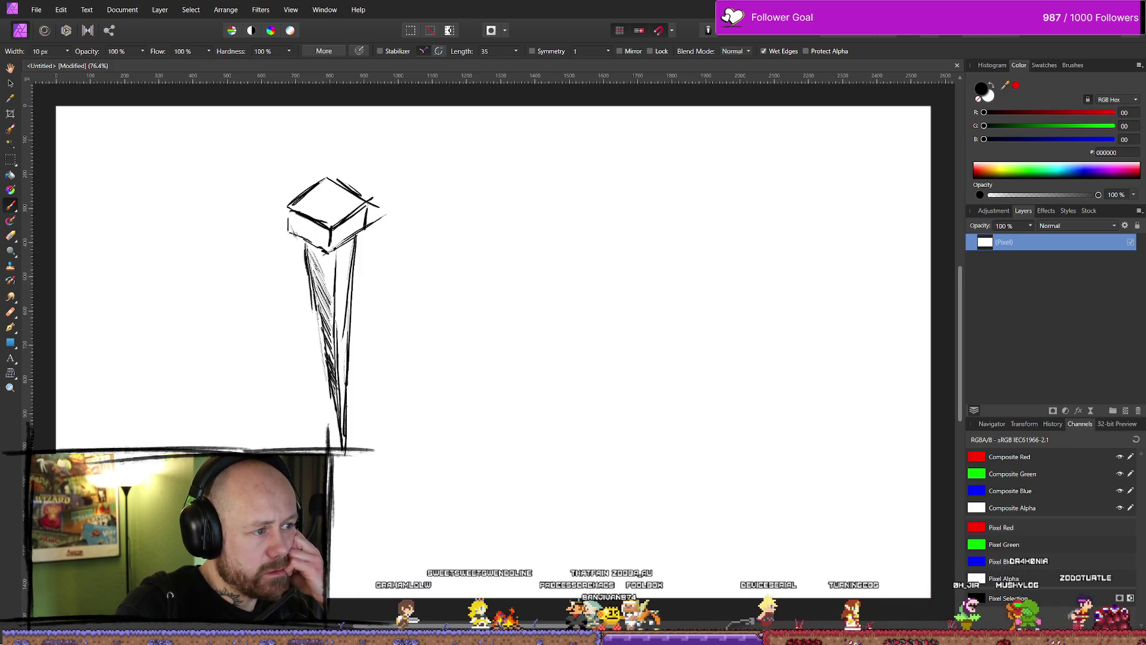
left_click_drag(290, 222, 327, 243)
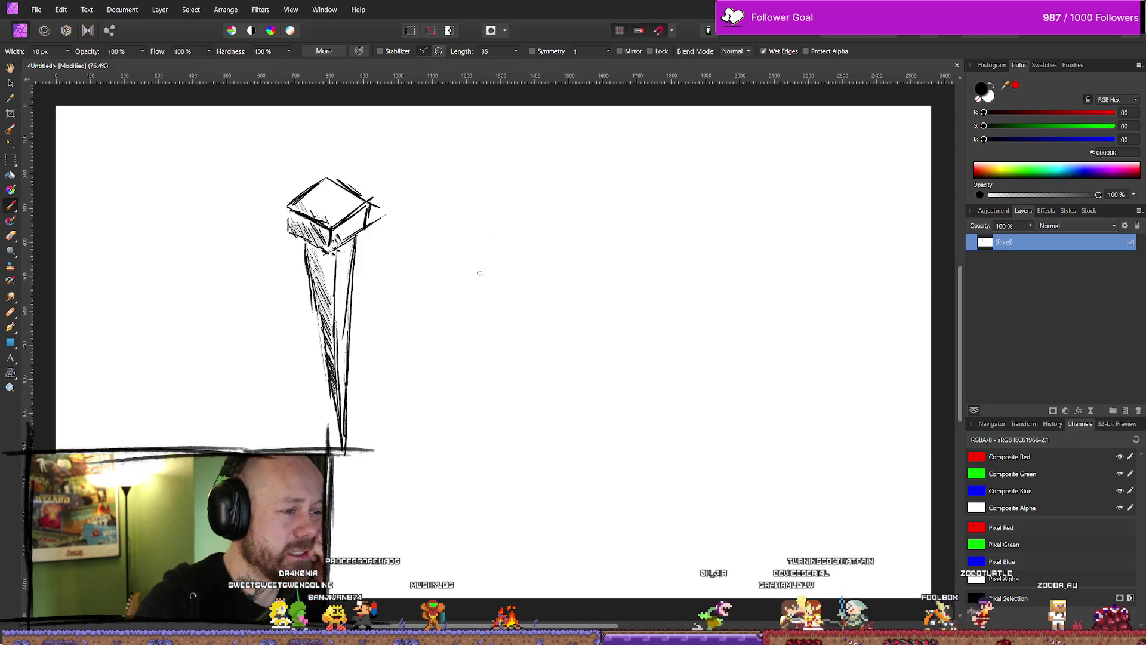
Draw a loose freehand circle with elliptical loops to the right of the spike
mouse_move(585, 183)
left_mouse_down()
mouse_move(547, 203)
mouse_move(583, 261)
mouse_move(612, 239)
left_mouse_up()
mouse_move(493, 222)
left_mouse_down()
mouse_move(538, 256)
mouse_move(624, 203)
left_mouse_up()
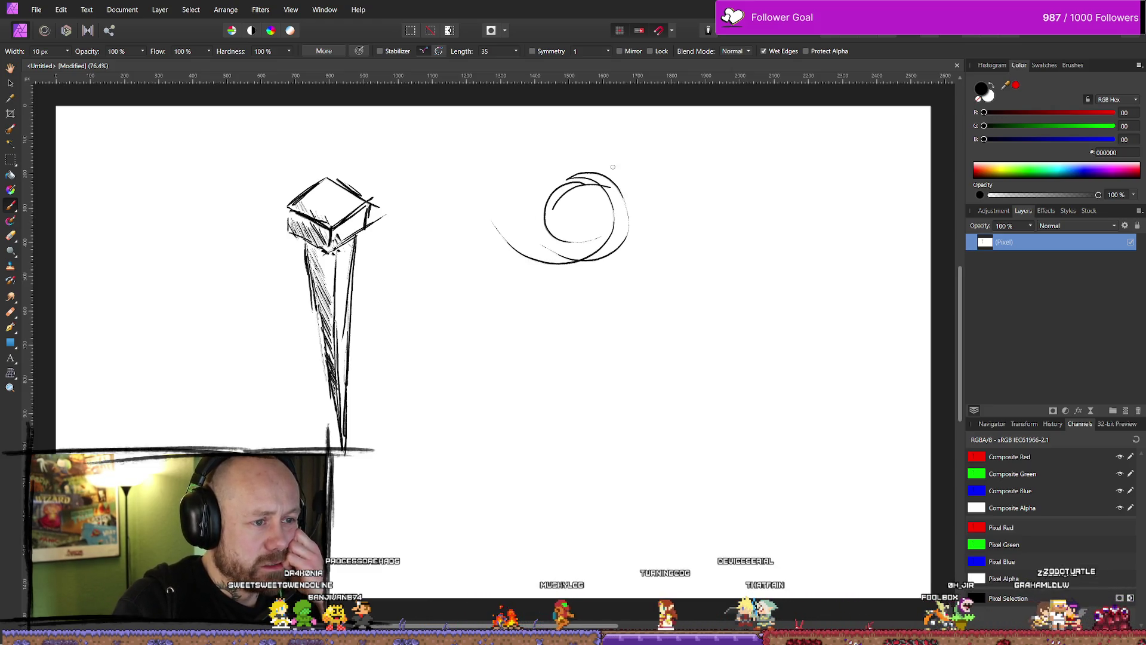
left_click_drag(570, 177, 597, 275)
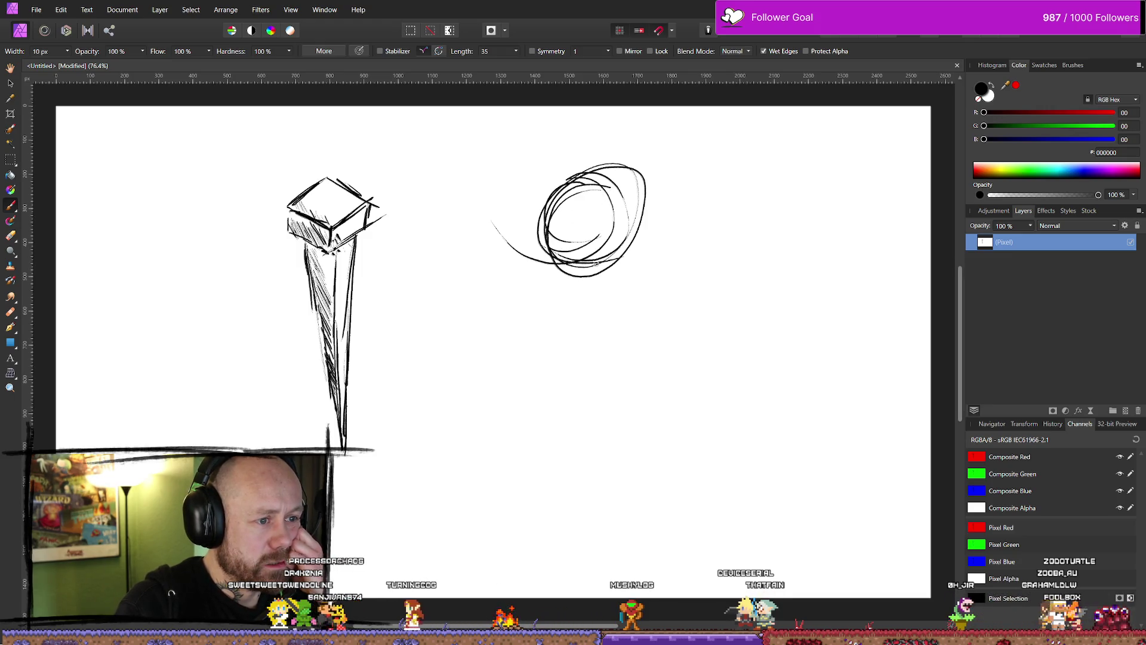
left_click_drag(597, 179, 627, 191)
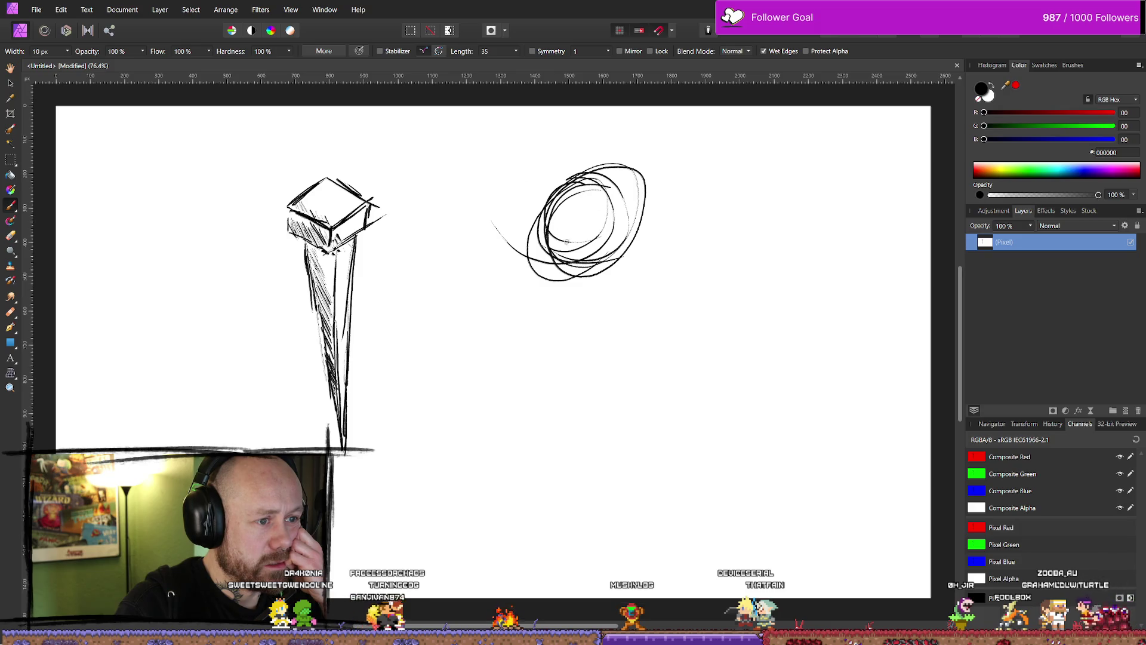
Erase most of the circle sketch with the Erase Brush
key("e")
mouse_move(496, 270)
left_mouse_down()
mouse_move(487, 239)
mouse_move(583, 311)
mouse_move(561, 203)
mouse_move(621, 262)
mouse_move(646, 168)
left_mouse_up()
mouse_move(590, 285)
left_mouse_down()
mouse_move(642, 140)
mouse_move(531, 198)
left_mouse_up()
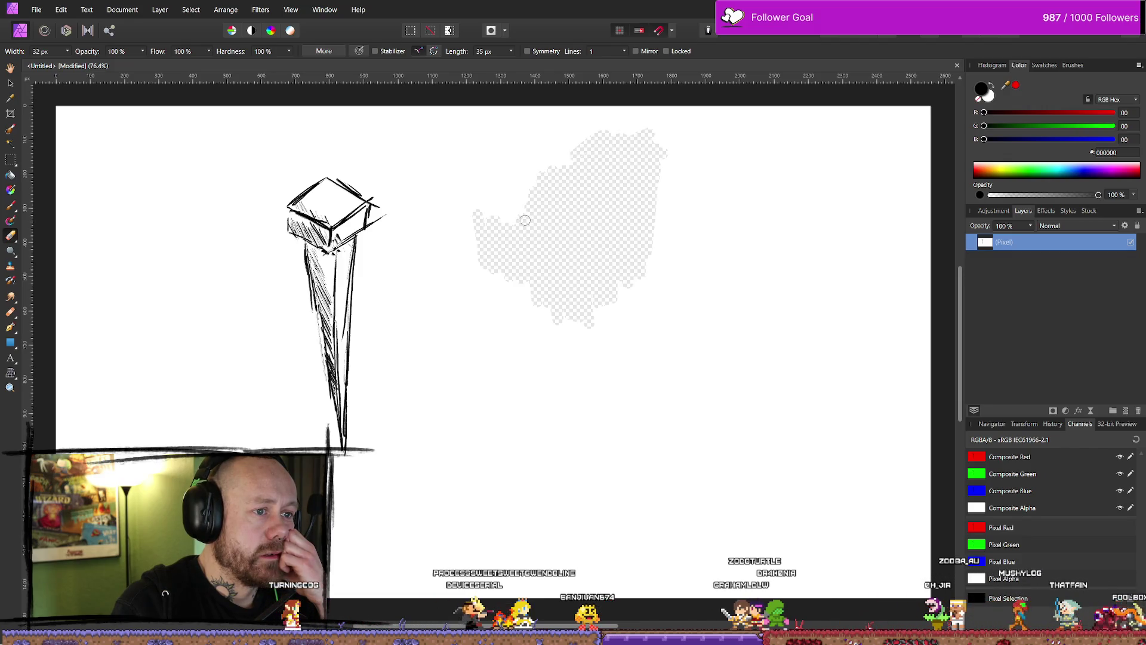
Erase the circle's leftover notch plus a dot and sweeping stroke to its right
left_click_drag(643, 333, 656, 197)
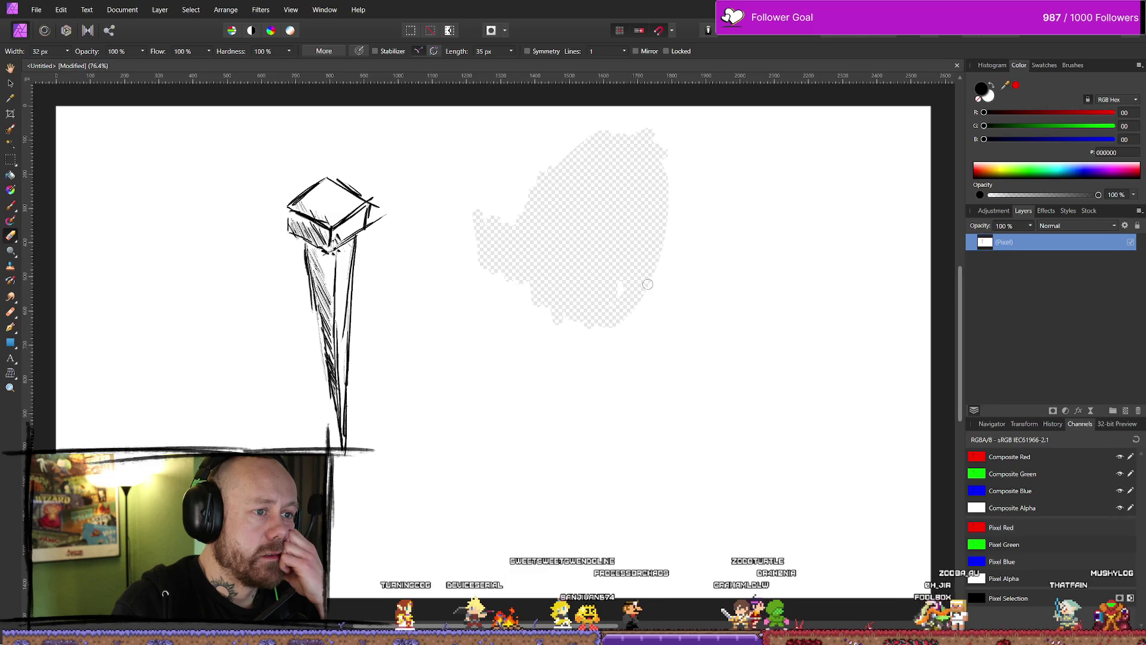
mouse_move(735, 213)
left_mouse_down()
mouse_move(767, 271)
mouse_move(716, 308)
mouse_move(886, 238)
left_mouse_up()
left_click(721, 254)
left_click(794, 206)
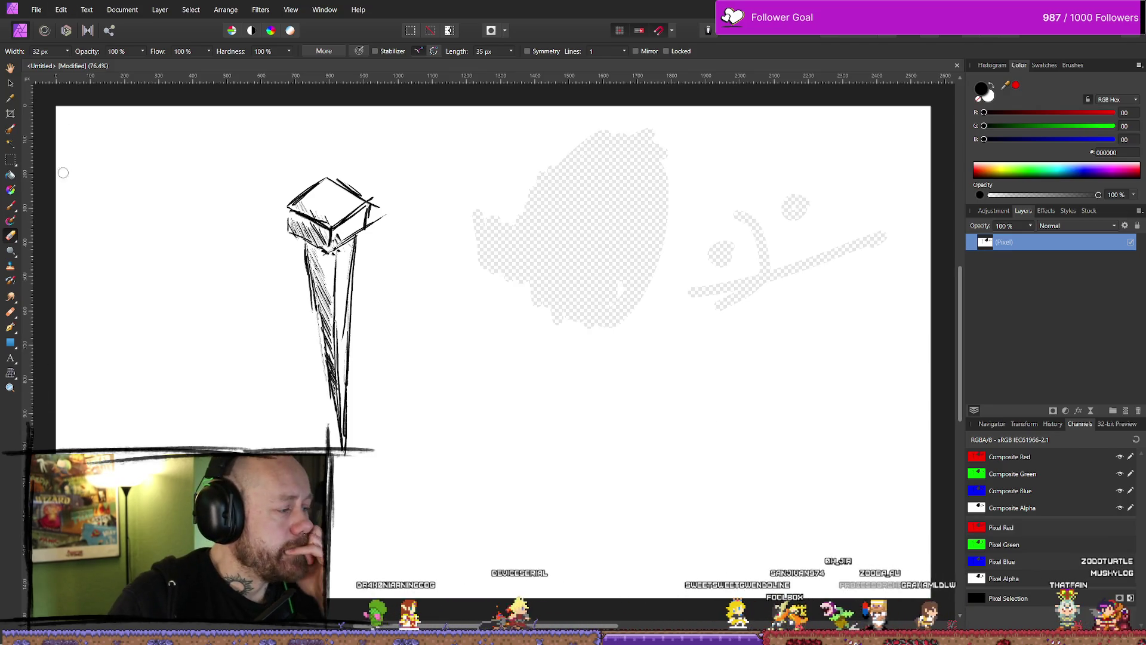
right_click(10, 160)
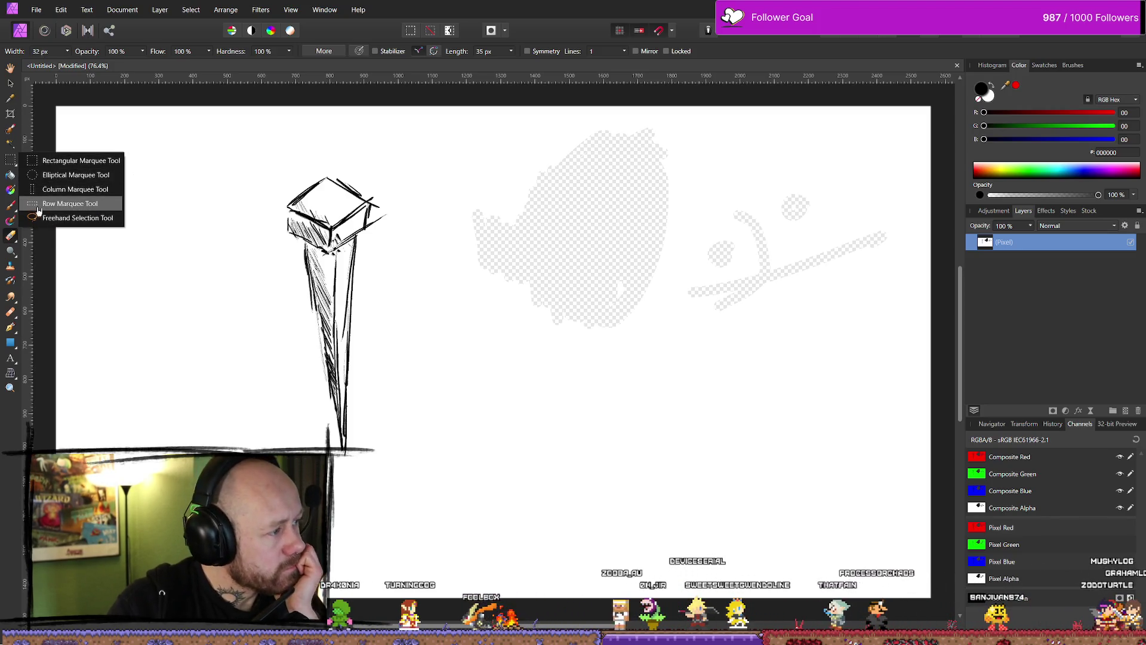
Cut the spike sketch with a rectangular selection and paste it onto its own layer
left_click(48, 160)
left_click_drag(265, 150, 400, 477)
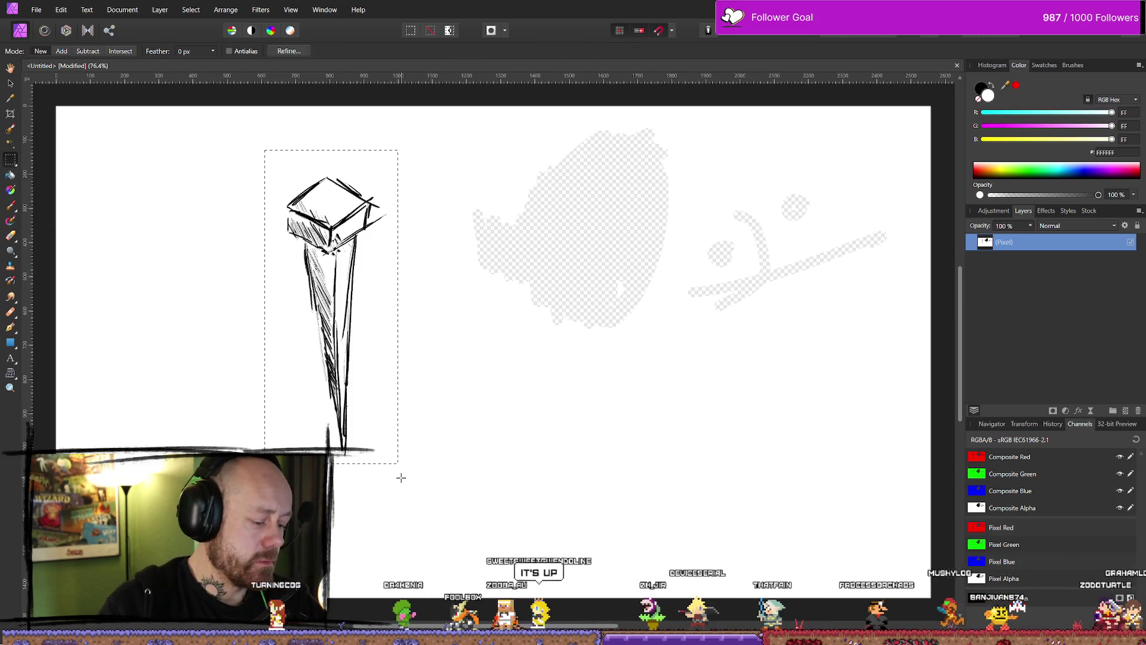
key("Delete")
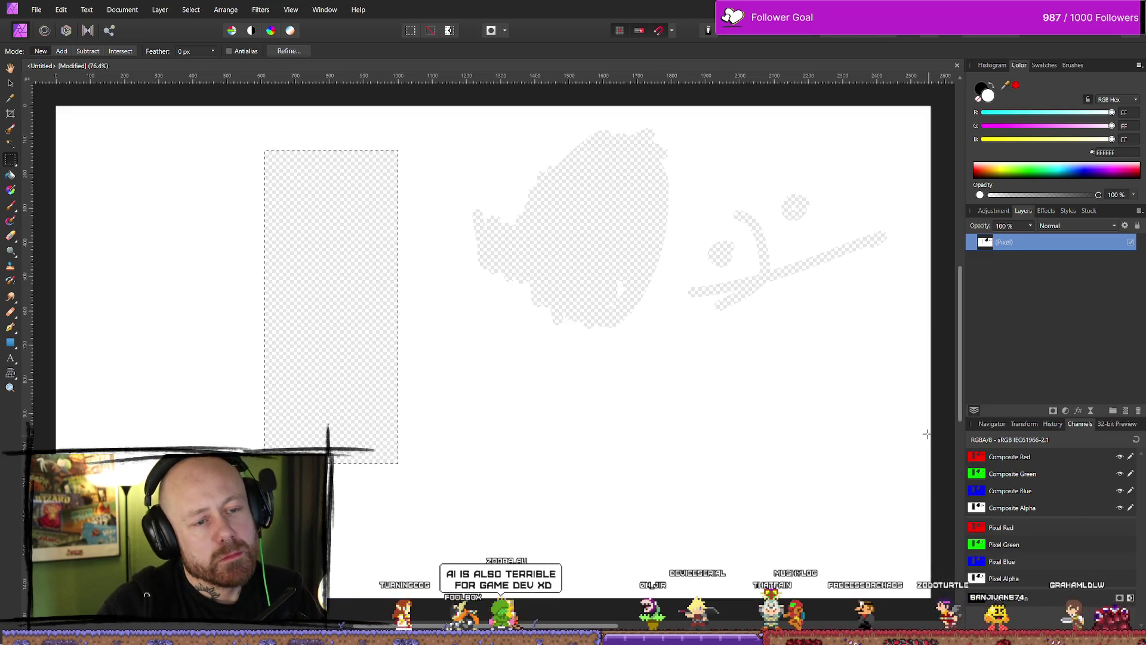
key("ctrl+v")
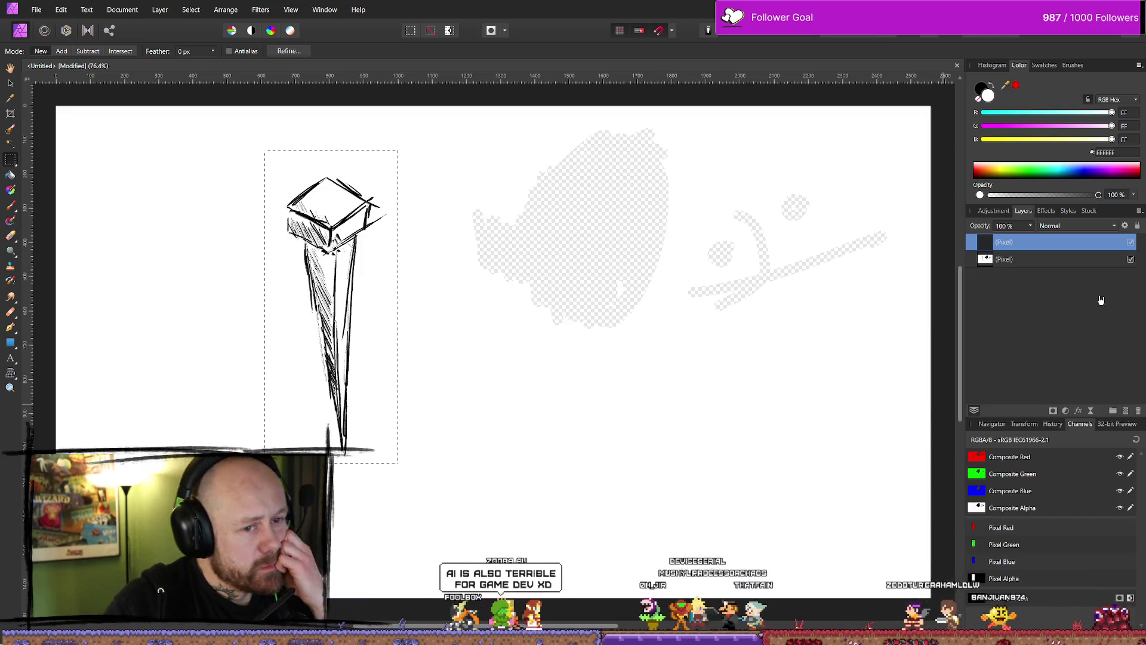
Add a new empty layer beneath the sketch, then switch back to Bloodspill
left_click(1095, 264)
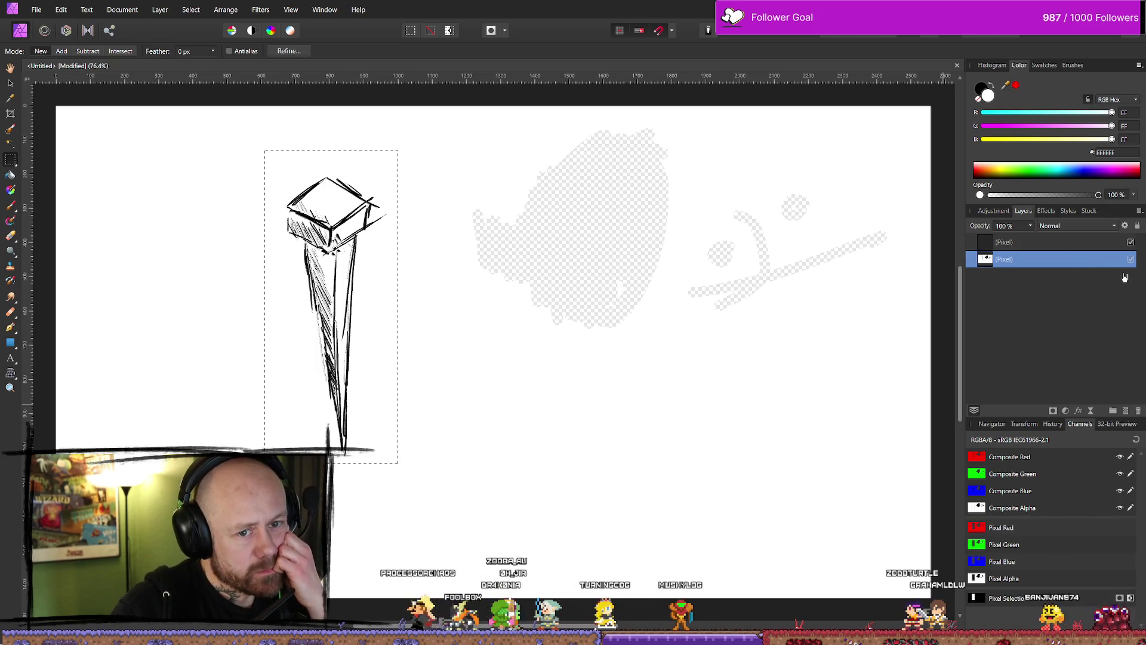
key("ctrl+shift+n")
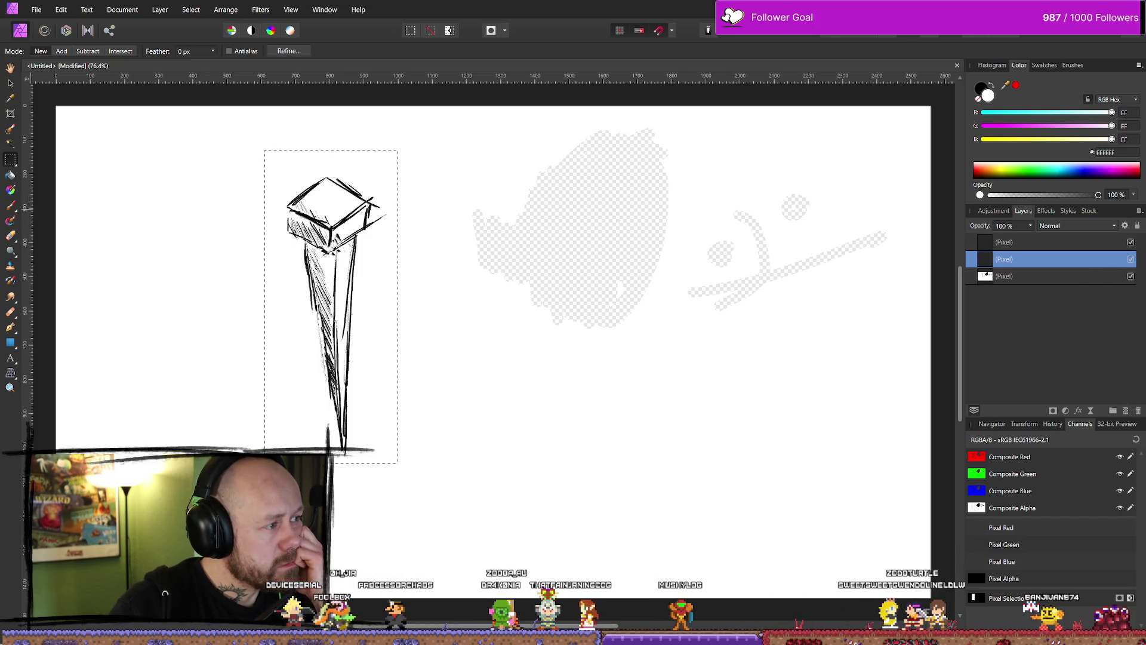
key("g")
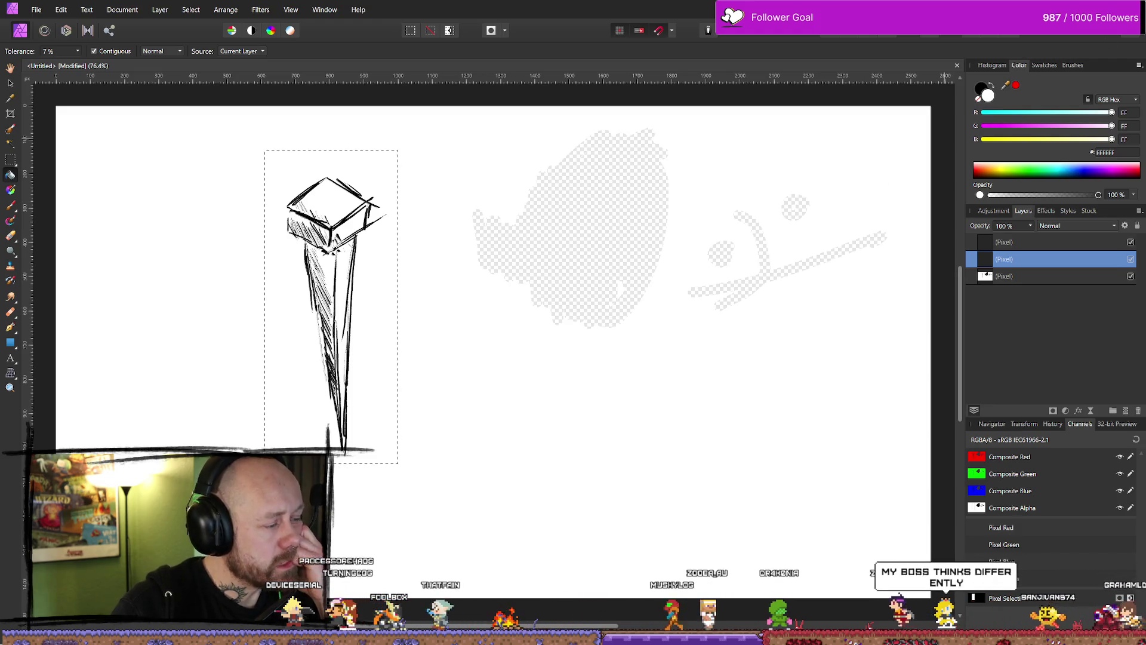
key("alt+Tab")
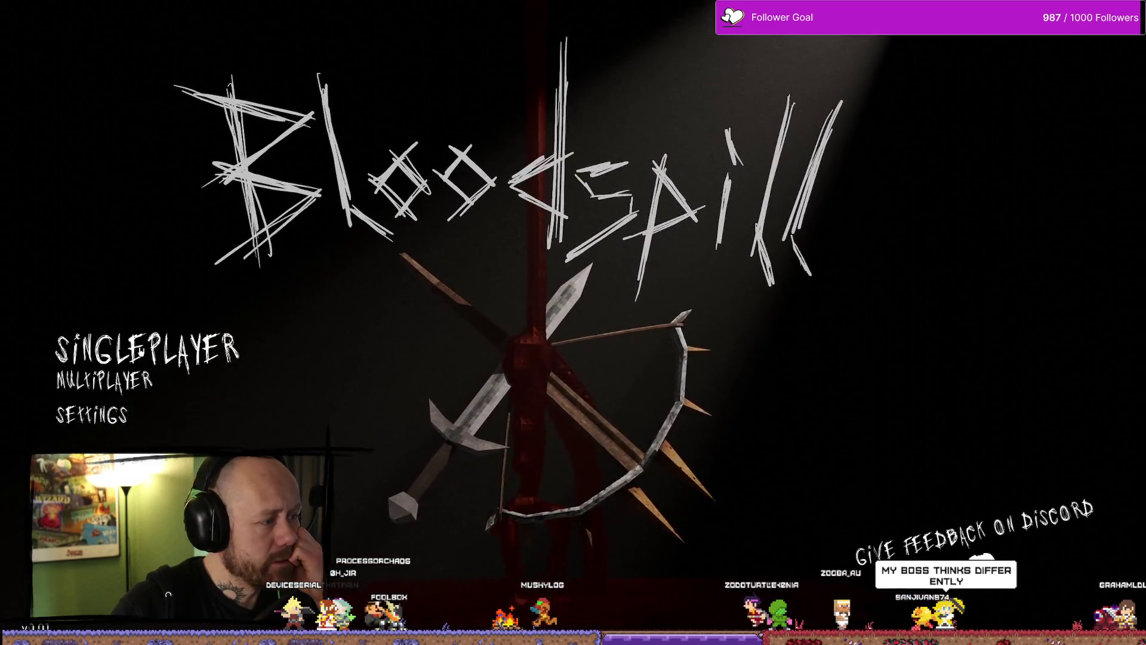
Glance at Create Game, then join the one listed server to reach the Crossbow and Knife loadout
left_click(135, 385)
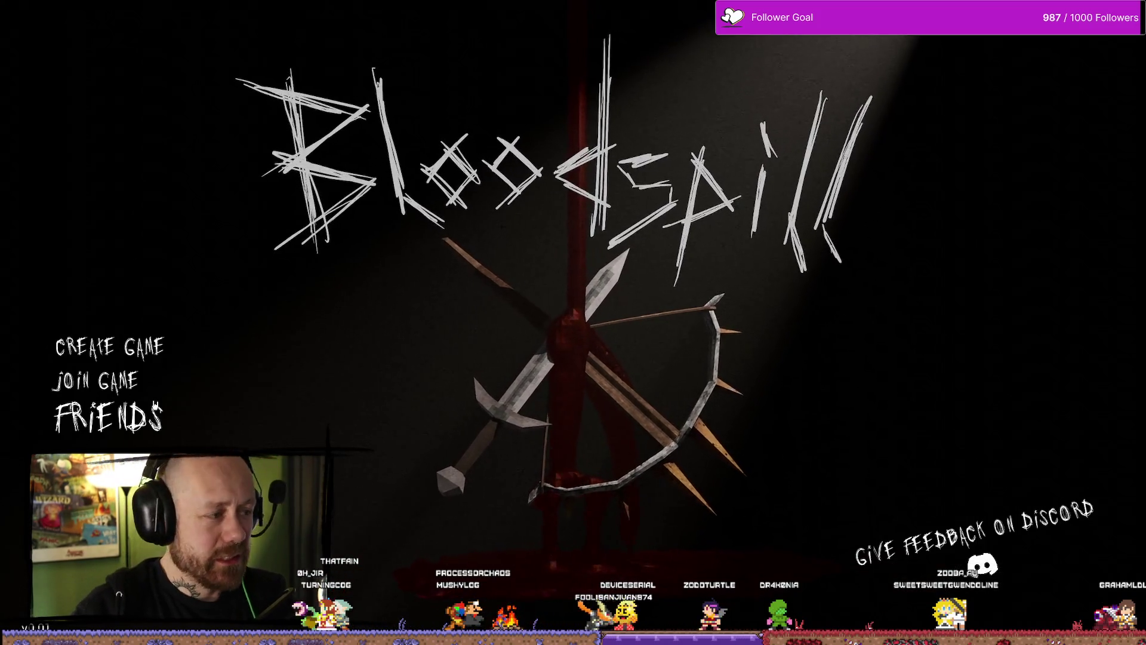
left_click(145, 353)
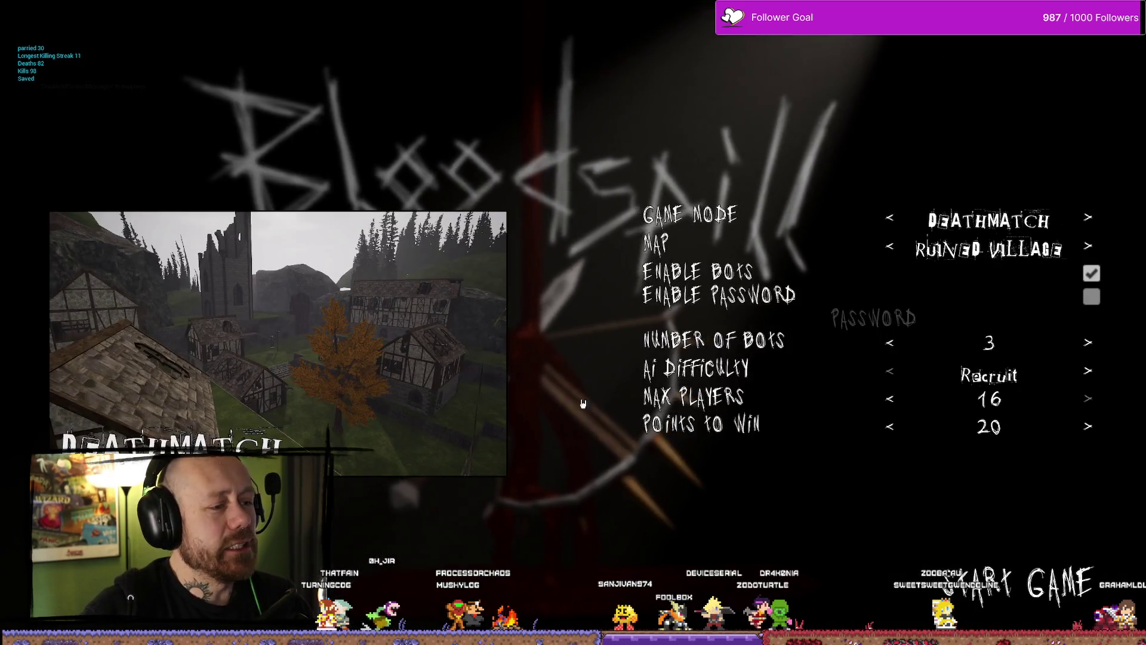
key("Escape")
left_click(173, 384)
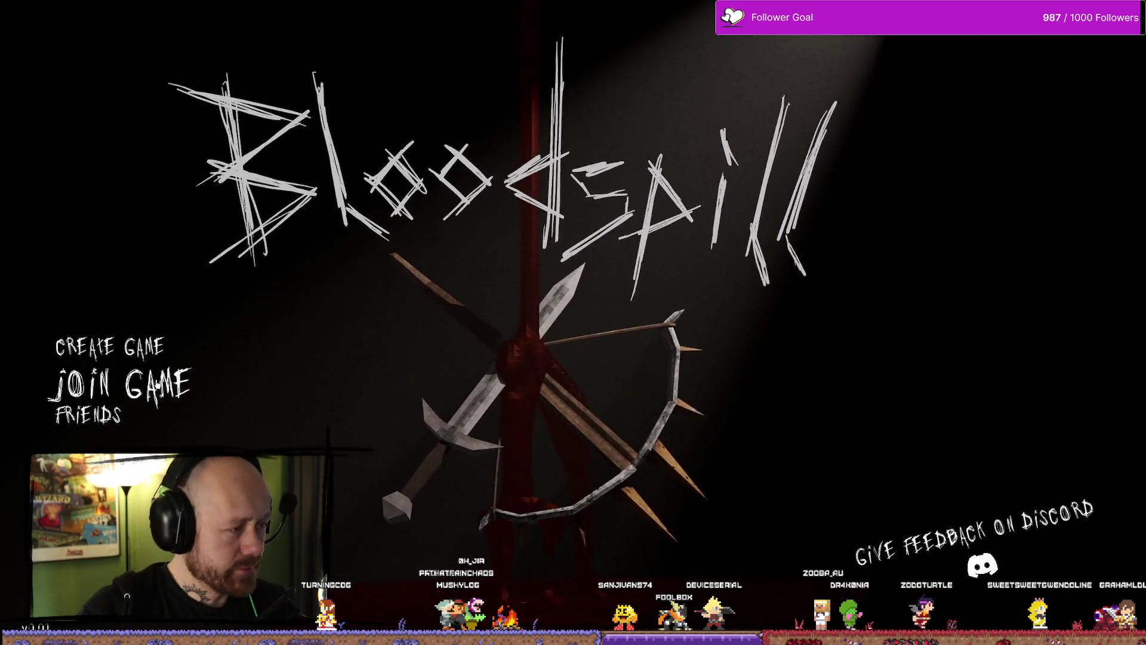
left_click(173, 384)
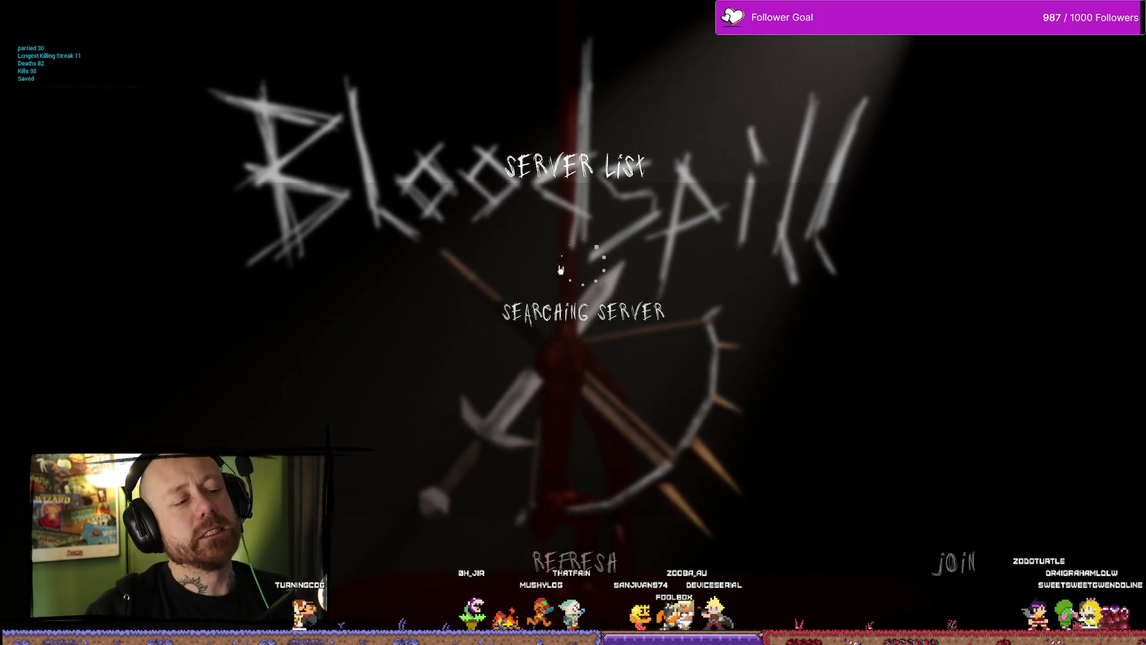
left_click(493, 197)
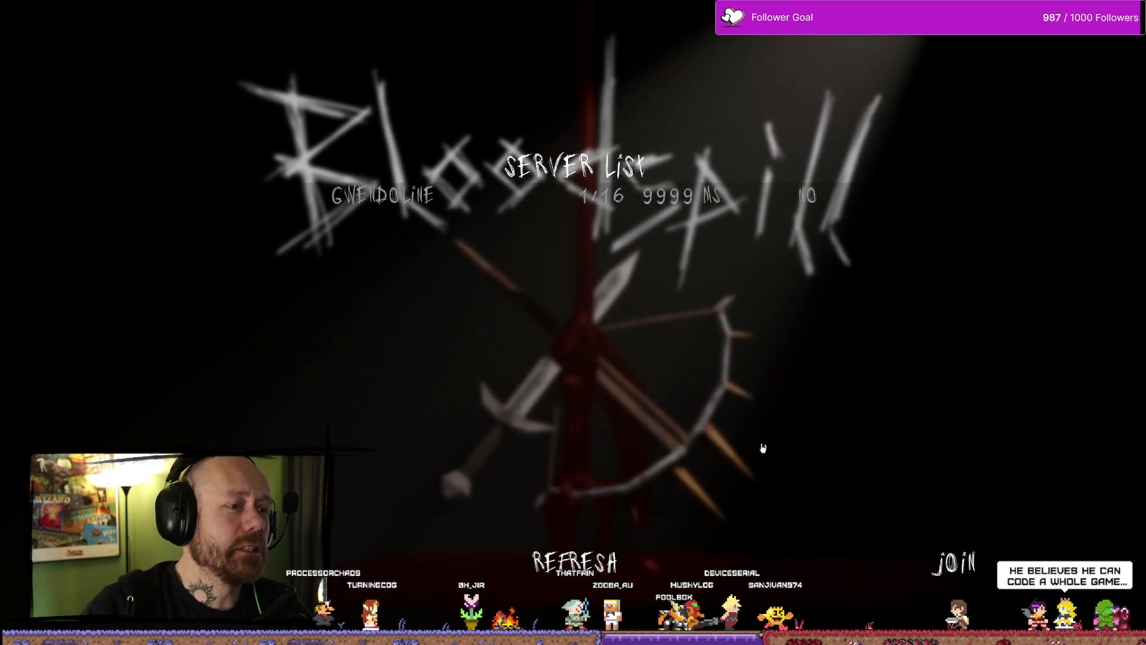
left_click(996, 560)
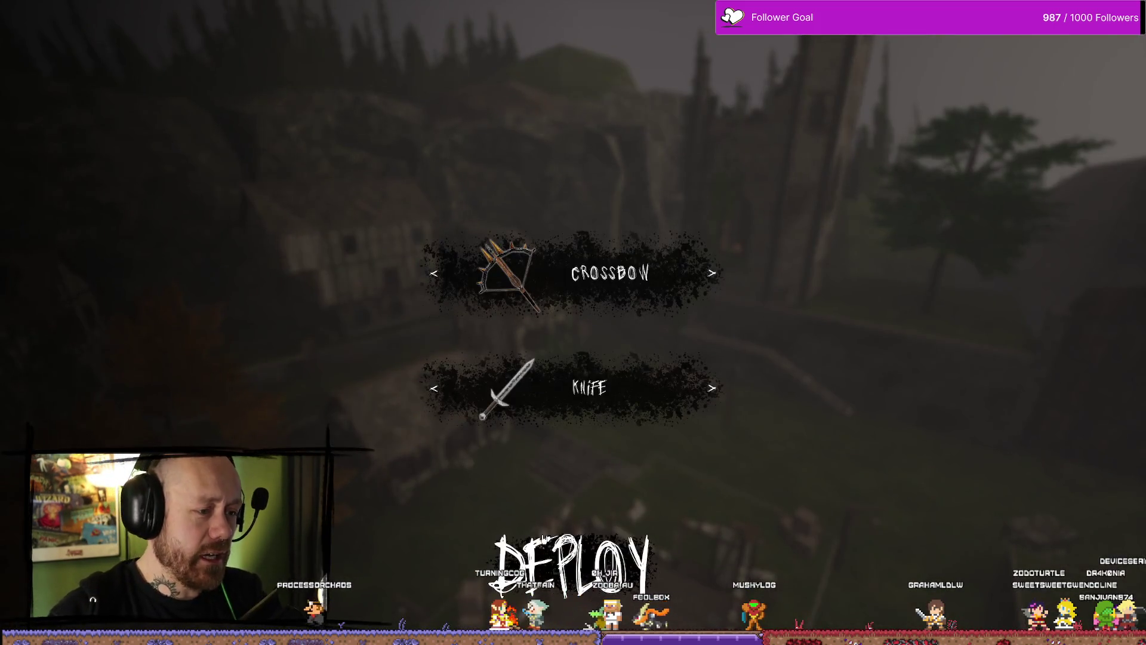
Deploy into Ruined Village and try switching between knife and crossbow
left_click(572, 564)
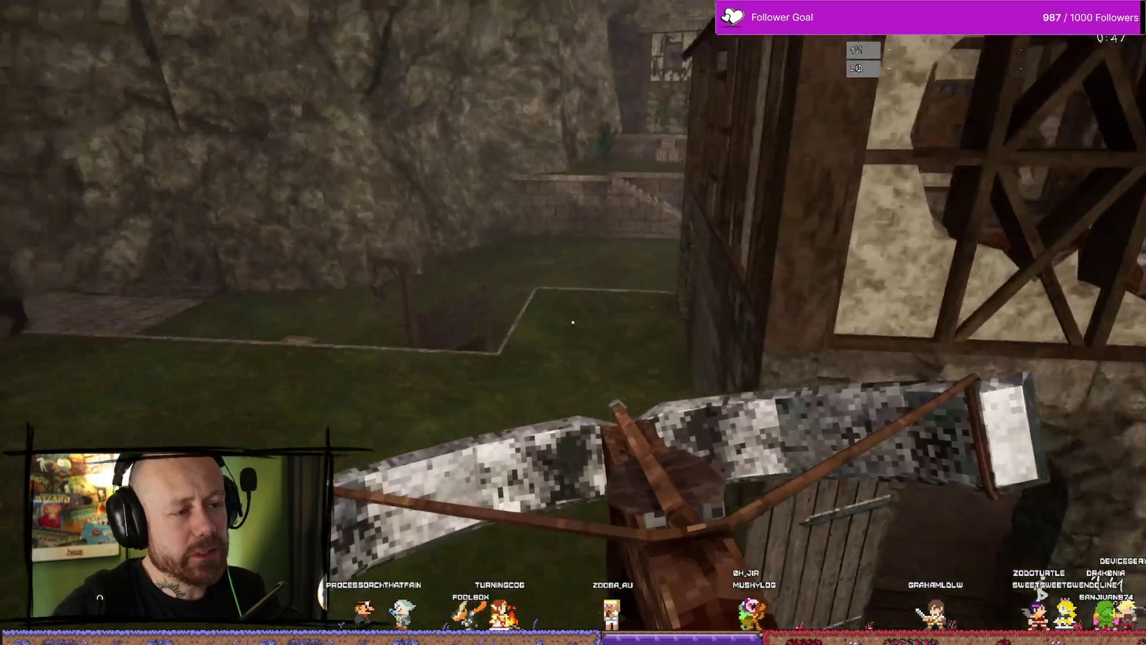
key("2")
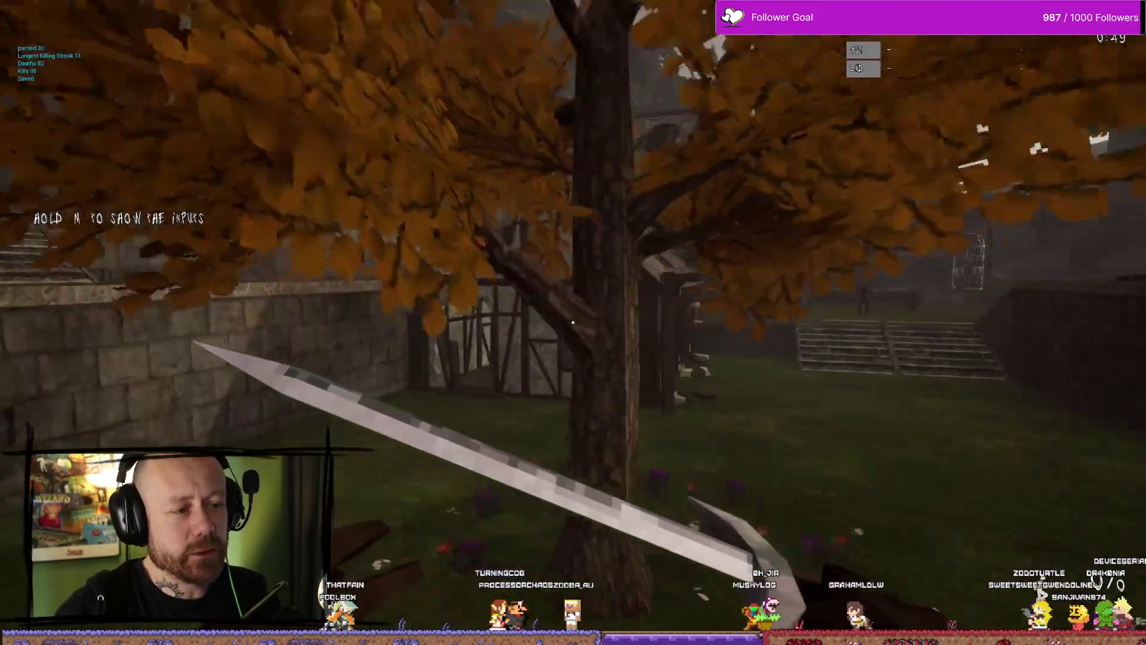
key("1")
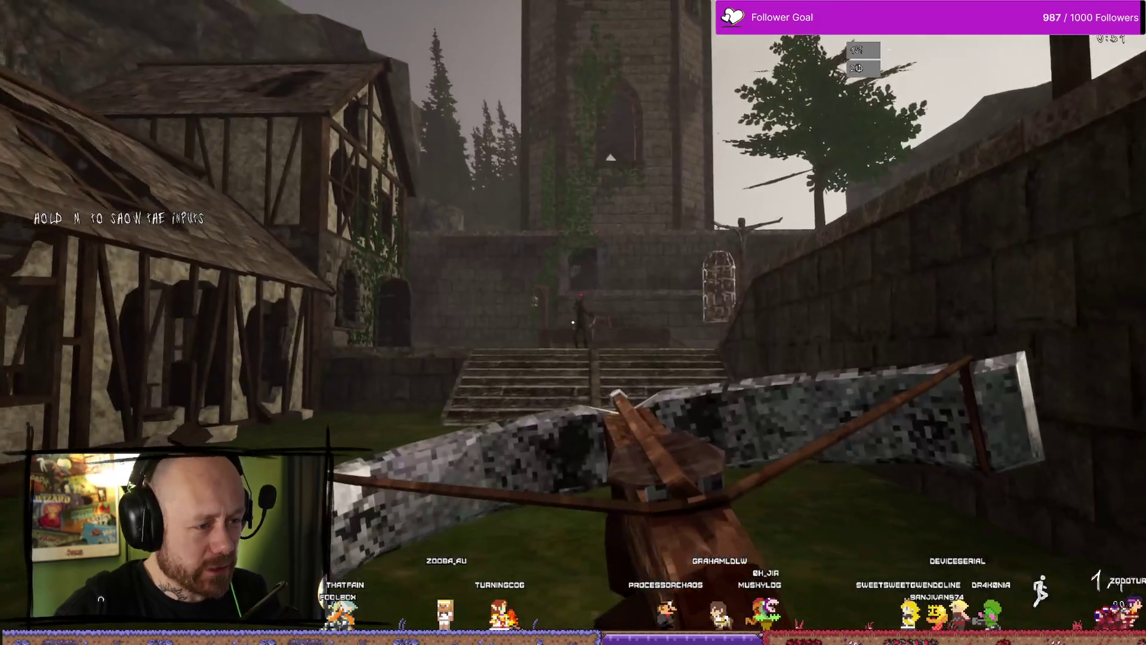
Advance to the castle stairs and shoot the enemy with the aimed crossbow for +100
key("w")
key("w")
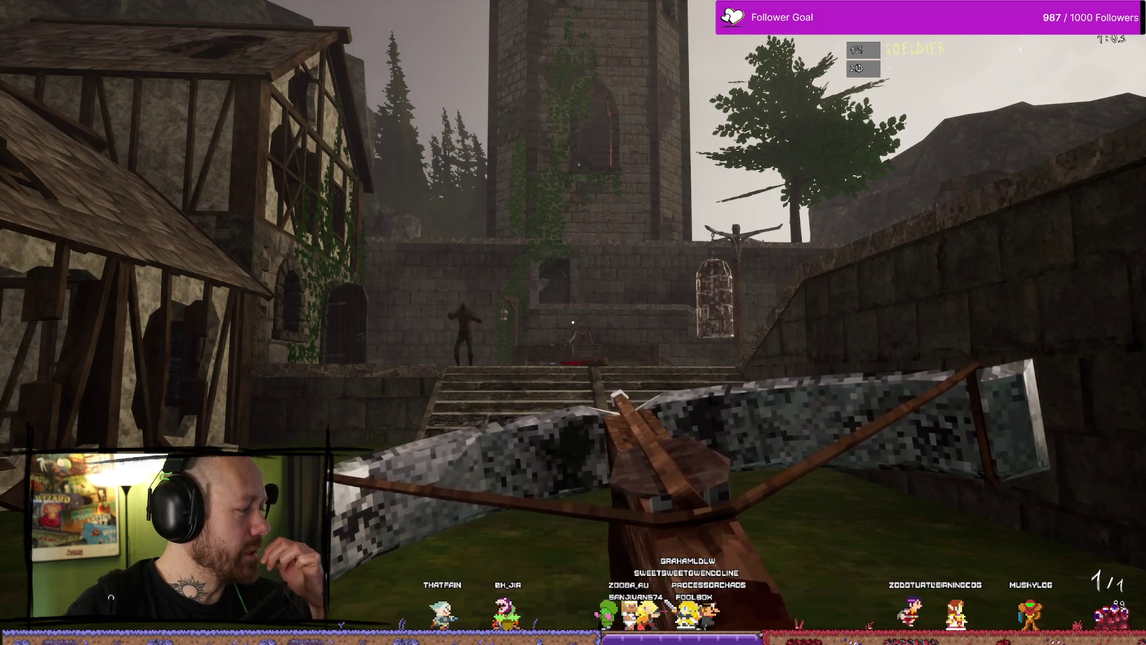
mouse_move(573, 322)
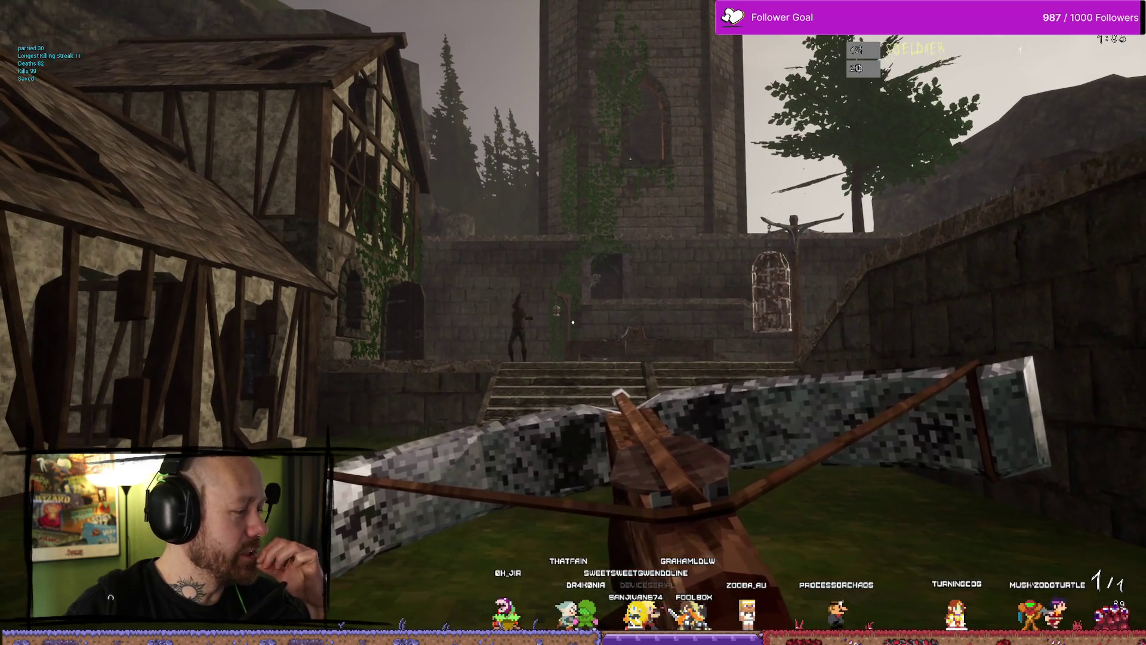
key("w")
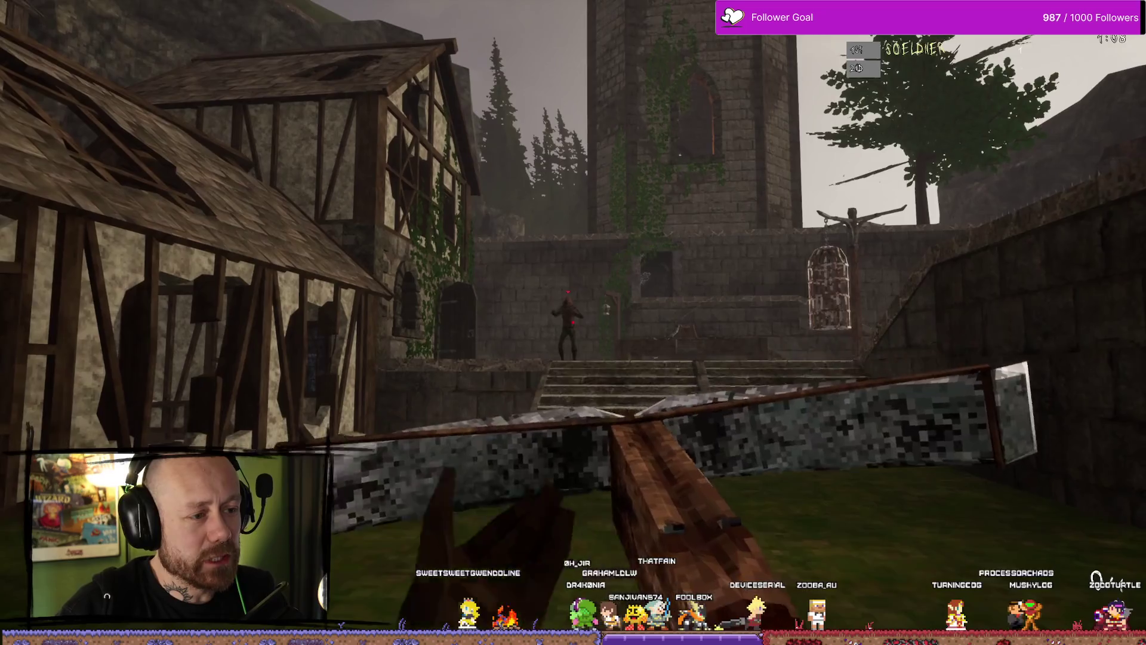
right_click(572, 322)
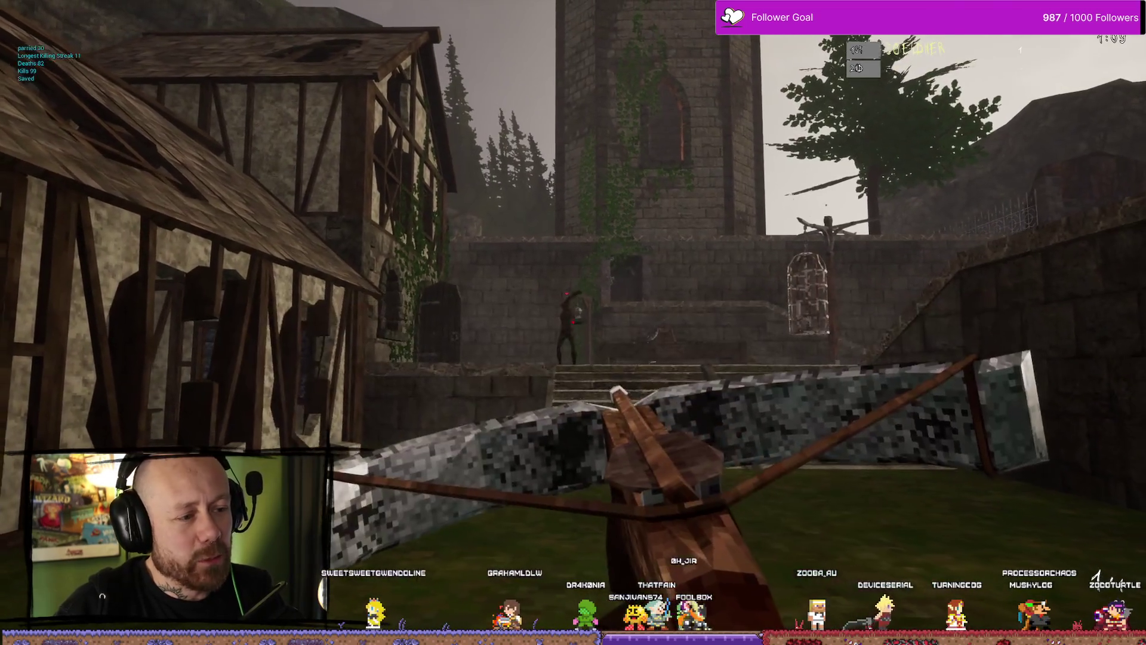
mouse_move(573, 322)
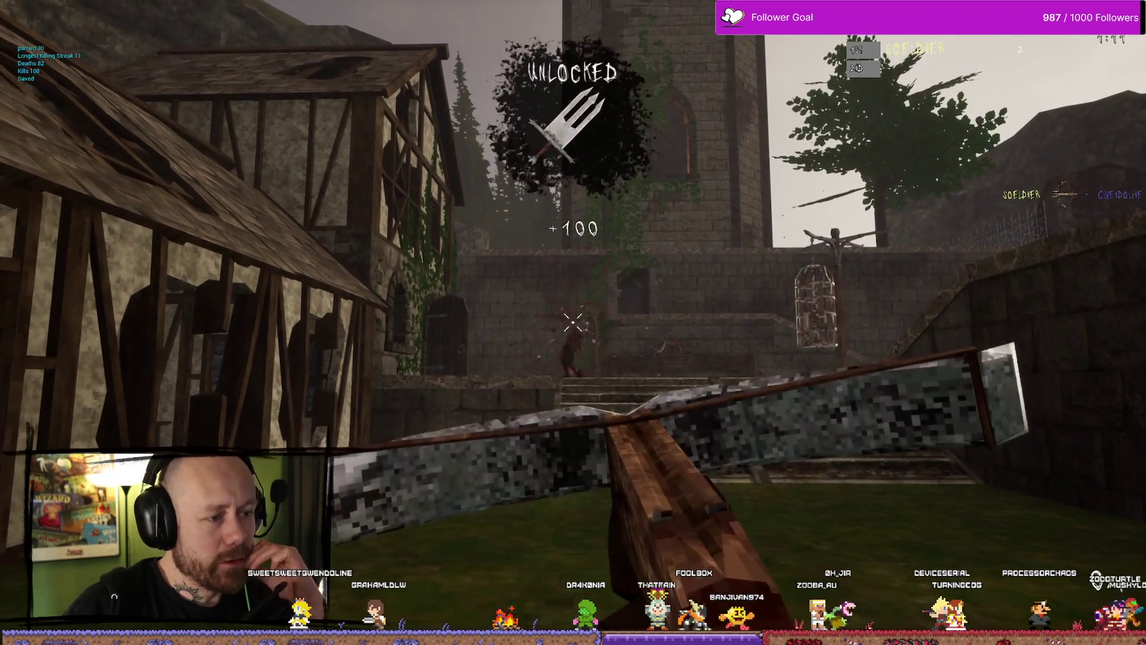
key("w")
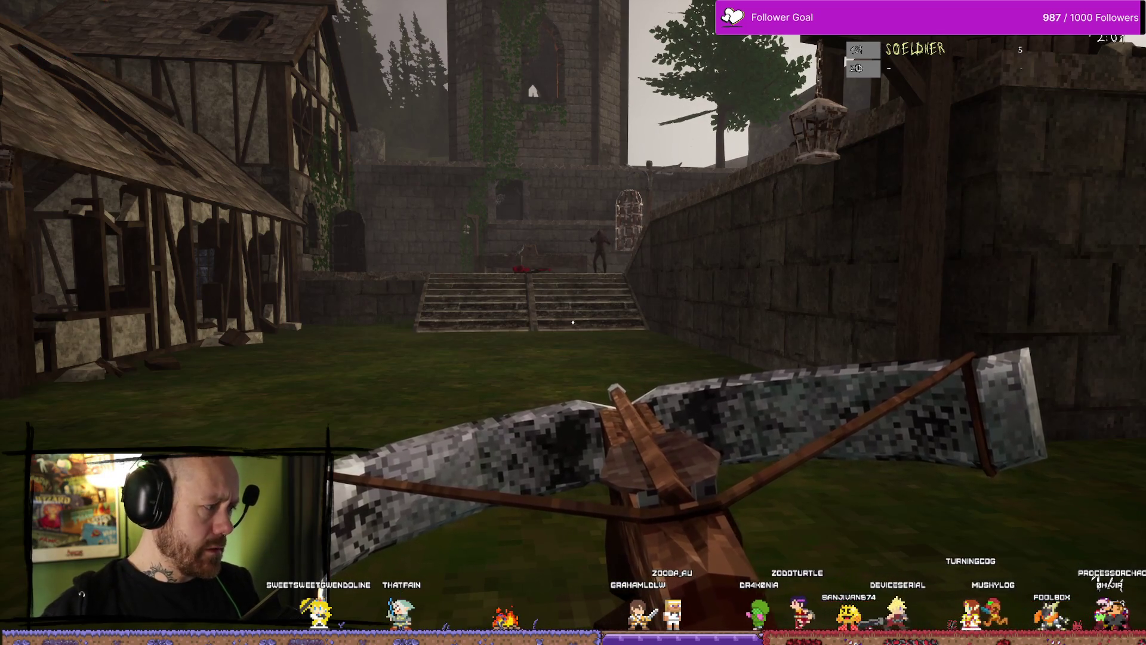
Advance toward the stairs, switching from the crossbow to the sword on the way
key("w")
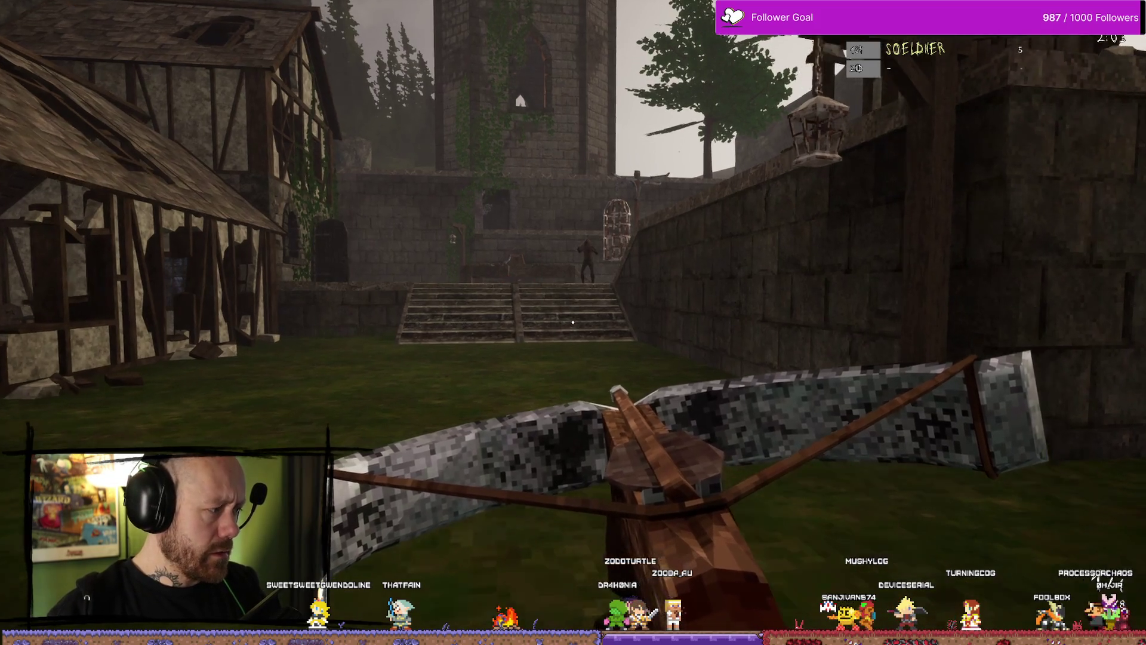
key("w")
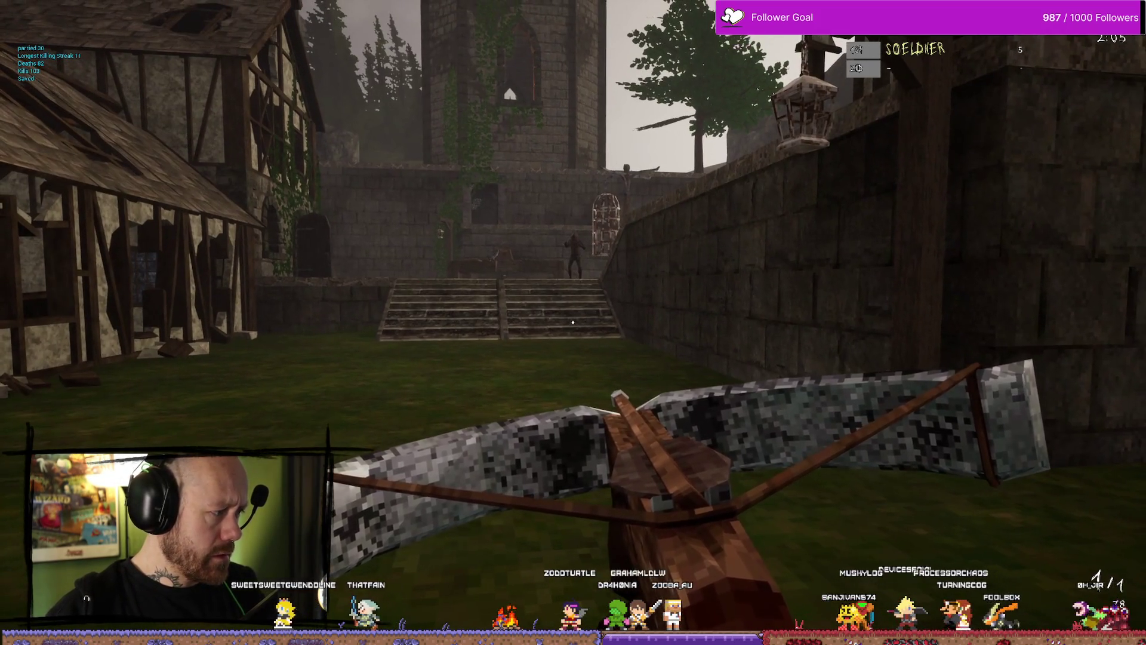
key("w")
key("w")
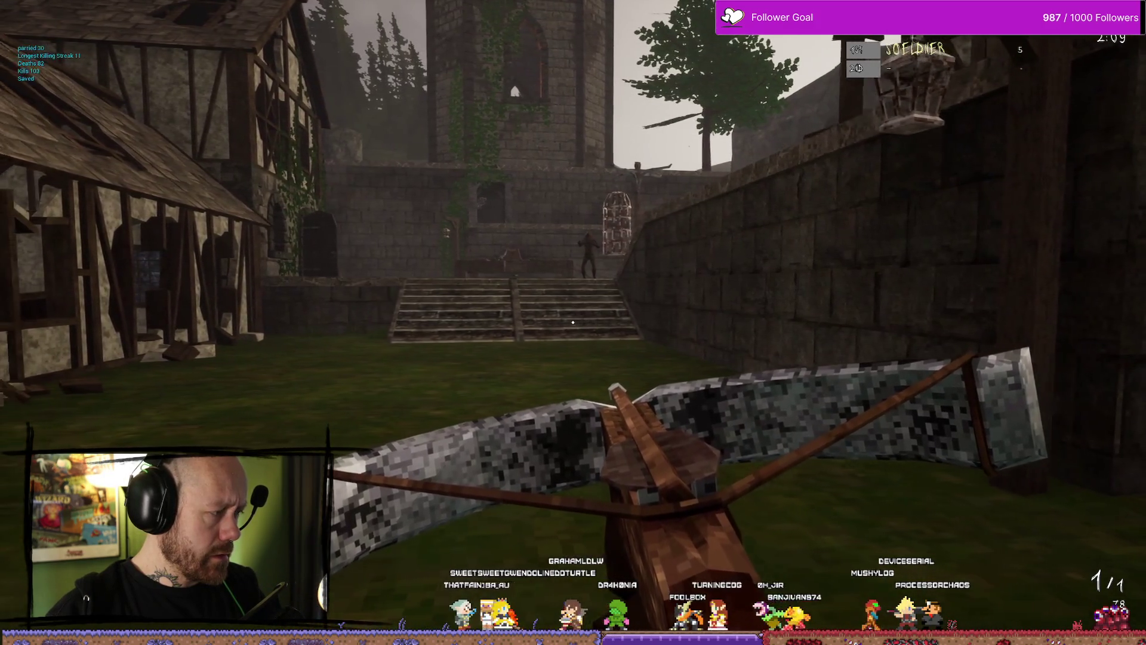
key("w")
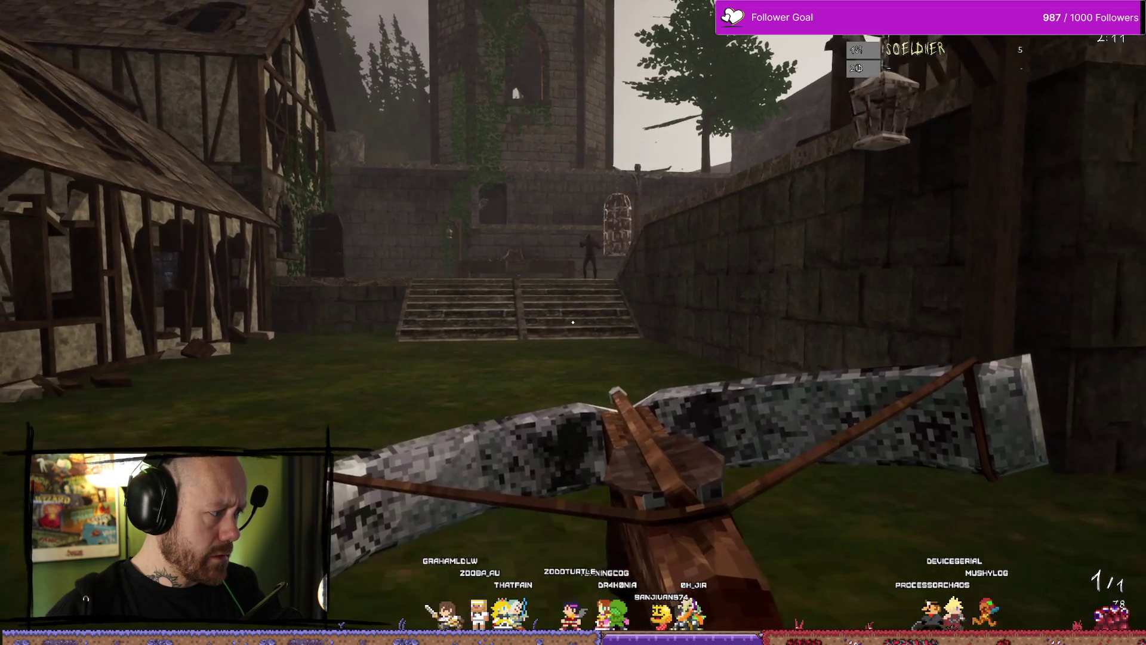
key("w")
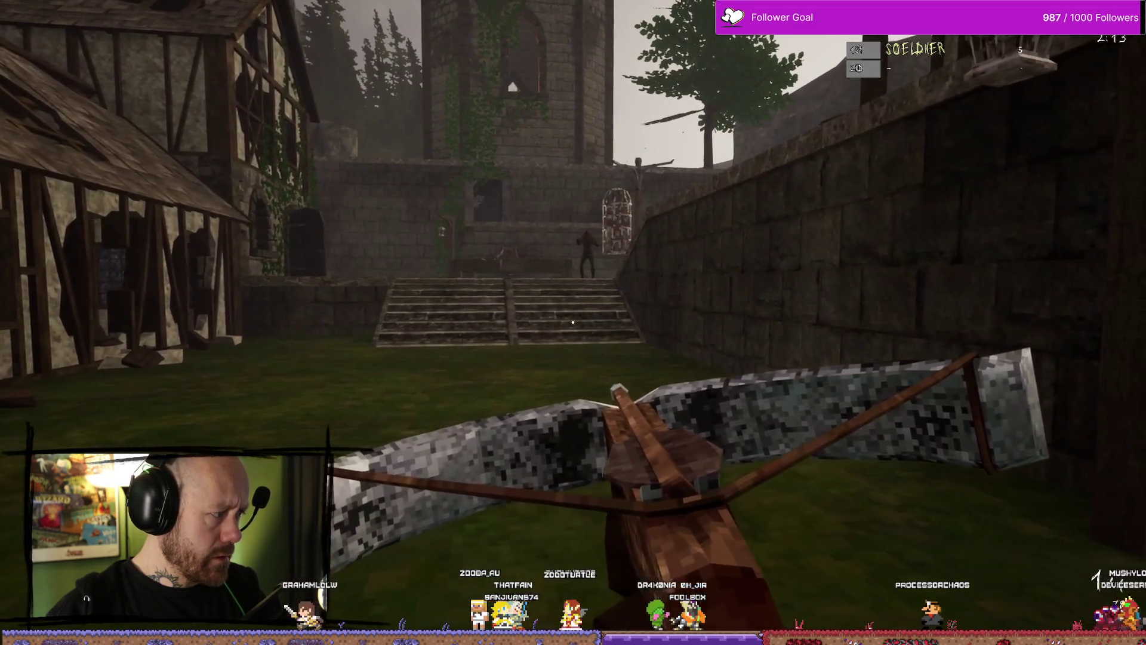
key("1")
key("w")
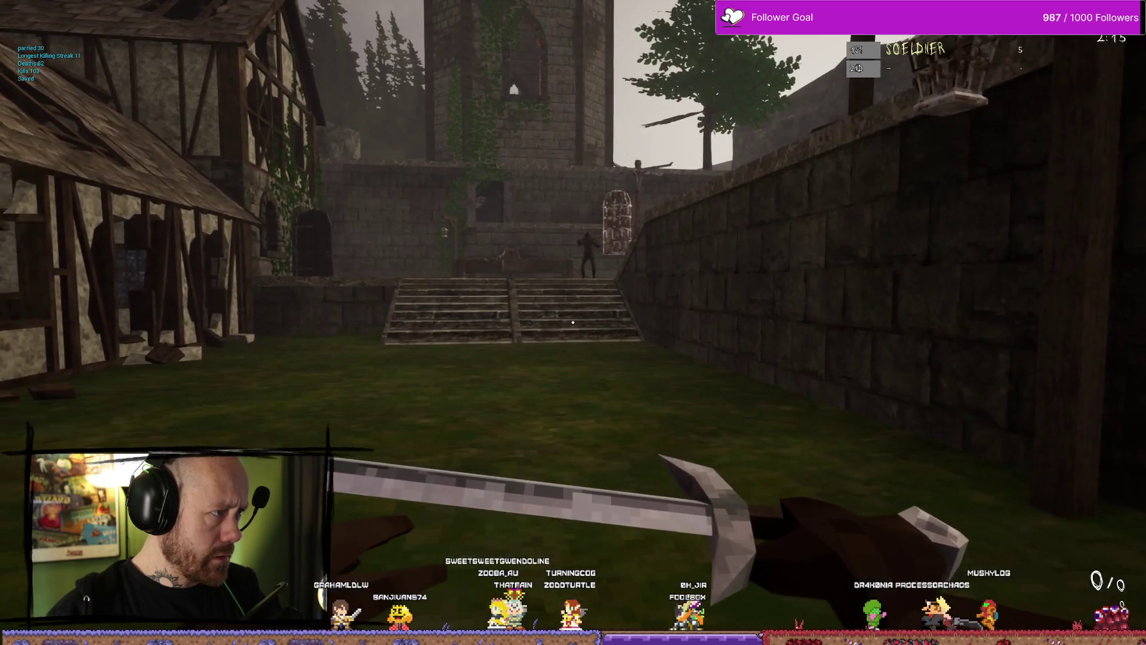
key("w")
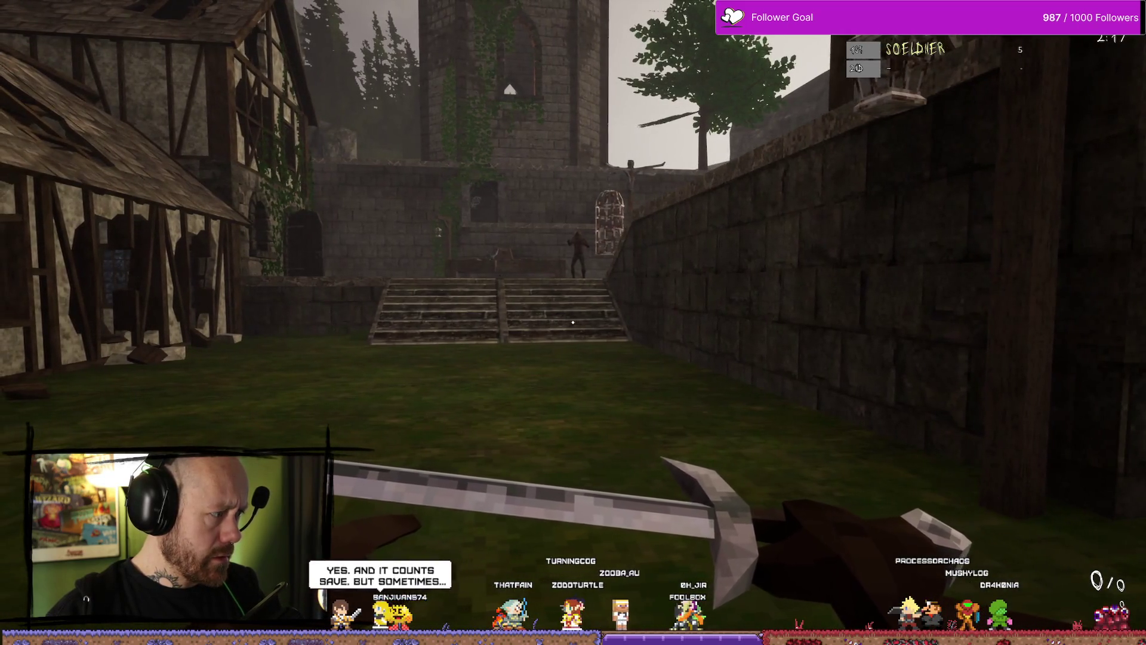
key("w")
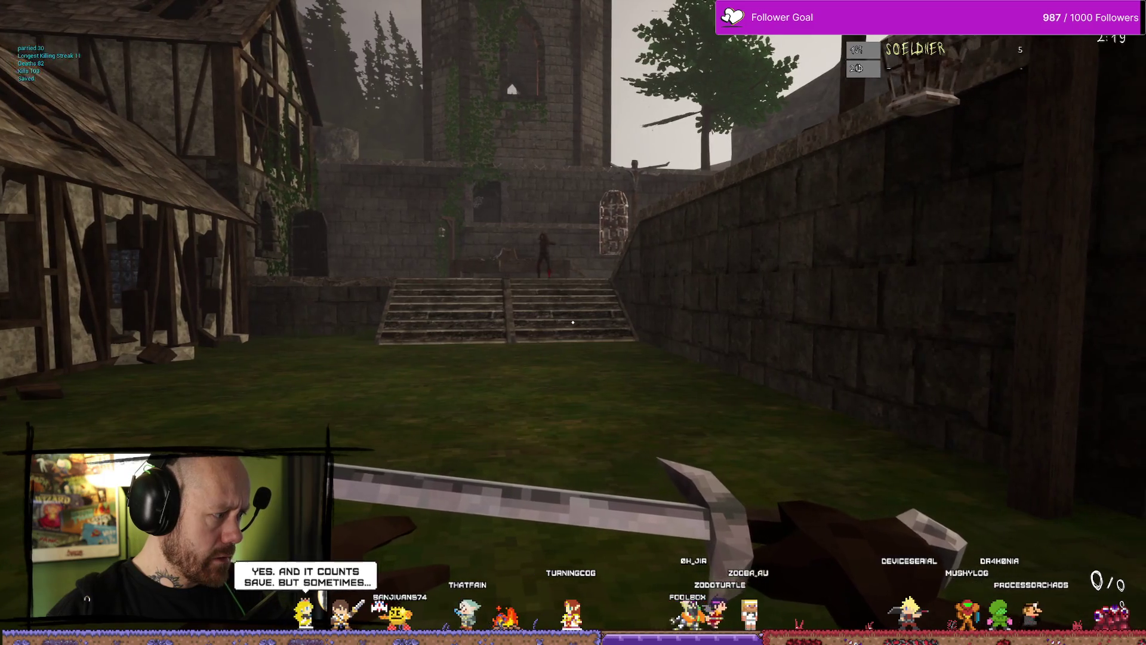
key("w")
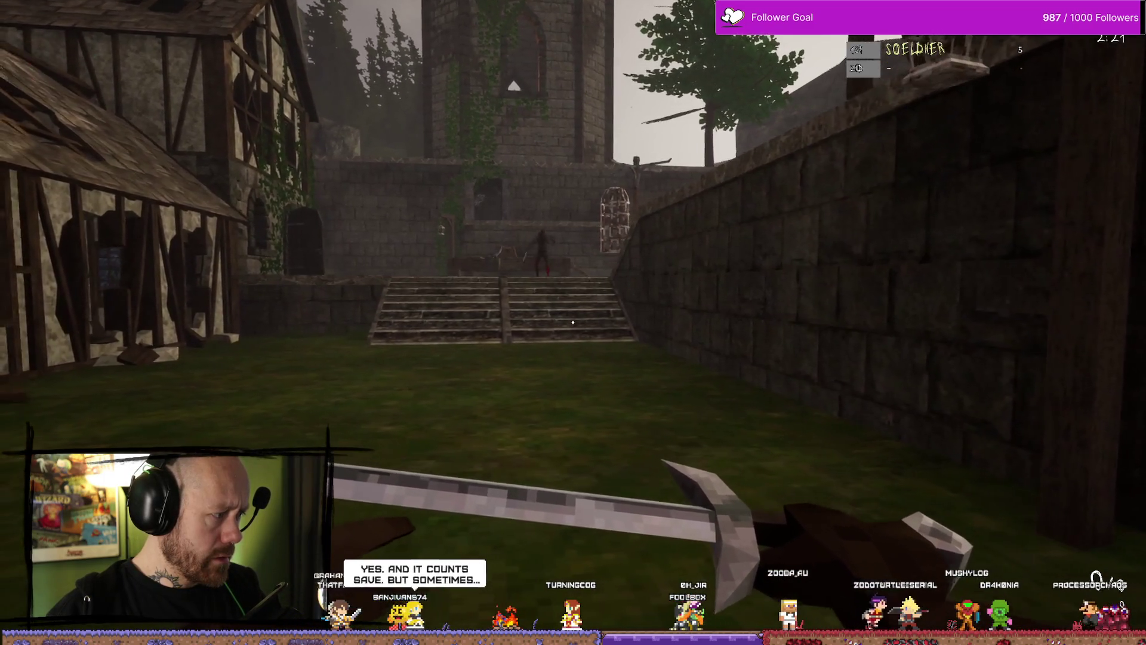
key("d")
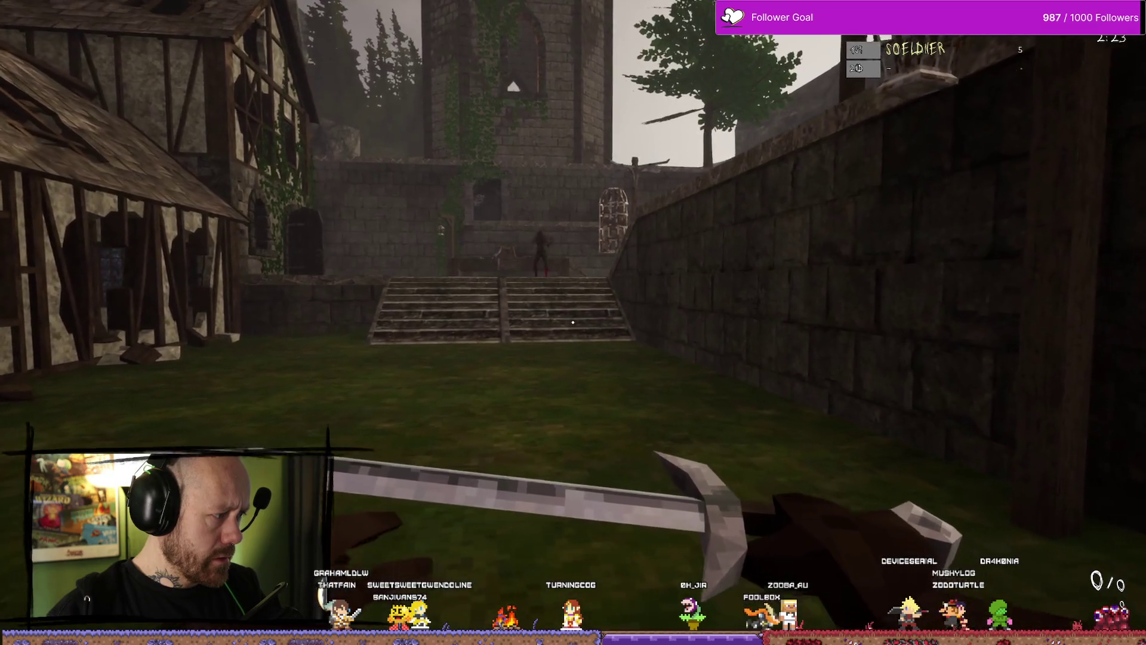
key("w")
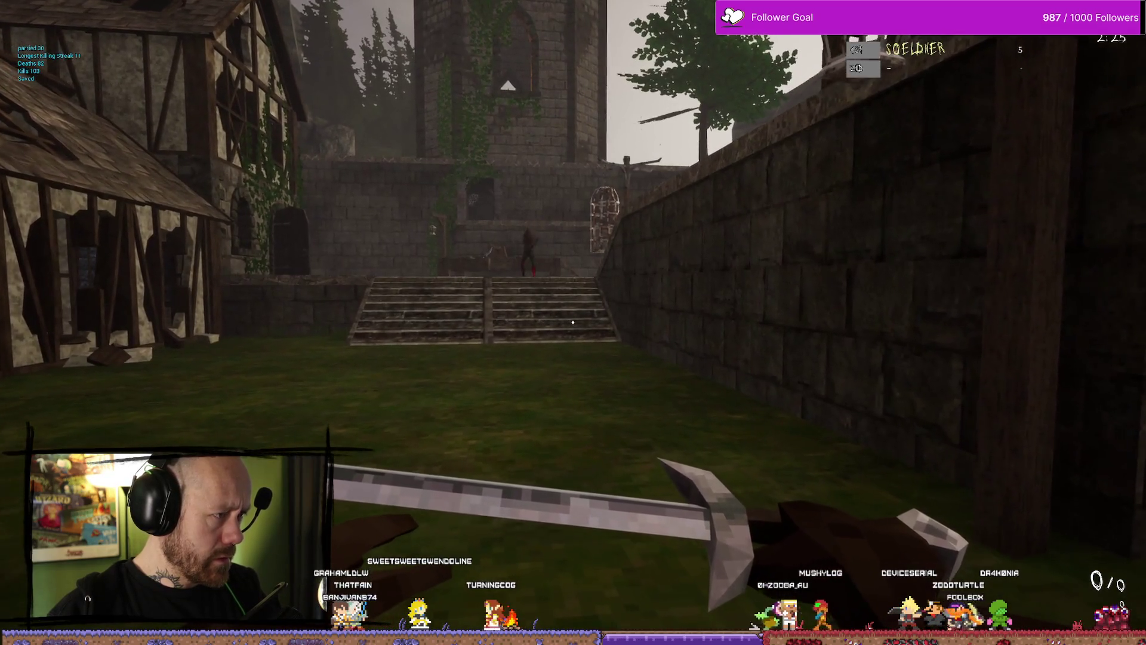
Attack the enemy on the stairs with repeated sword swings
left_click(573, 322)
left_click(573, 322)
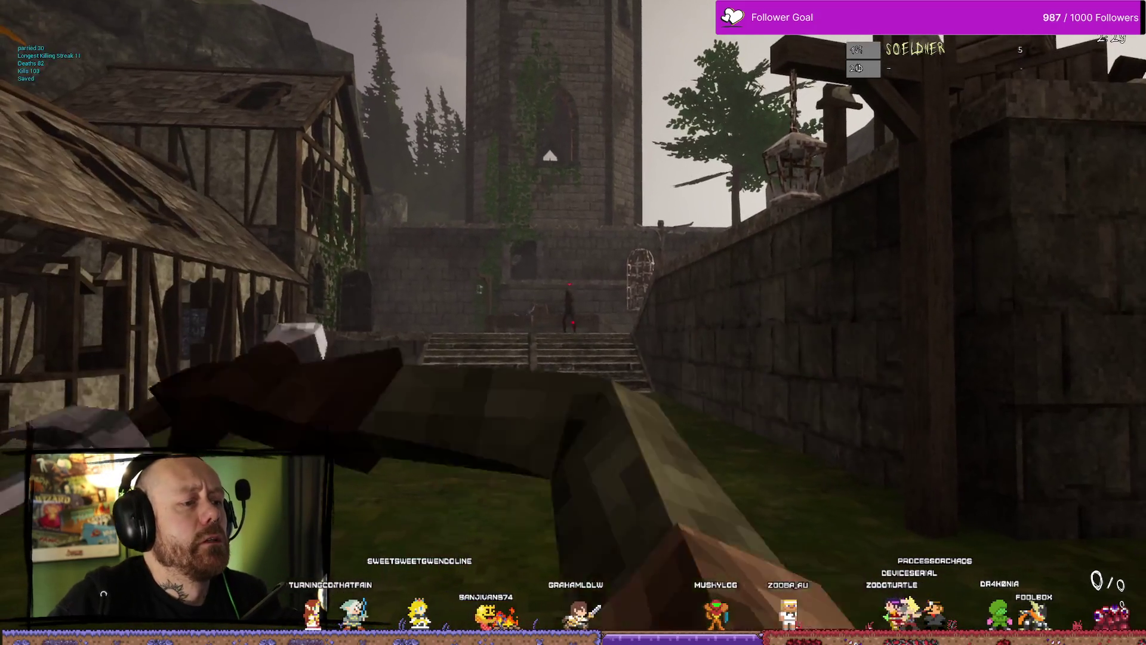
left_click(573, 322)
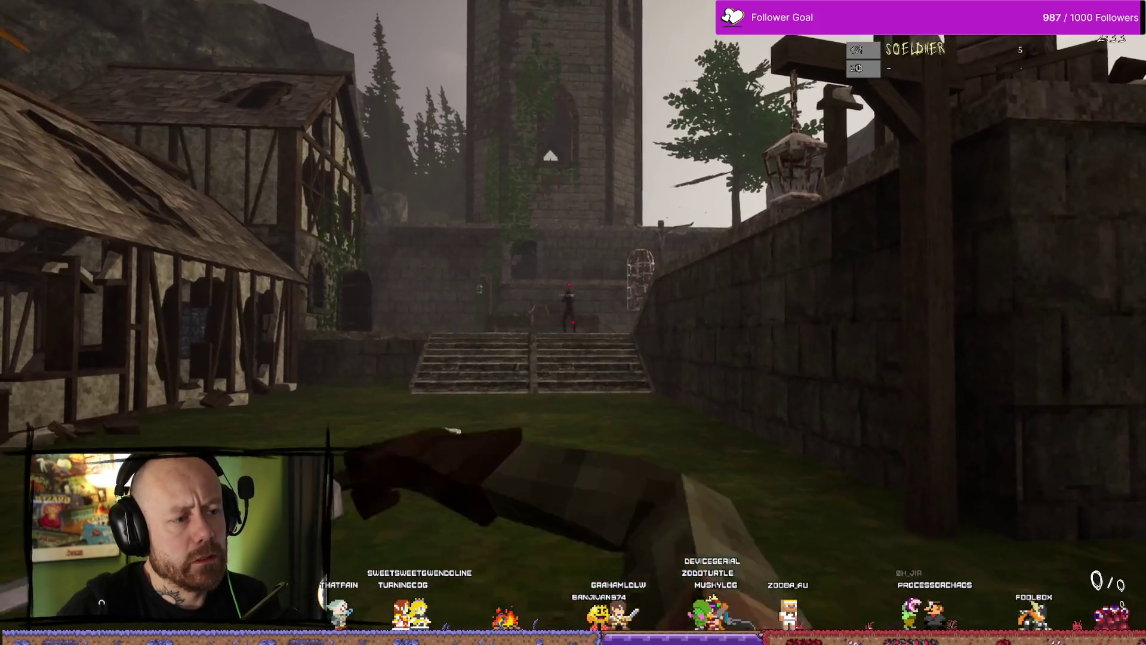
left_click(573, 323)
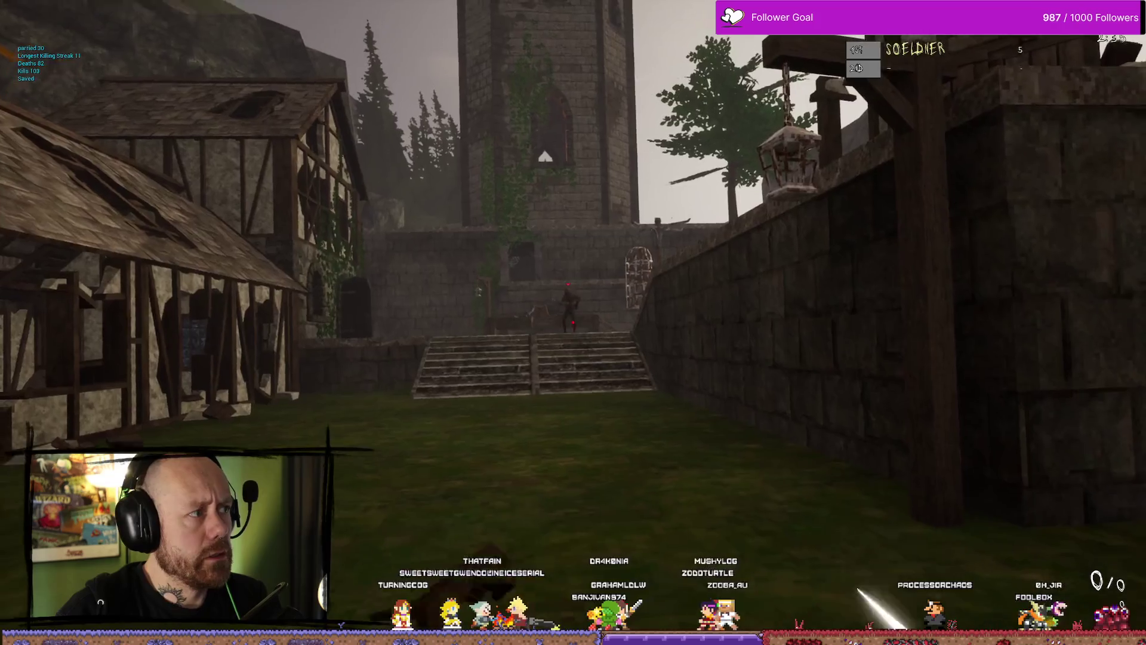
left_click(572, 322)
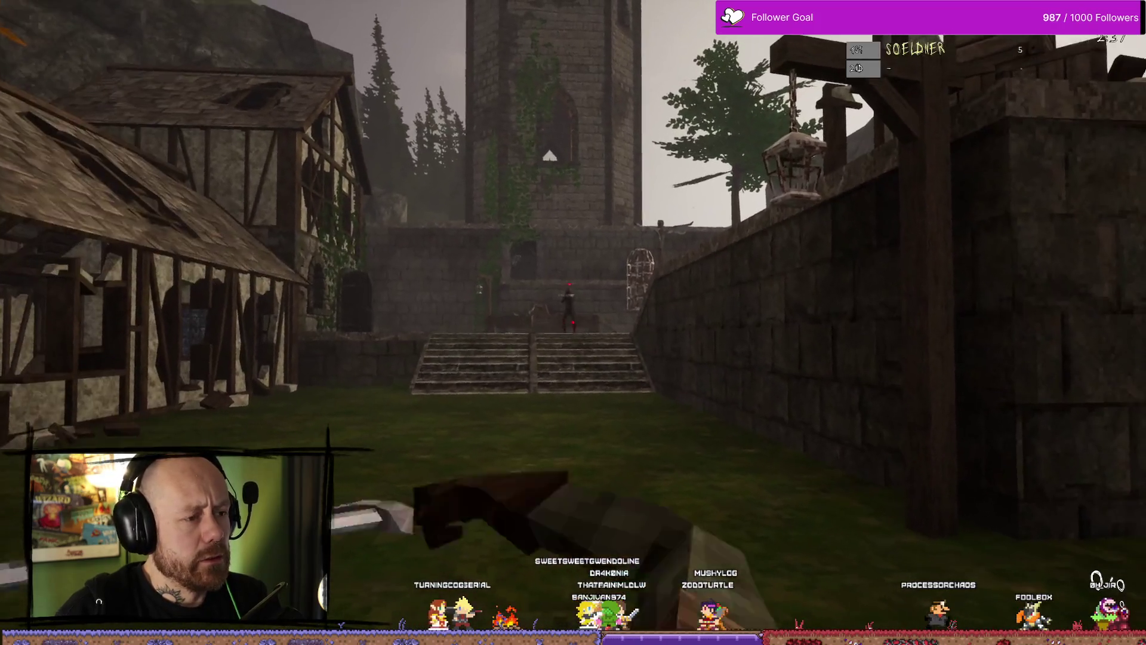
left_click(572, 322)
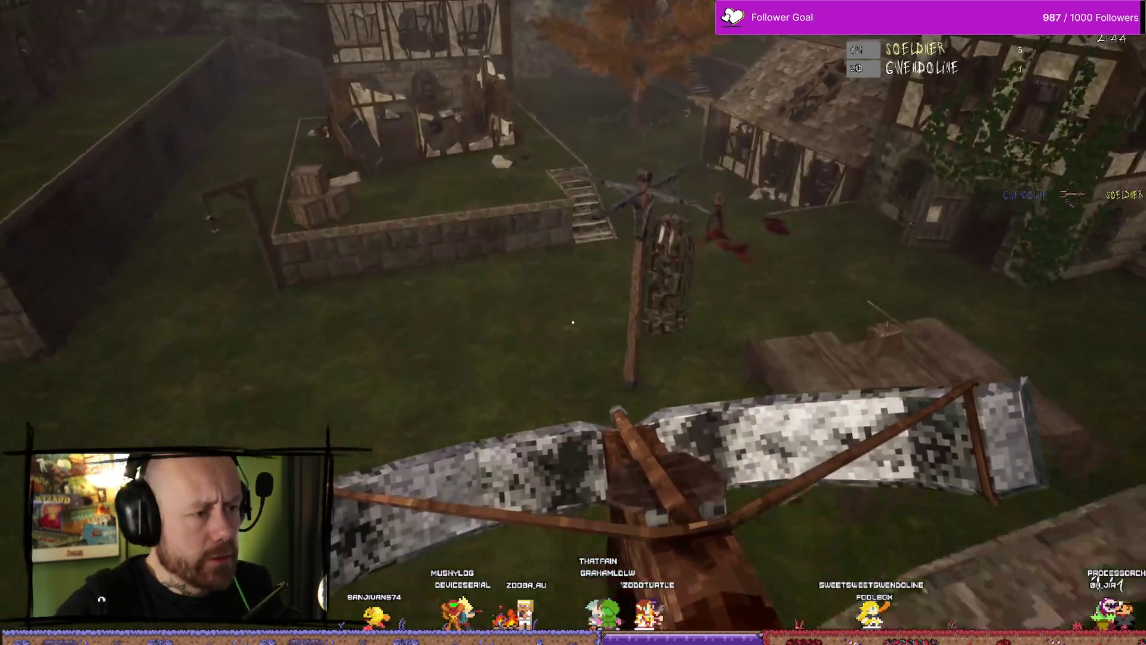
Draw the blade, head down into the courtyard and kill the enemy by the tree
key("1")
key("w")
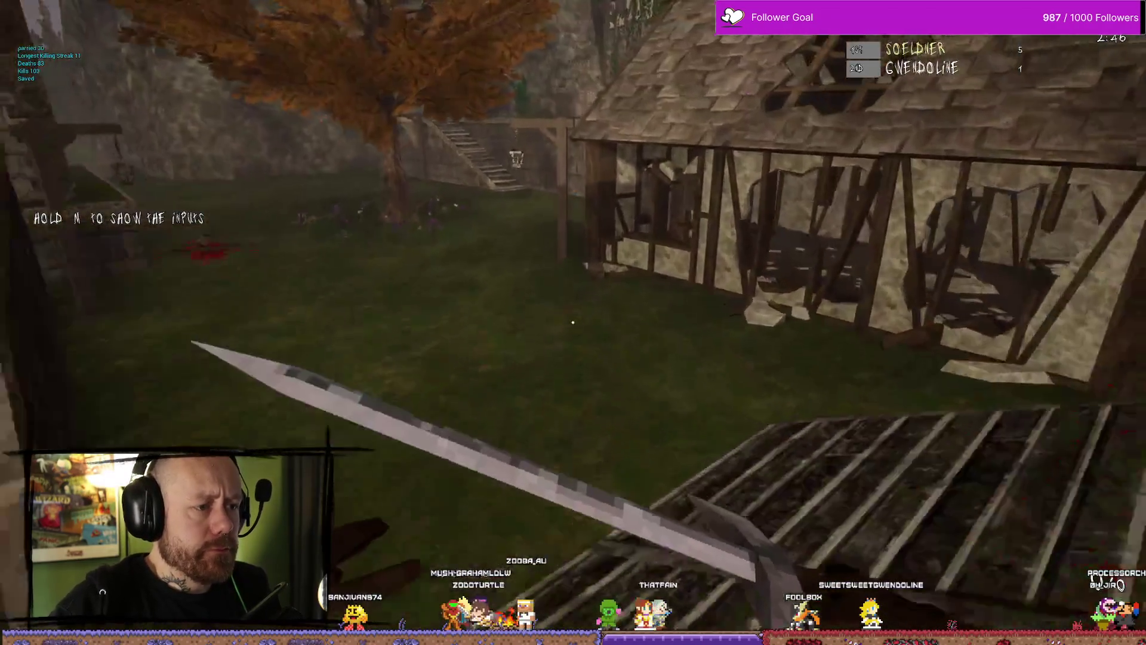
key("w")
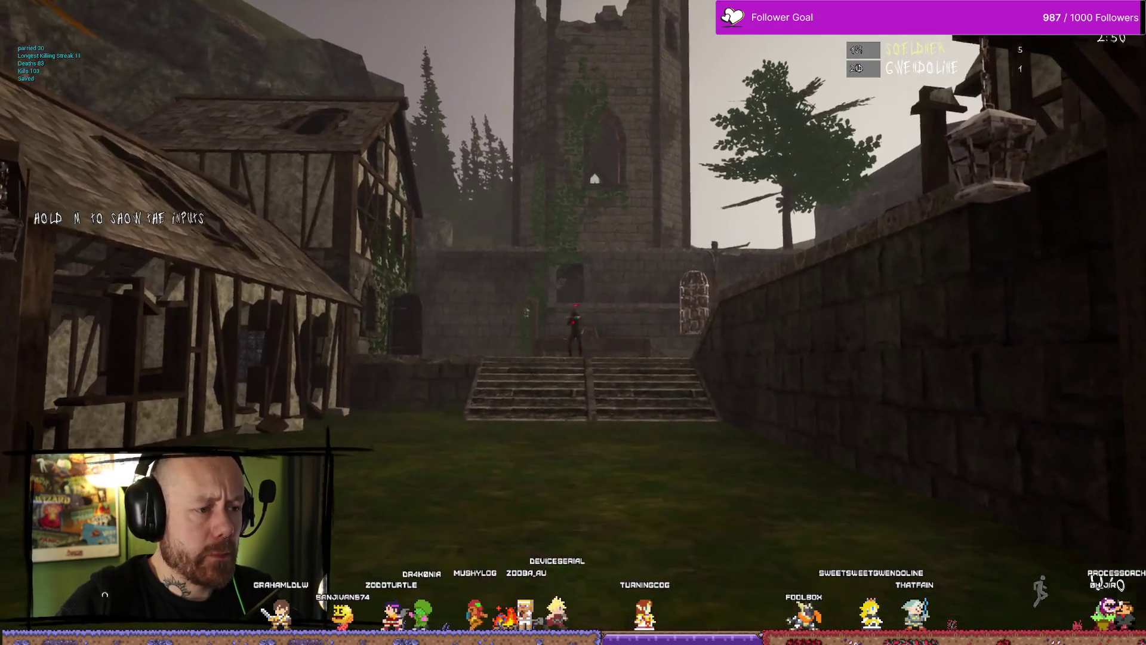
left_click(573, 322)
left_click(573, 323)
left_click(573, 322)
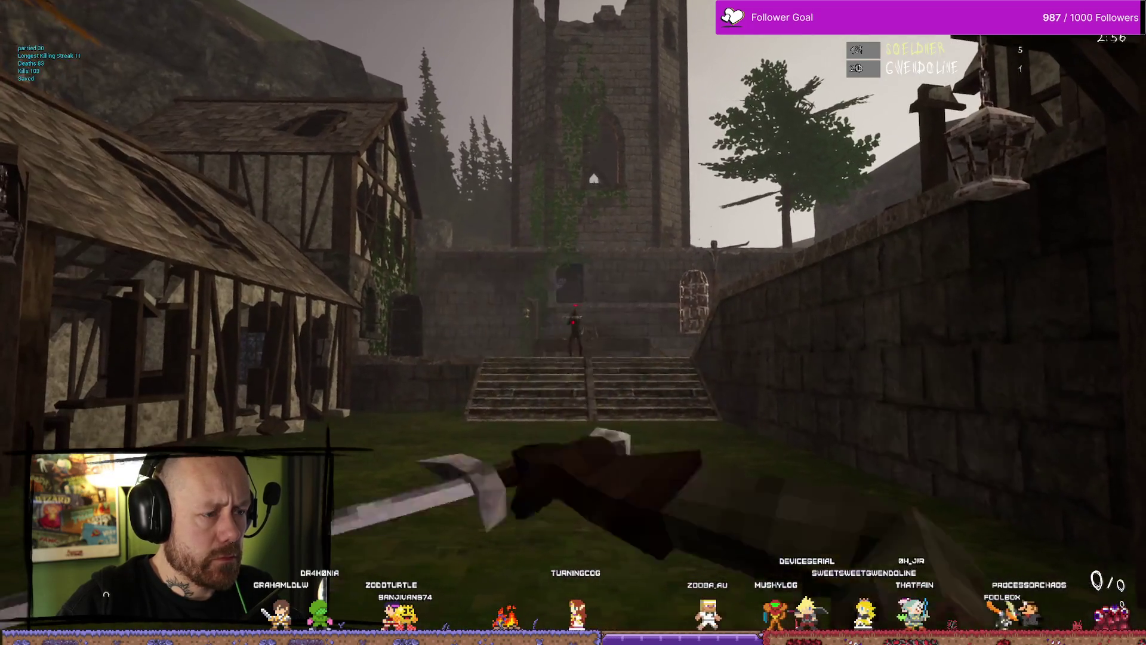
left_click(573, 322)
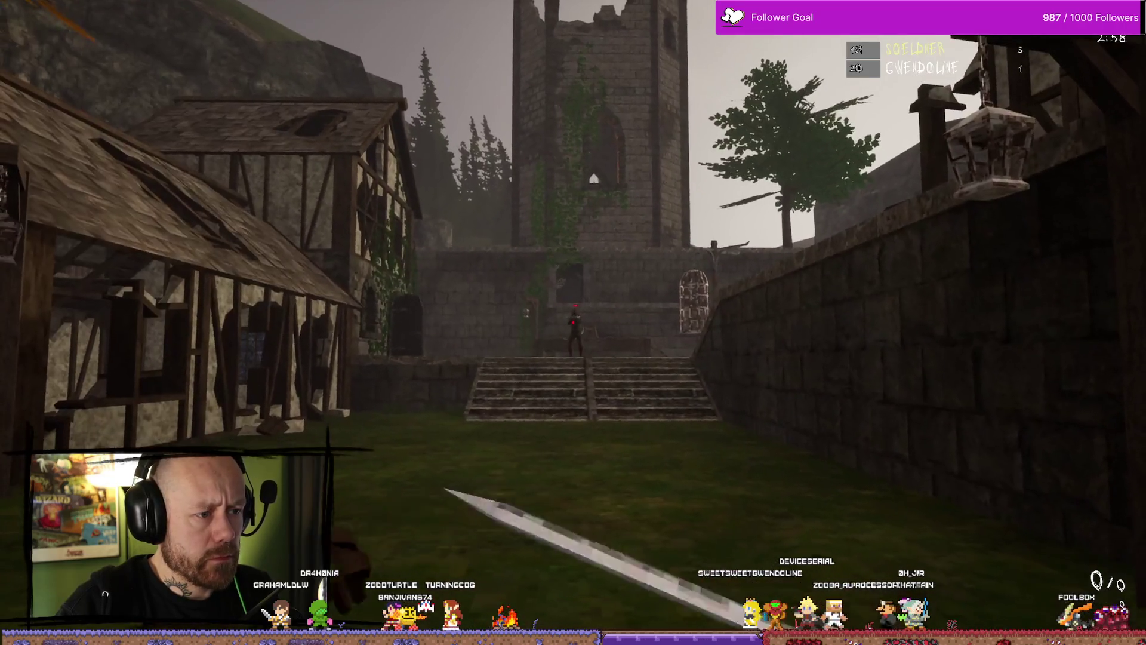
left_click(573, 322)
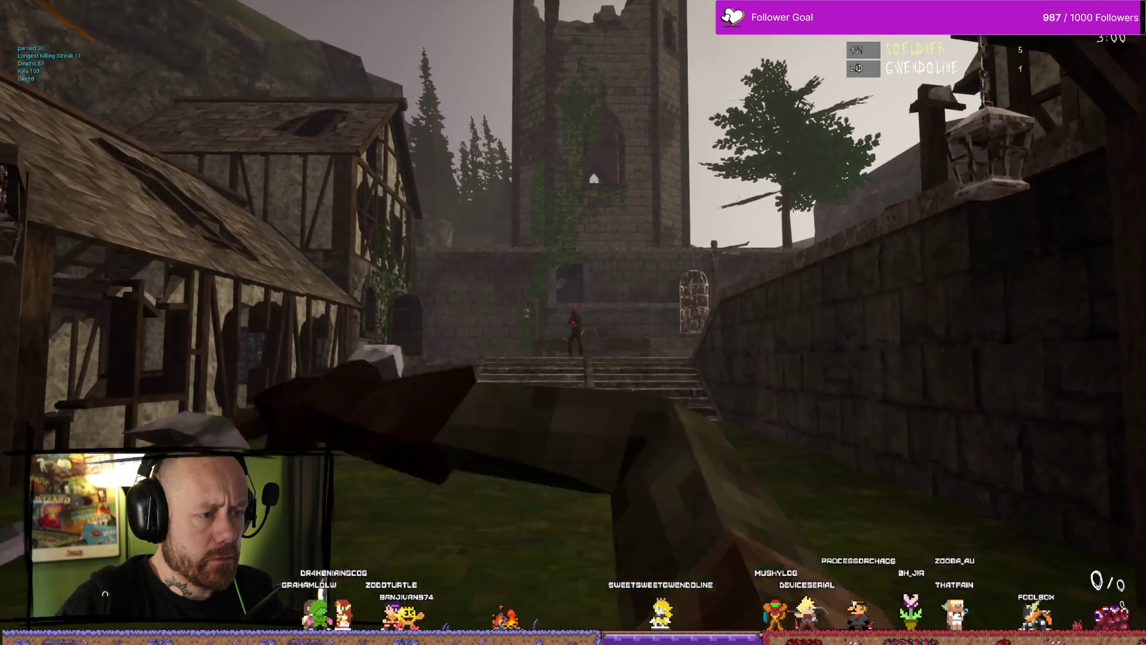
left_click(573, 322)
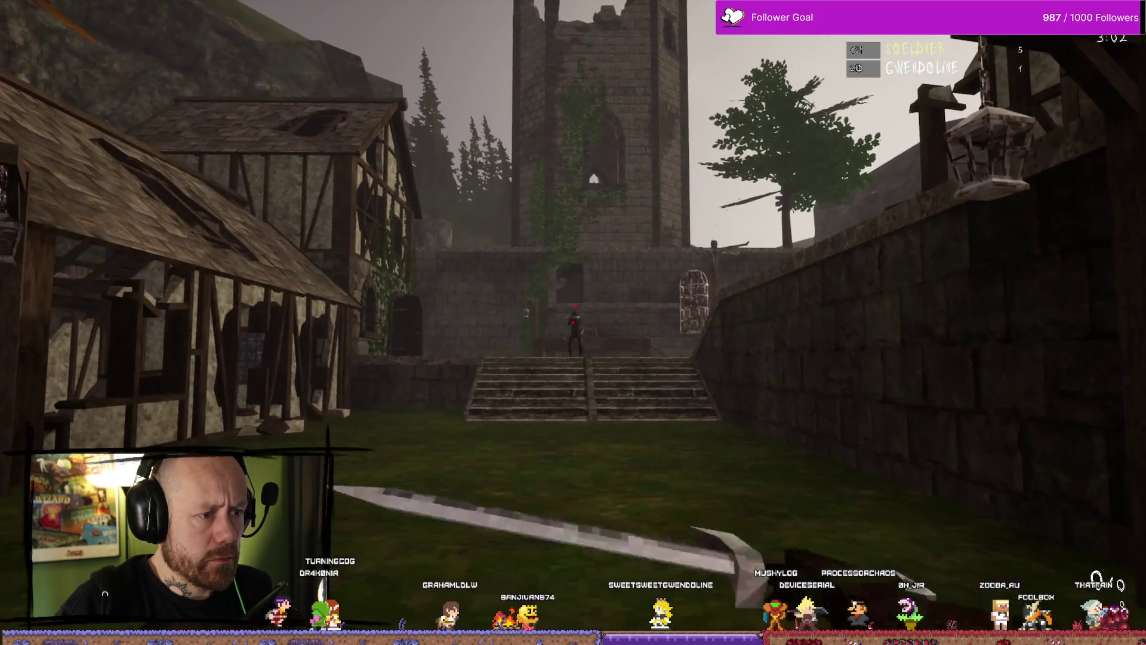
left_click(573, 322)
left_click(573, 322)
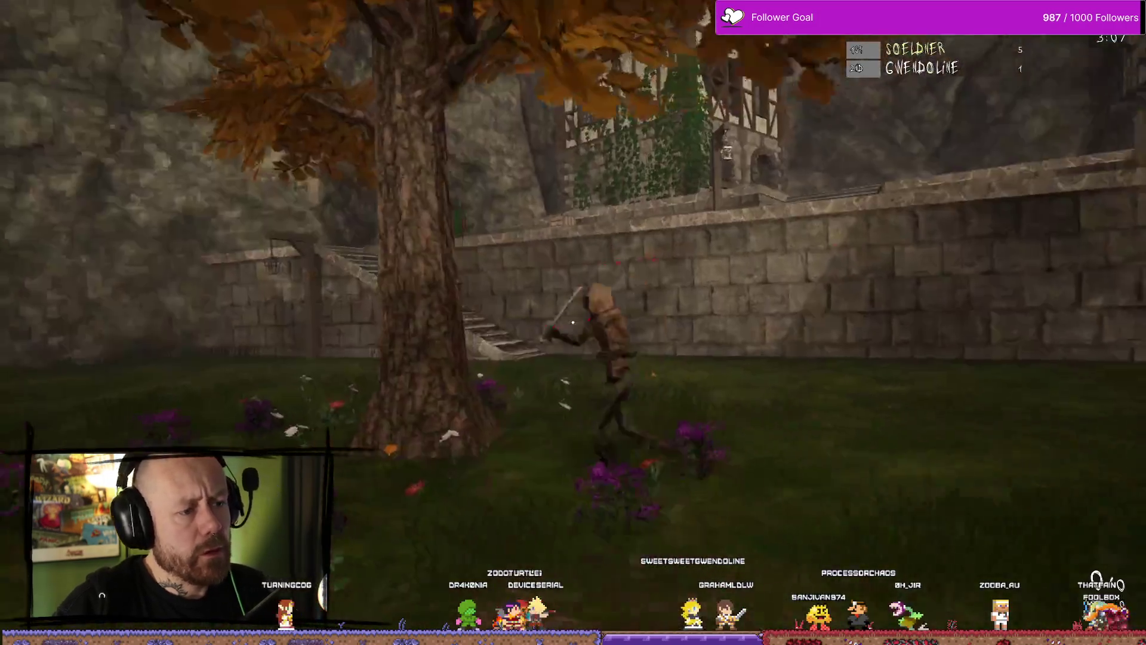
left_click(573, 322)
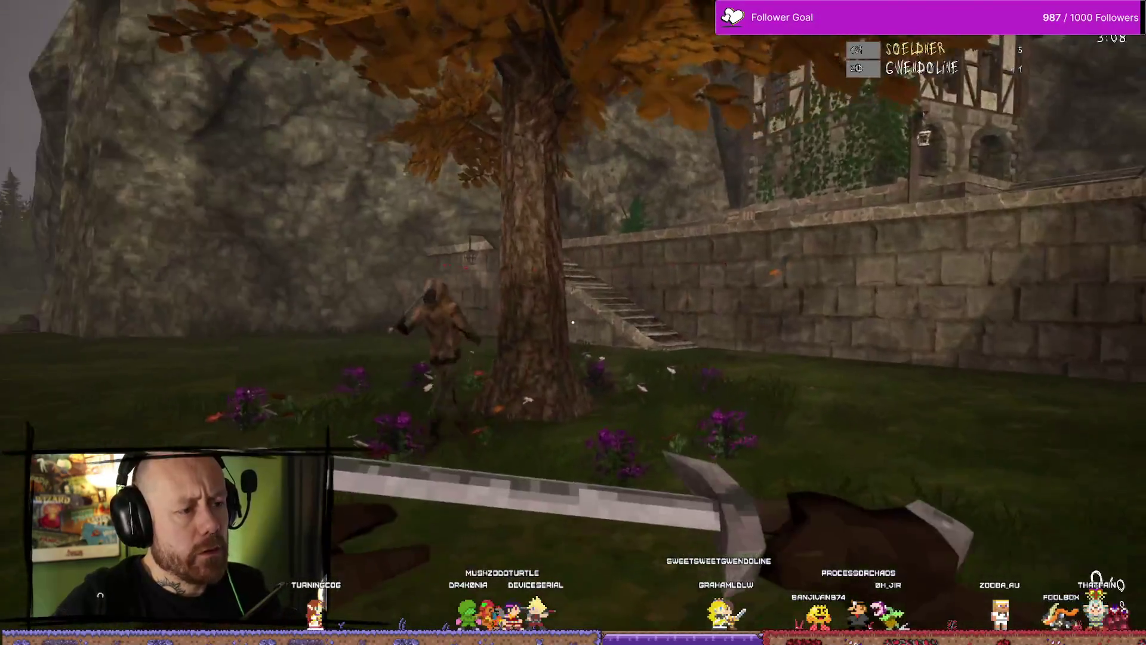
left_click(573, 322)
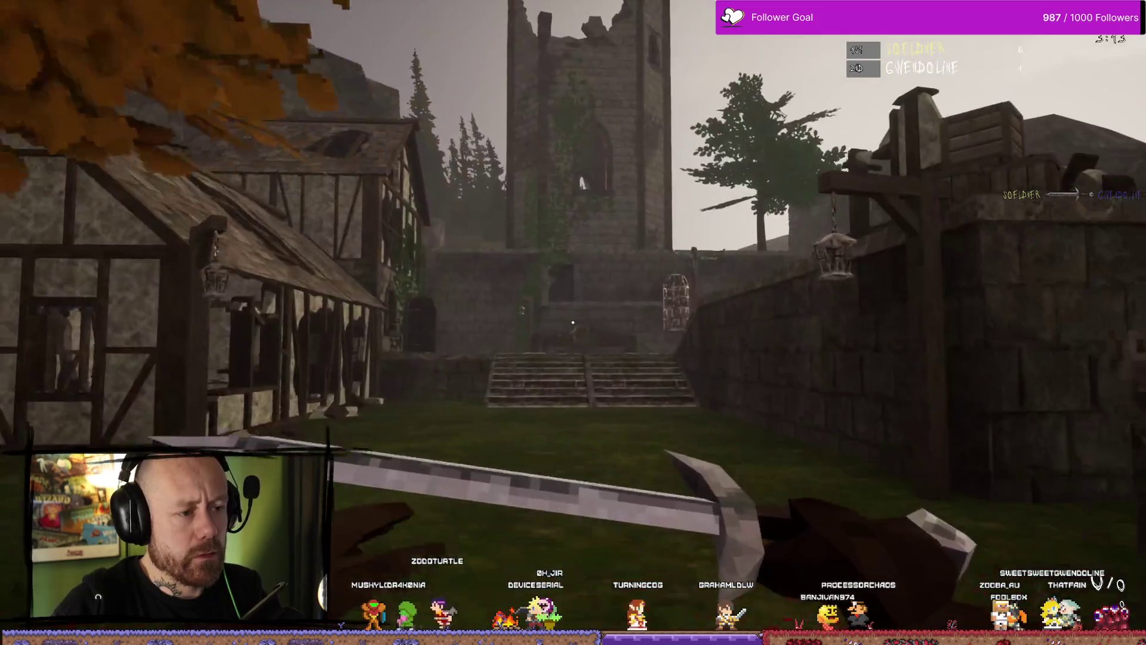
Strike down the next enemy with the sword and slash at the approaching one
left_click(573, 323)
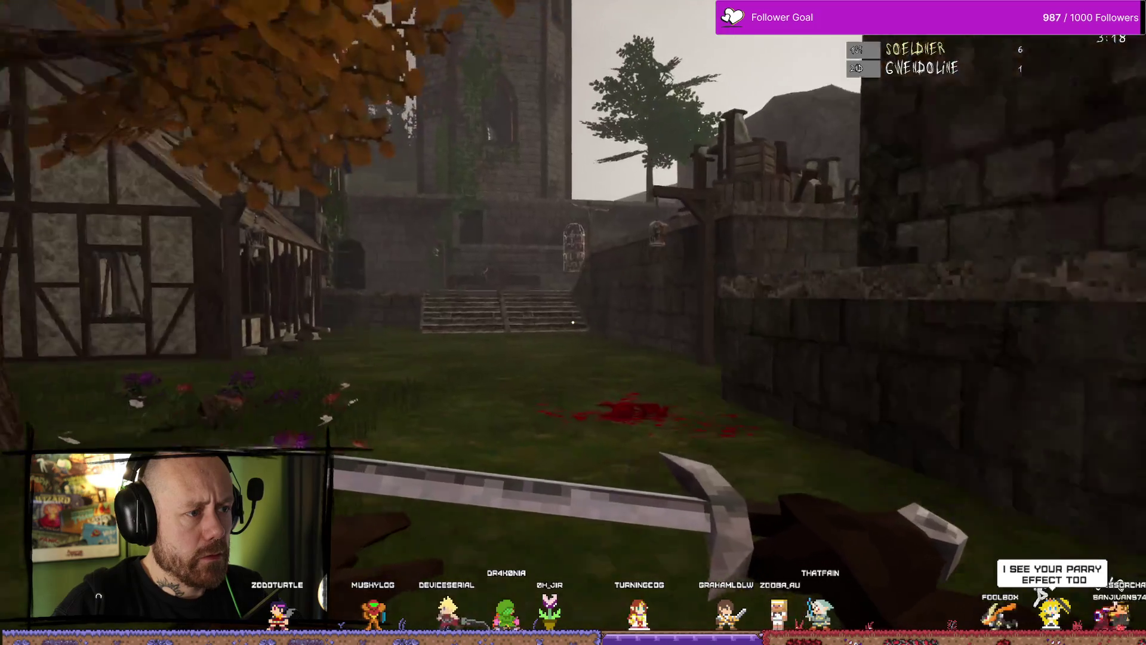
left_click(573, 322)
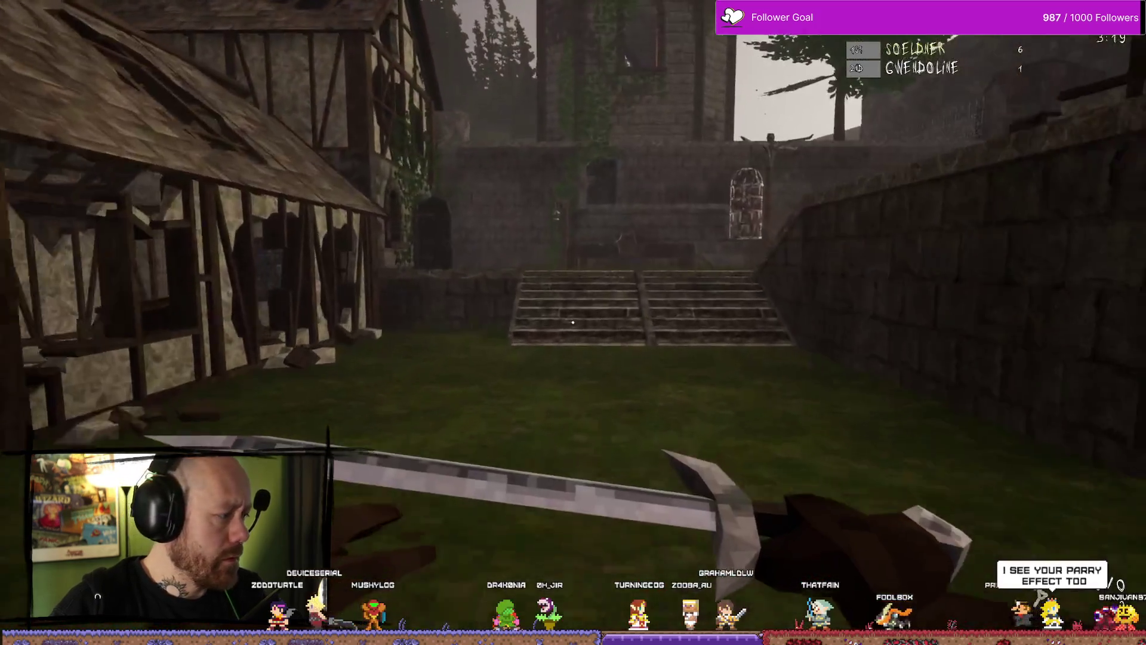
left_click(573, 322)
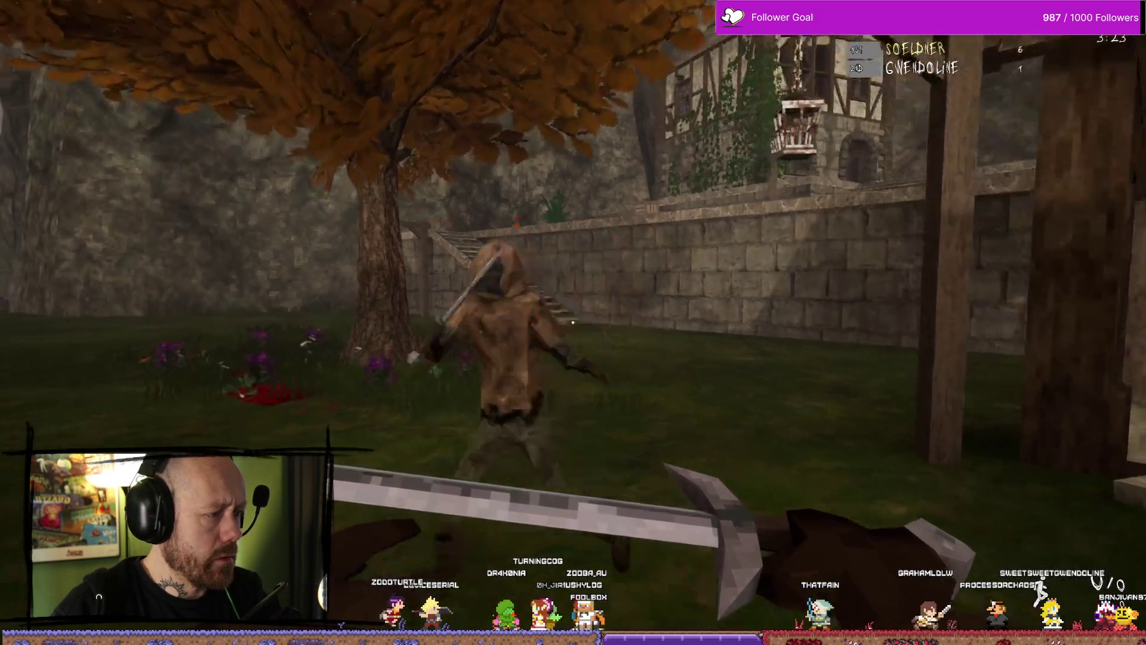
left_click(573, 323)
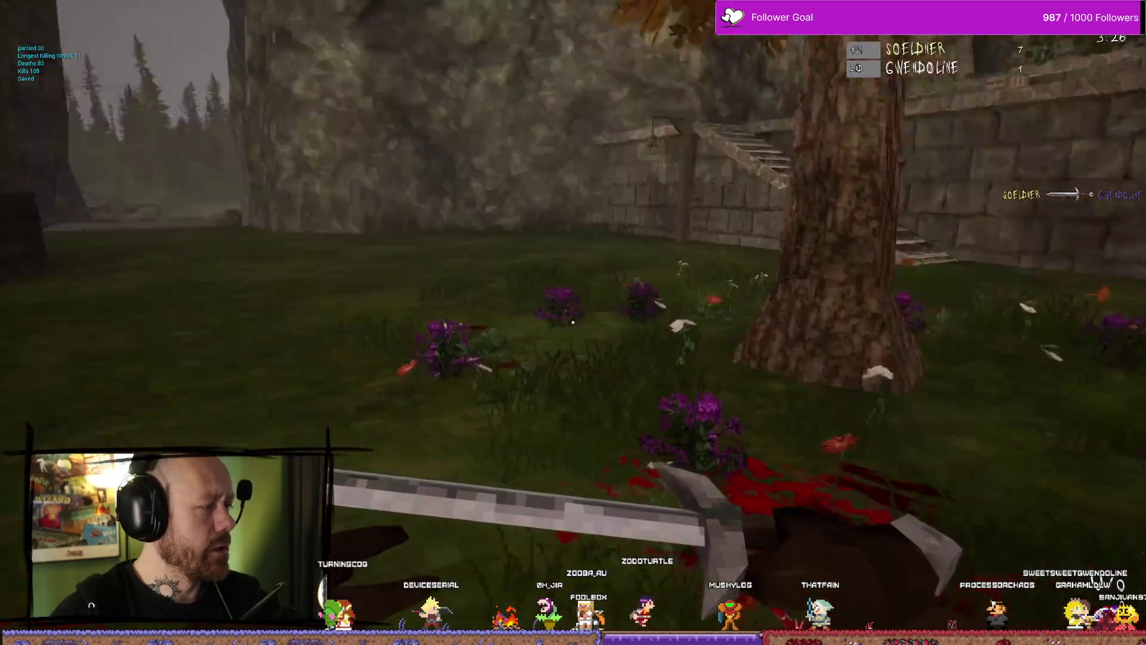
left_click(573, 322)
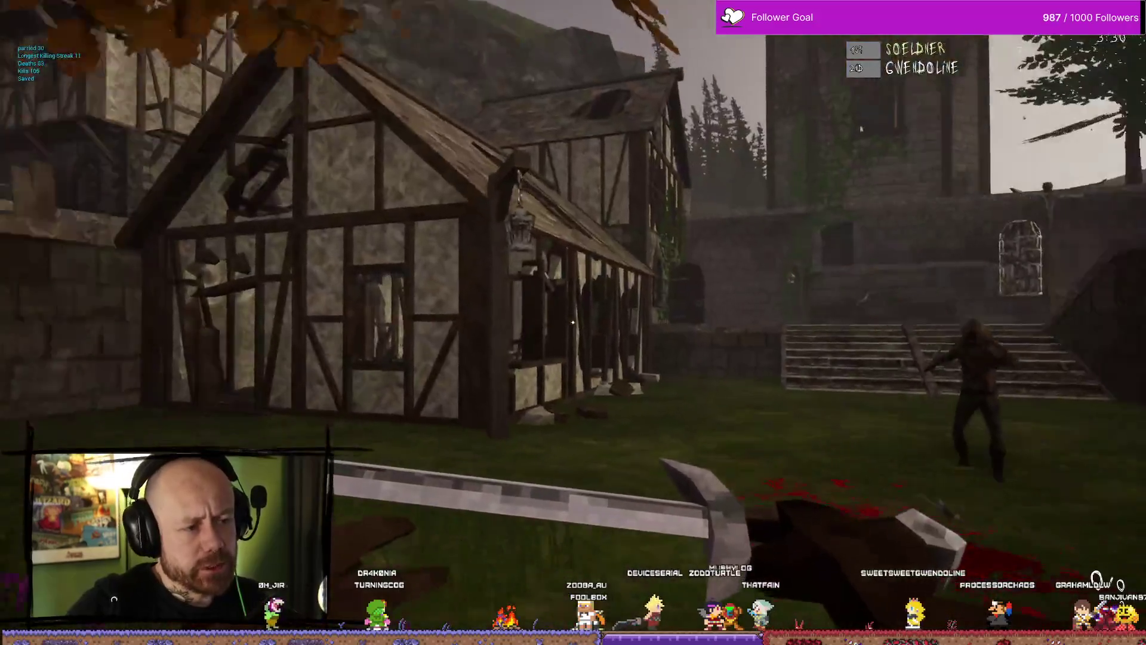
left_click(573, 322)
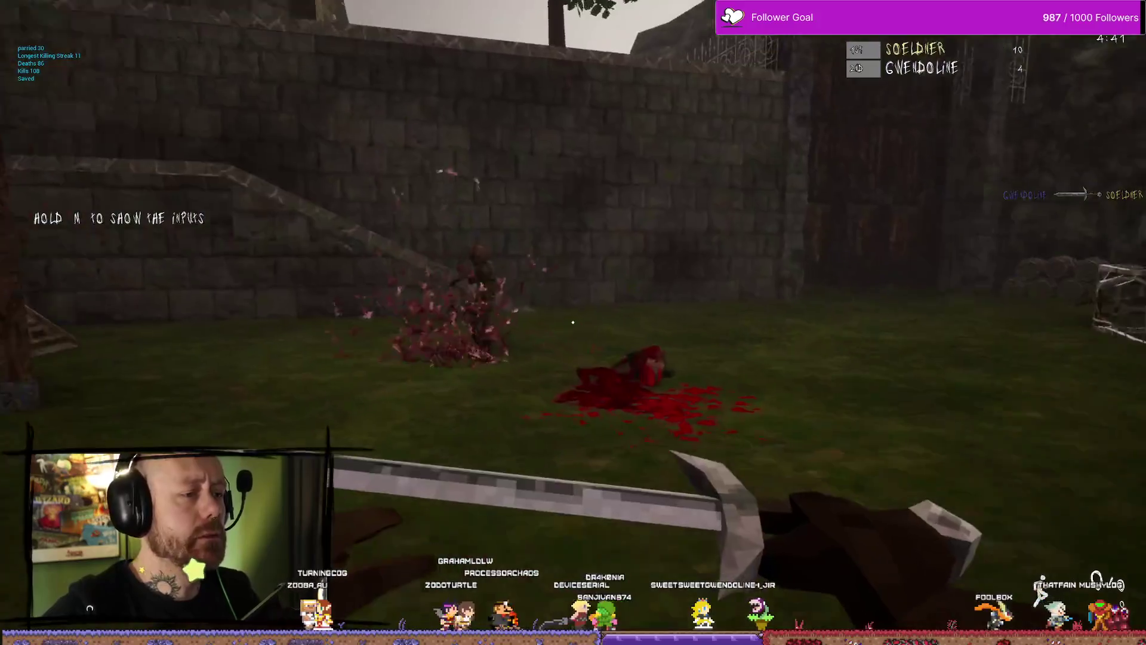
Keep attacking approaching enemies, swapping weapons with the mouse wheel, until killed
left_click(573, 322)
left_click(572, 322)
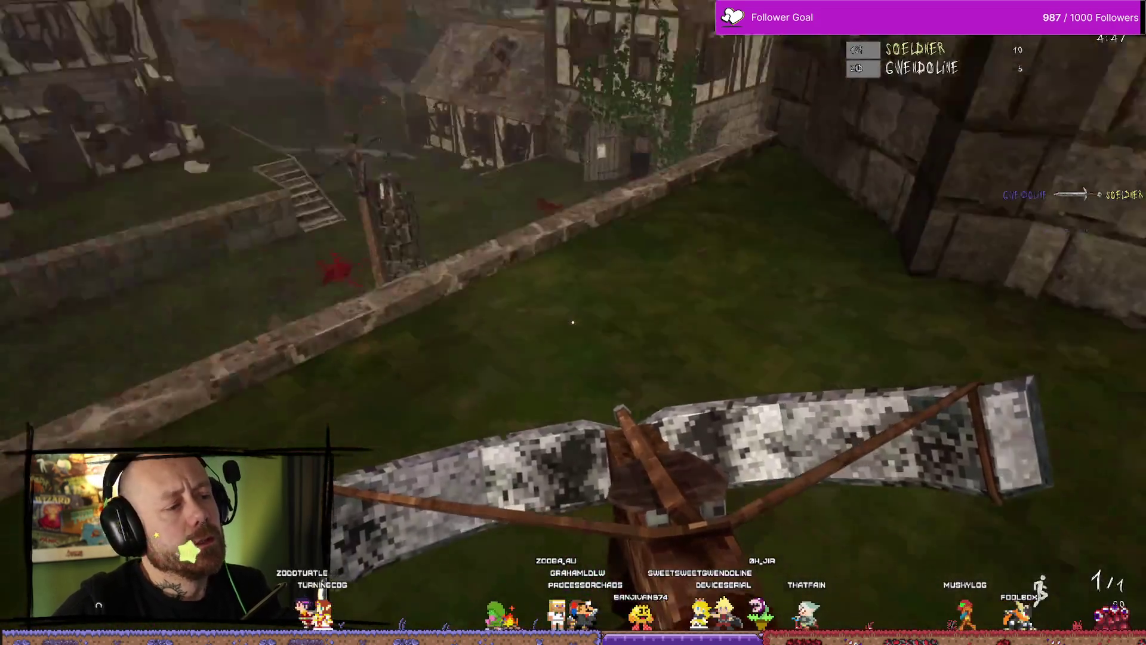
scroll(573, 322, "down", 1)
left_click(572, 323)
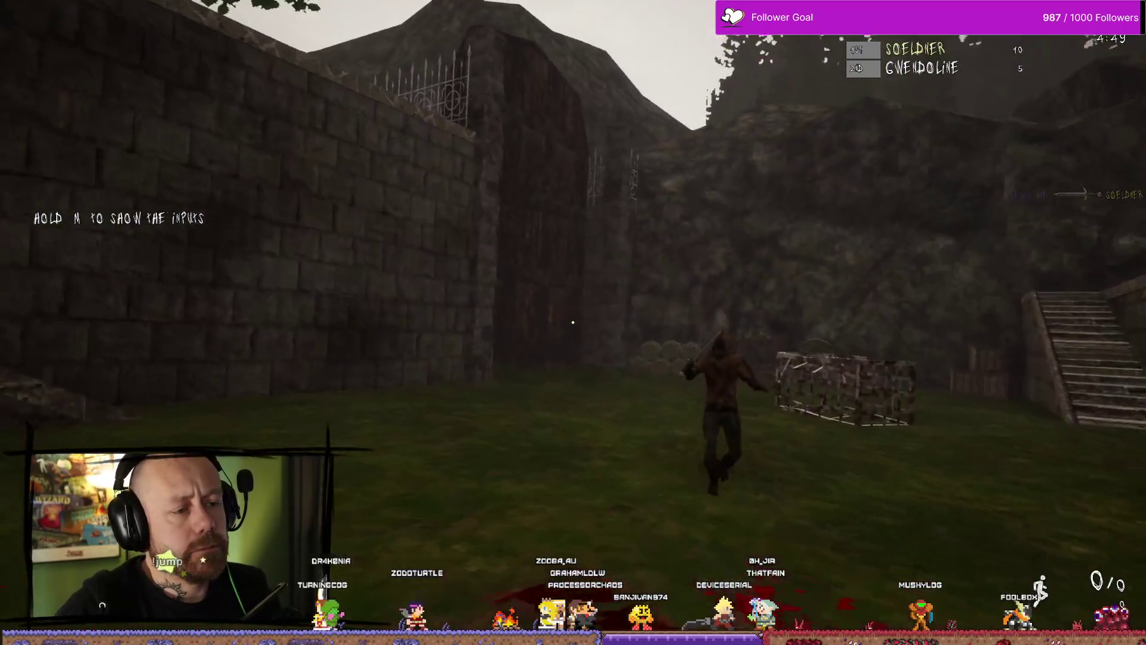
left_click(572, 322)
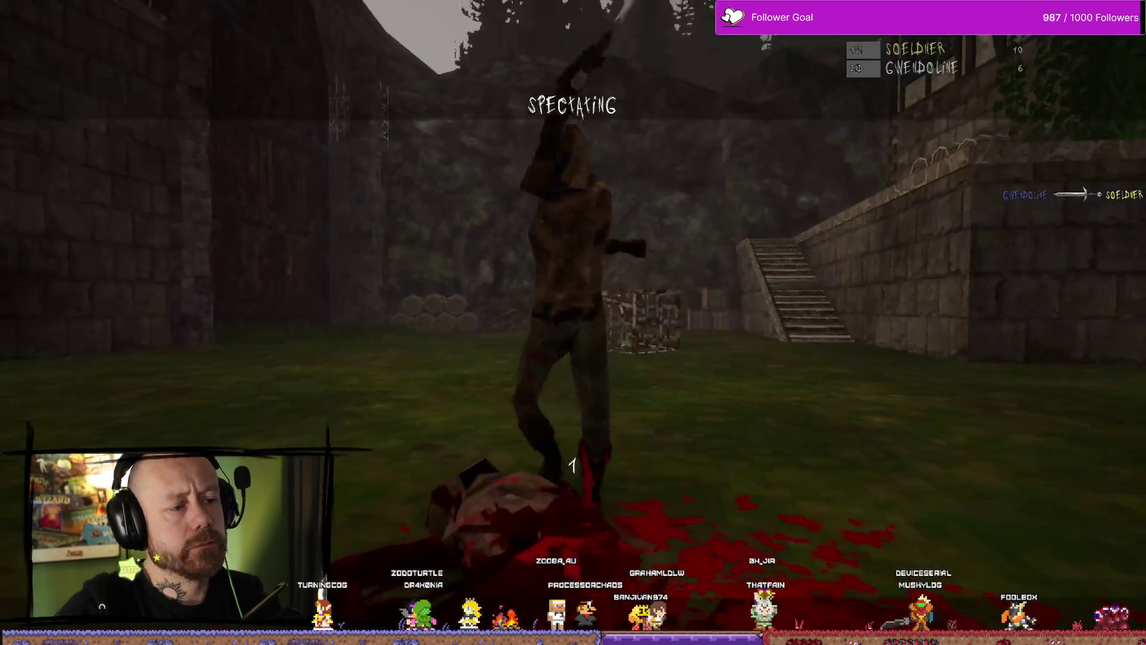
Enter the walled courtyard, kill the zombie with the blade, then return to the crossbow
key("w")
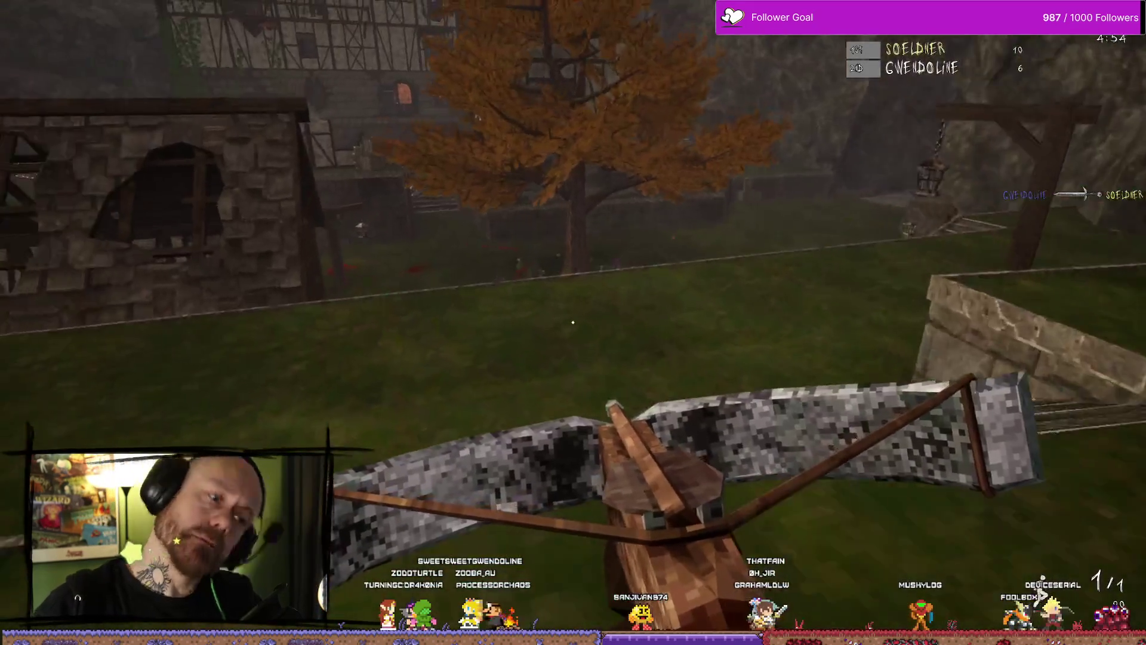
key("w")
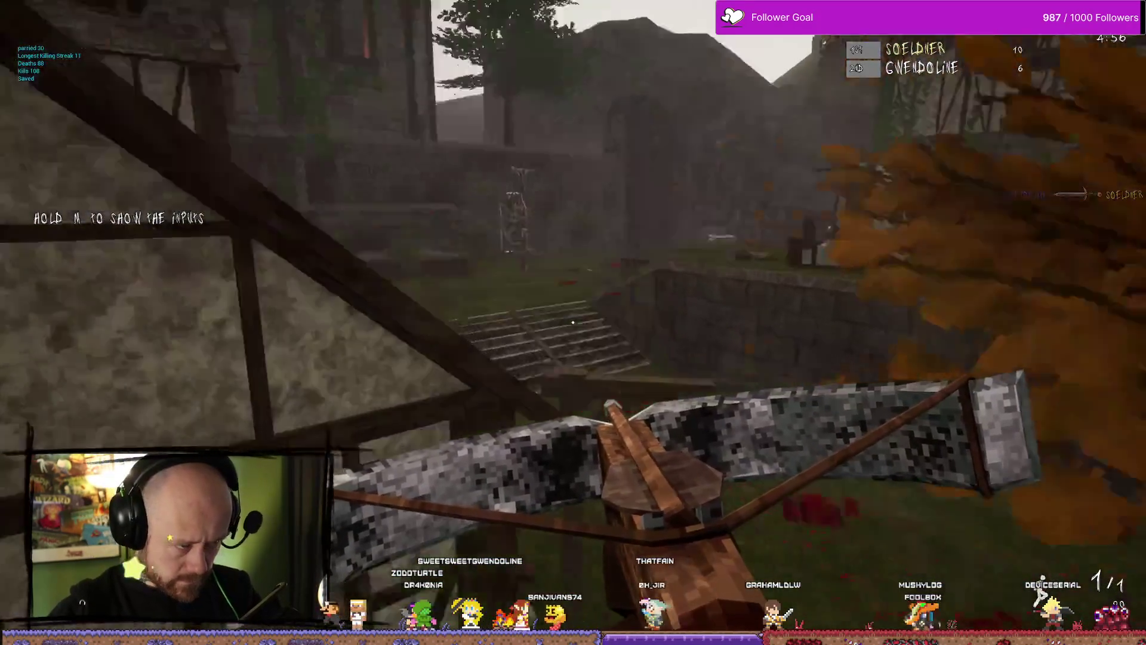
key("w")
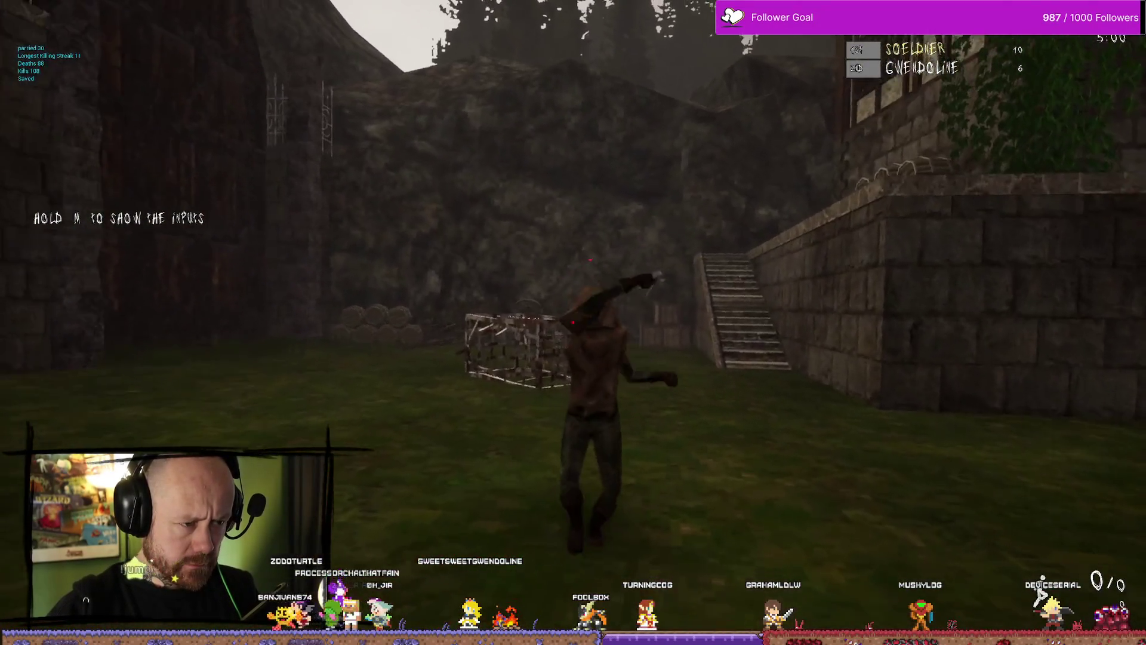
left_click(573, 323)
key("w")
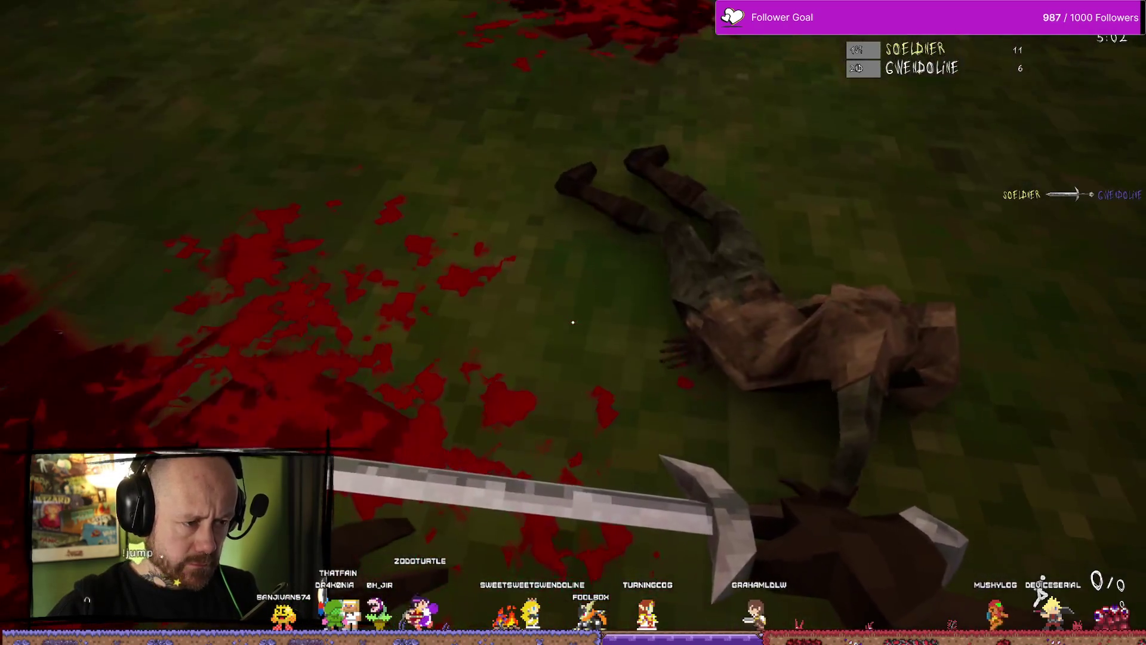
key("q")
Push through the village toward the tower steps, switching to the crossbow then the sword
key("w")
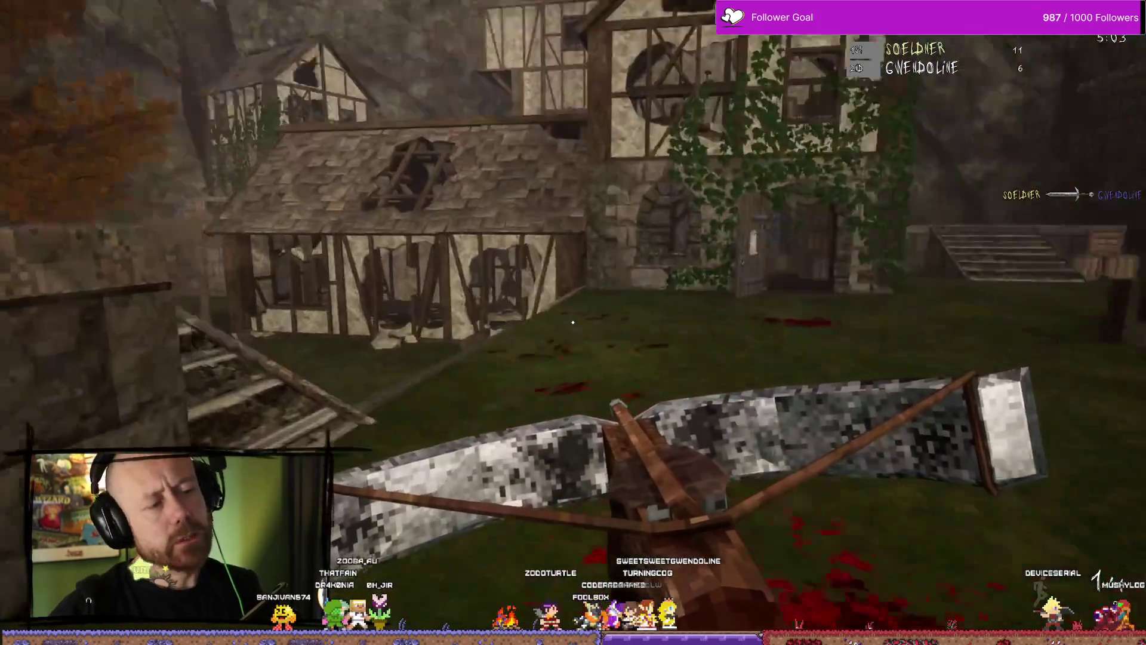
key("w")
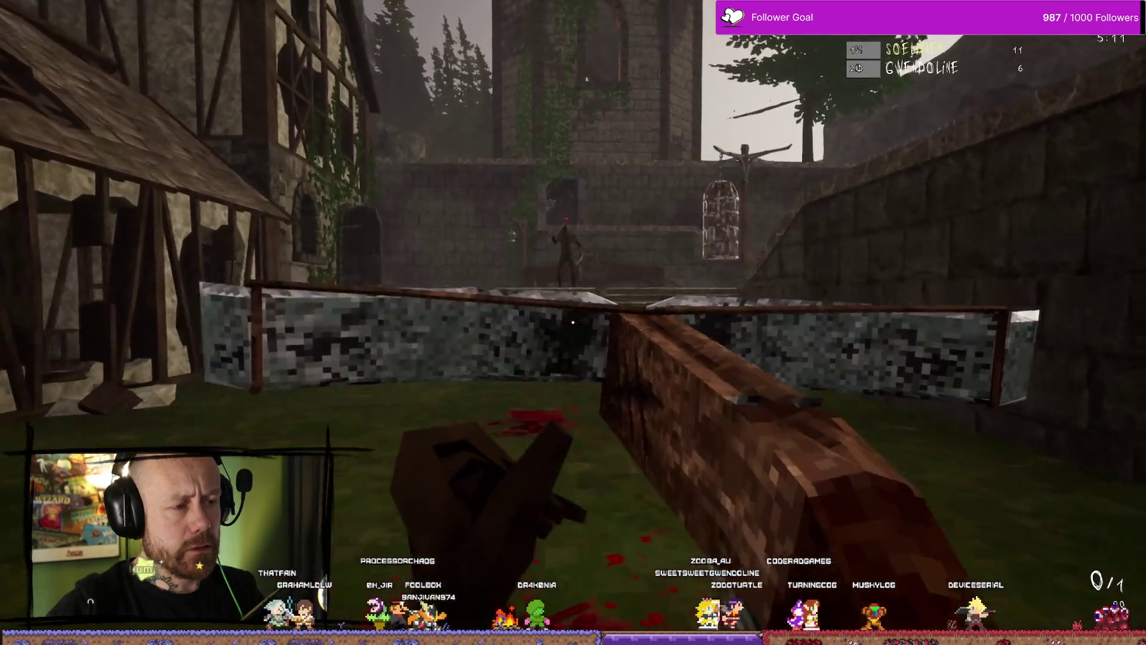
key("w")
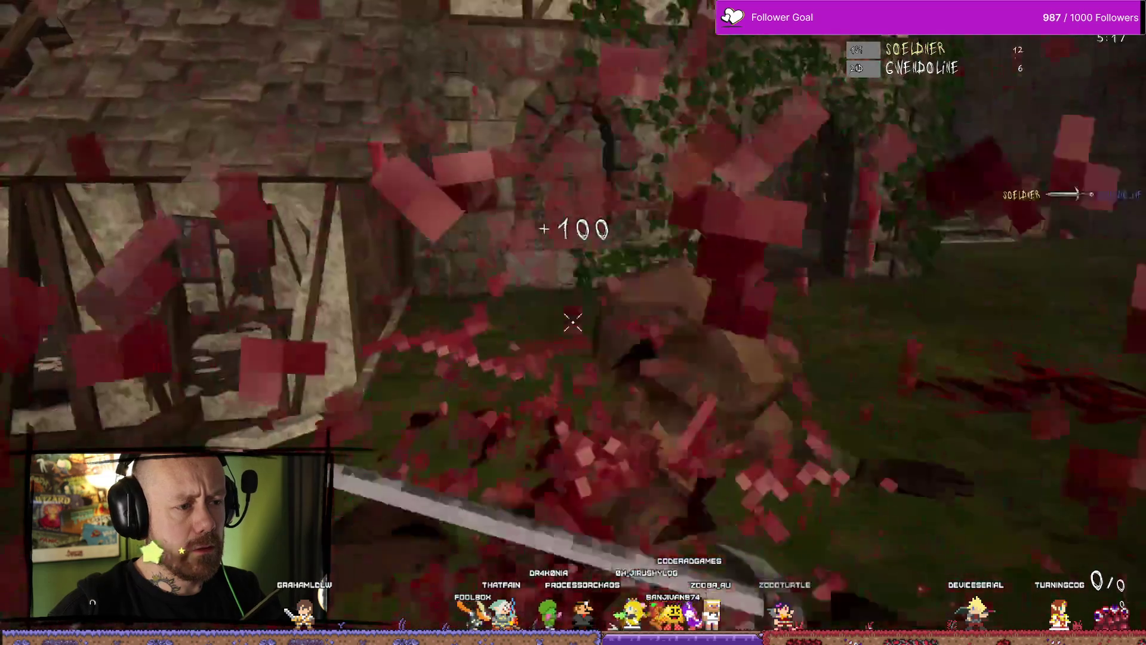
key("2")
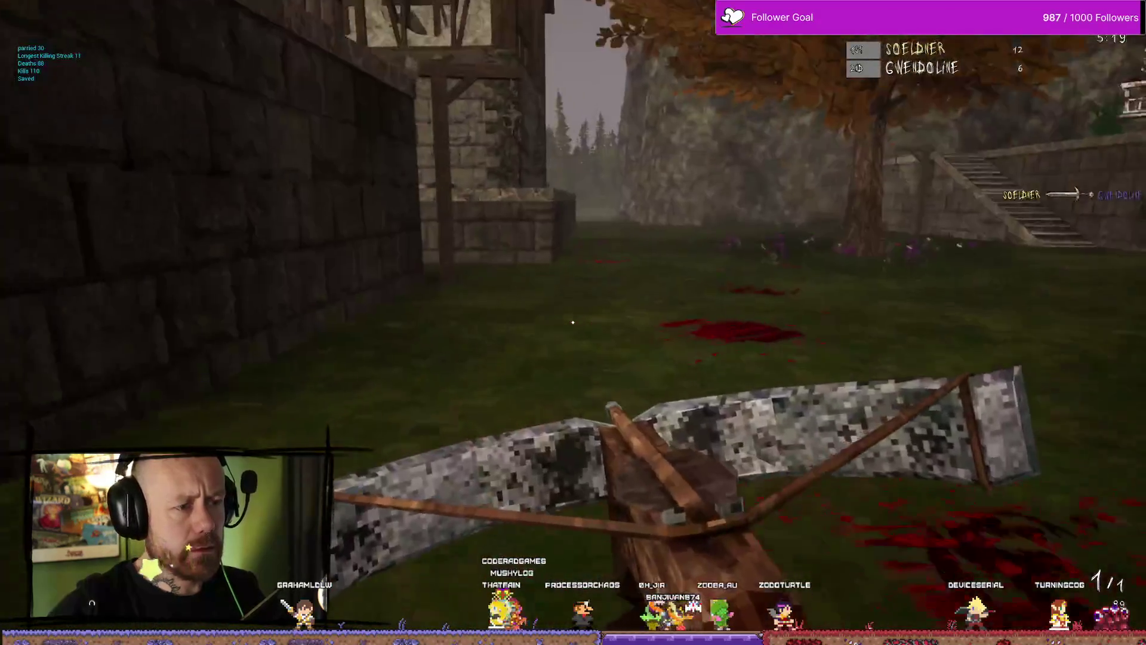
key("w")
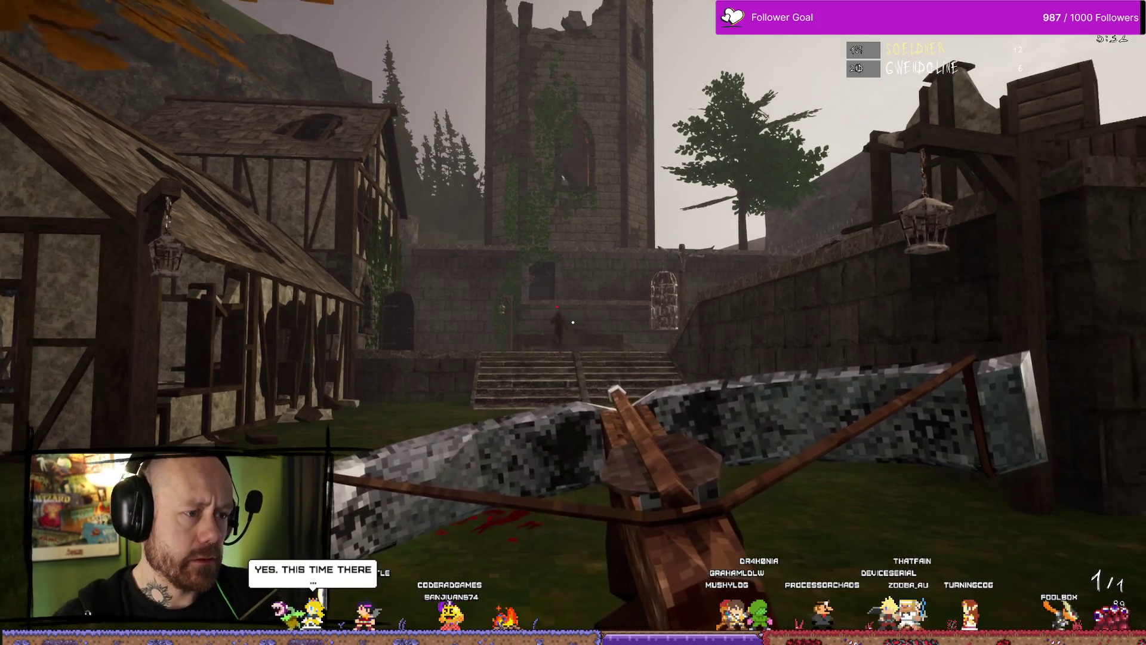
key("w")
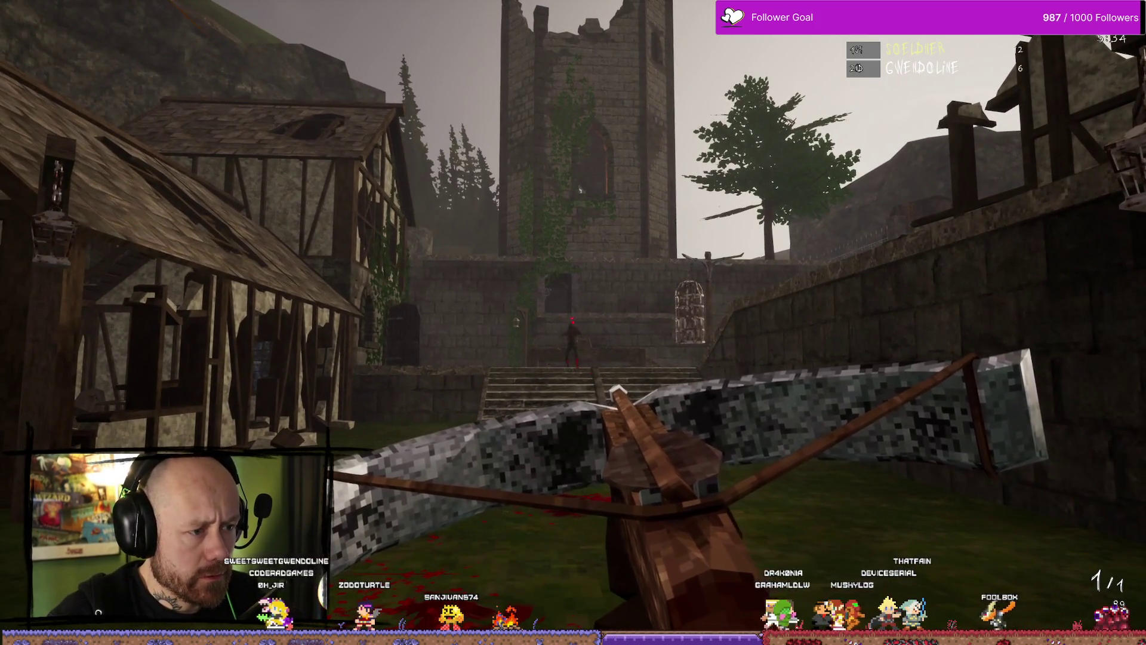
key("w")
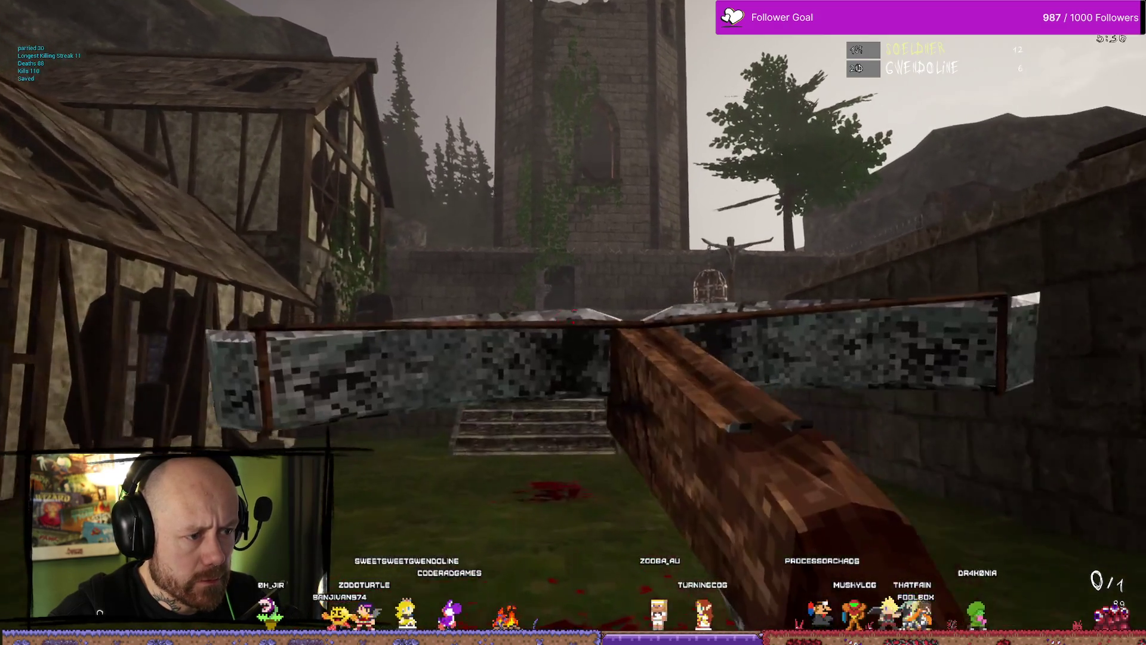
key("w")
key("1")
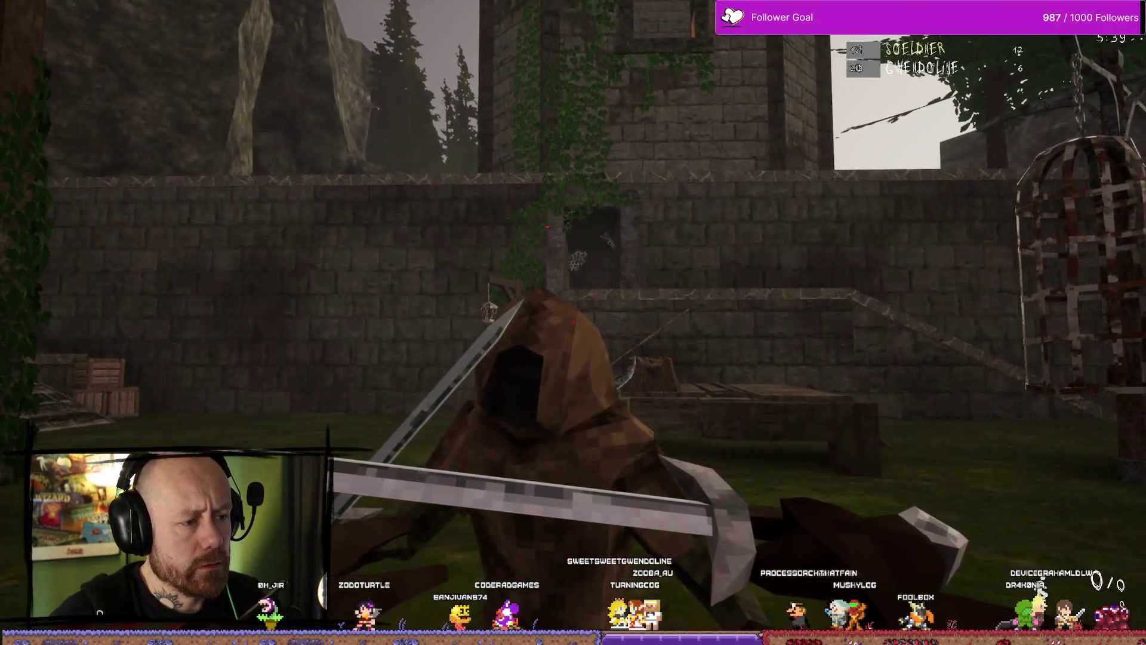
Kill the hooded enemy with the sword, then redeploy with the Crossbow and Knife loadout
left_click(573, 322)
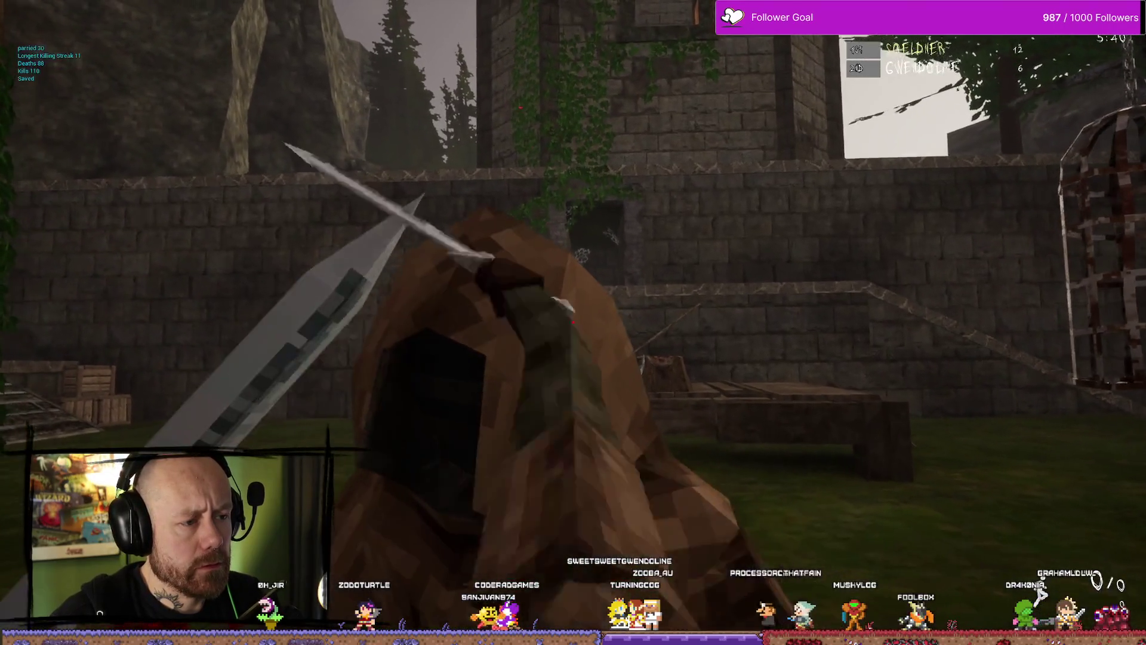
key("w")
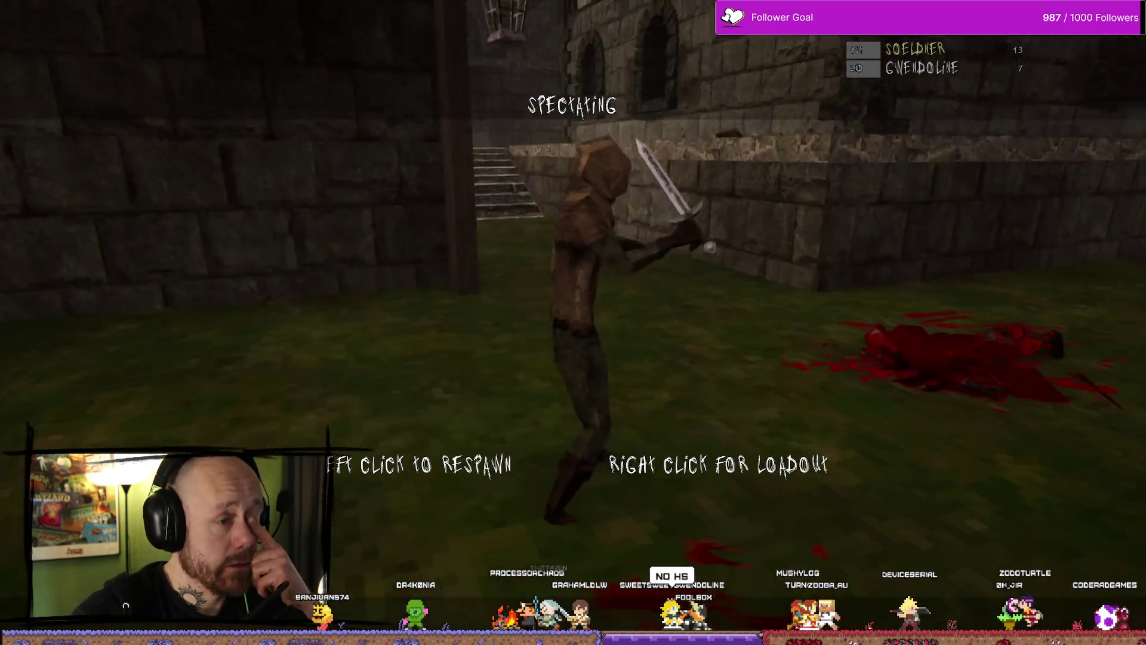
right_click(1110, 301)
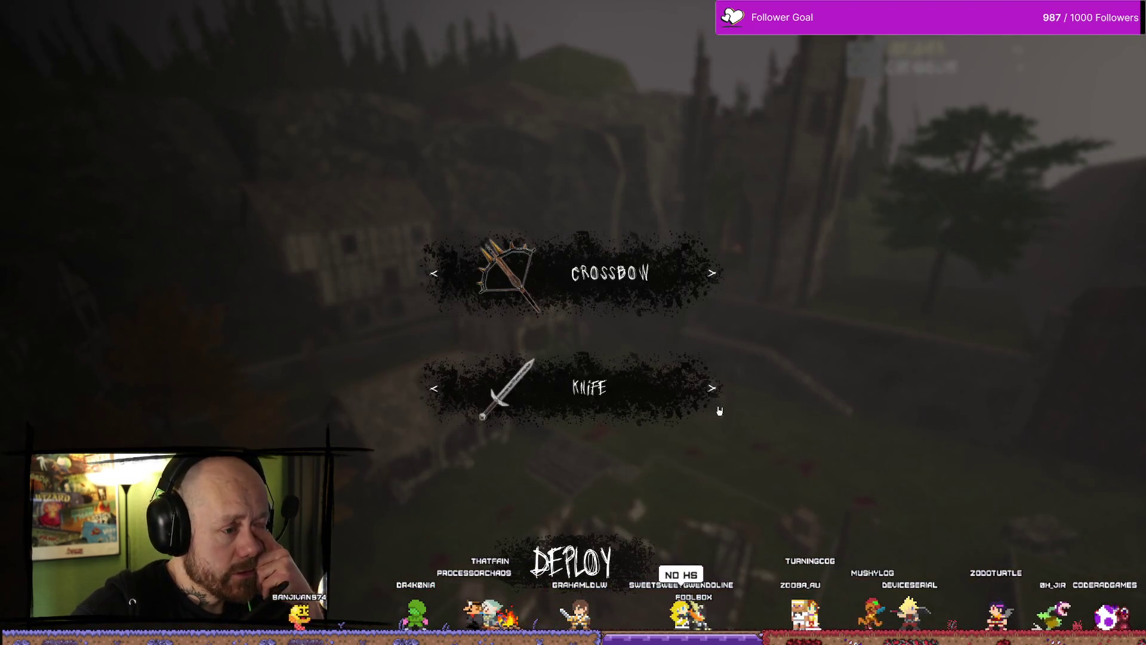
key("2")
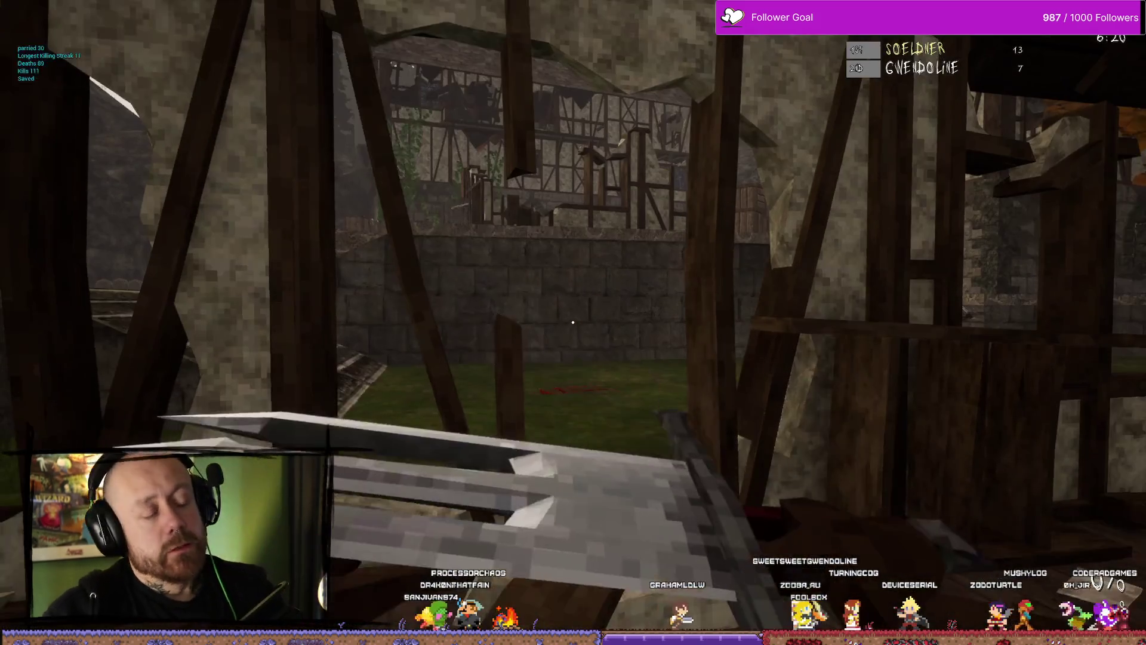
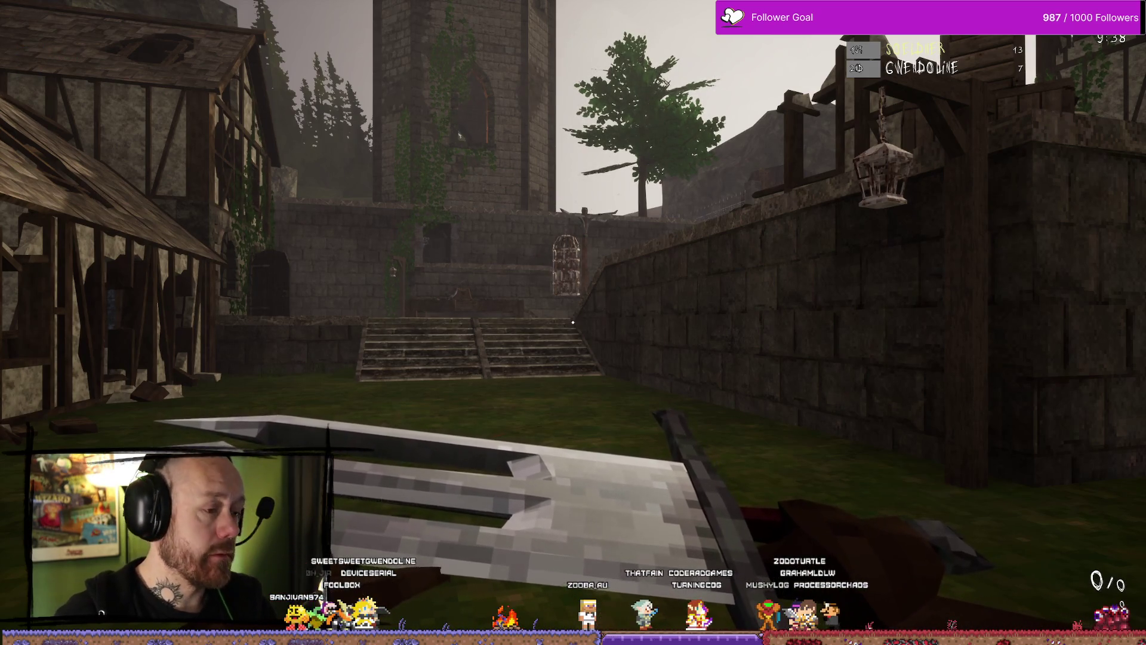
Walk toward the courtyard stairs and swing the axe, then quit Bloodspill to the build folder
key("w")
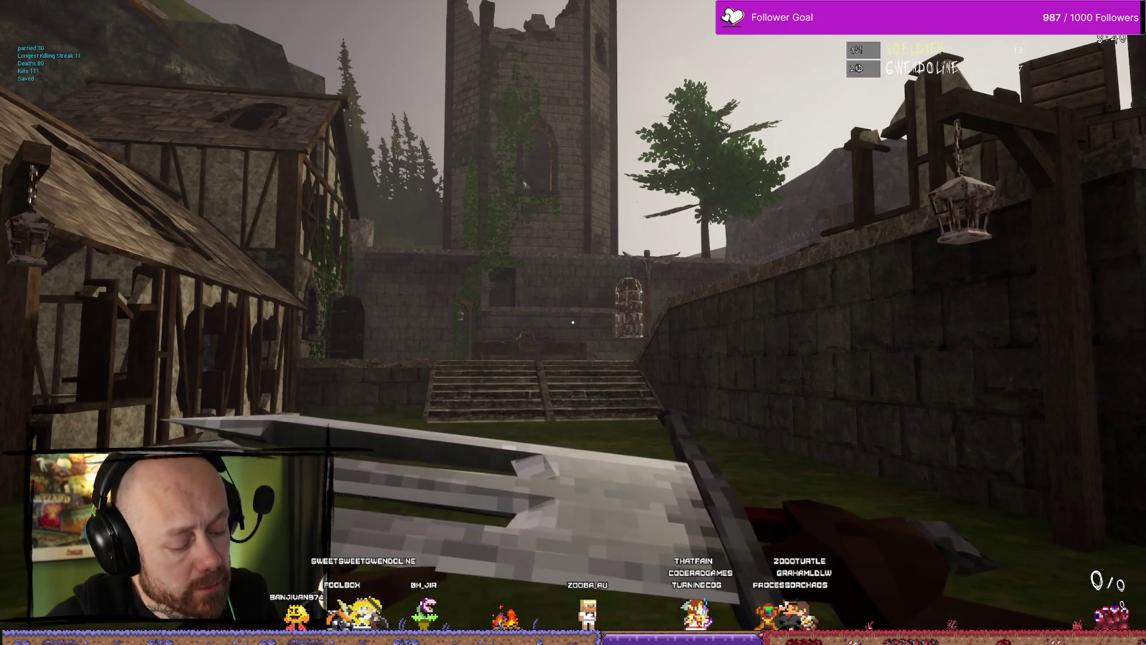
left_click(573, 322)
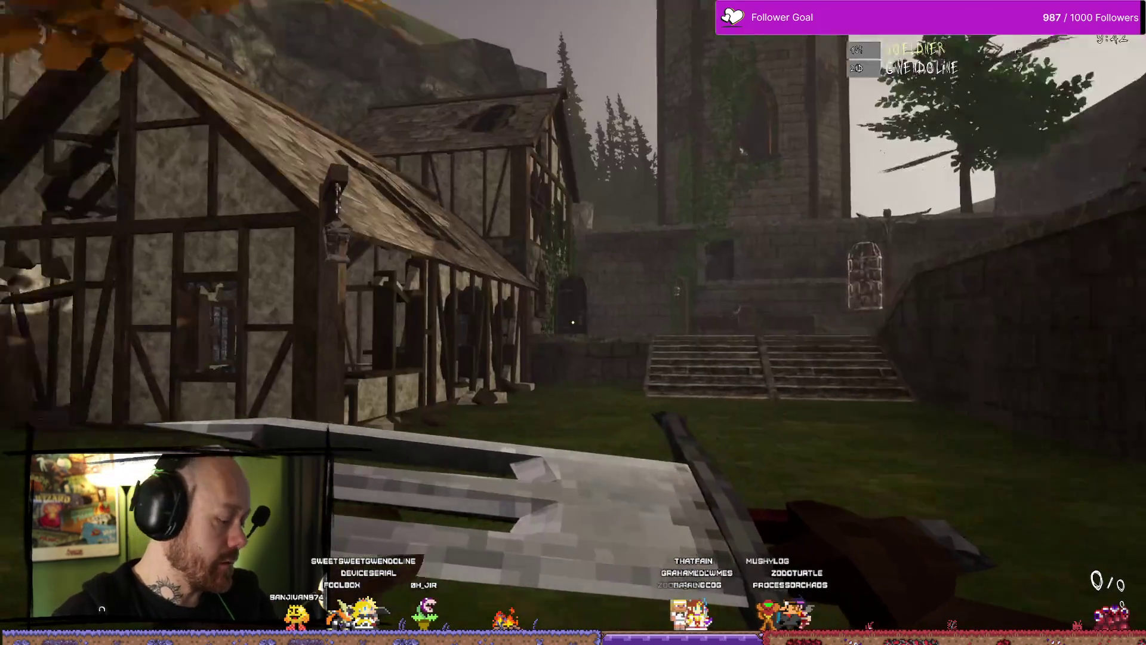
key("alt+F4")
left_click(805, 387)
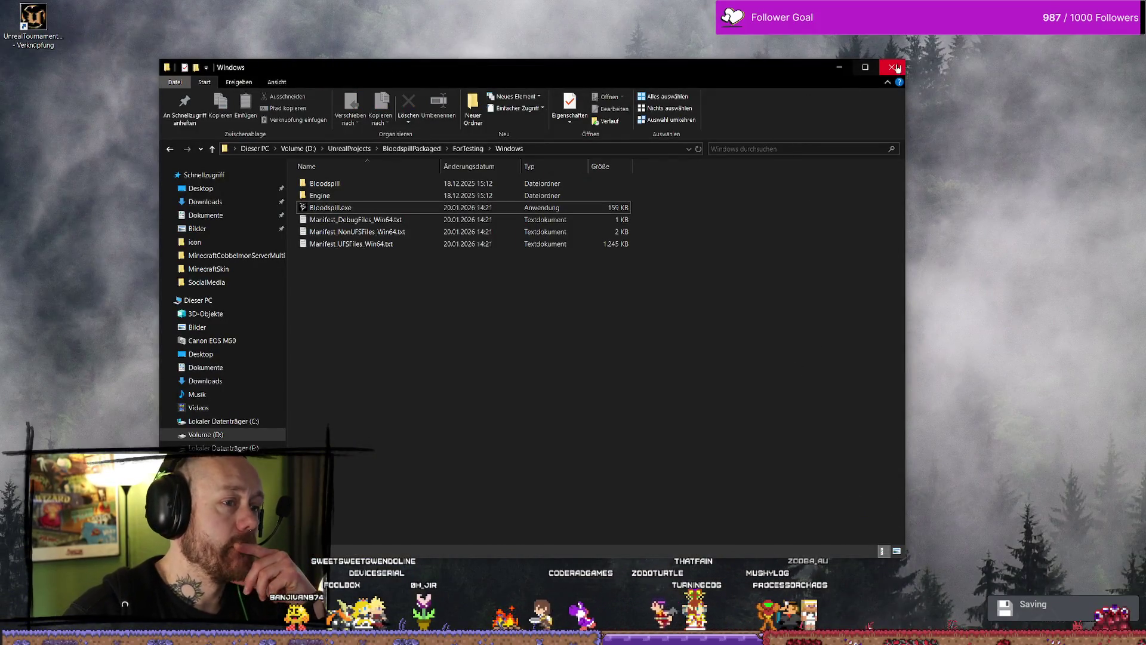
Close the build folder, close the sketch app with Don't Save, and return to Unreal Editor
left_click(898, 69)
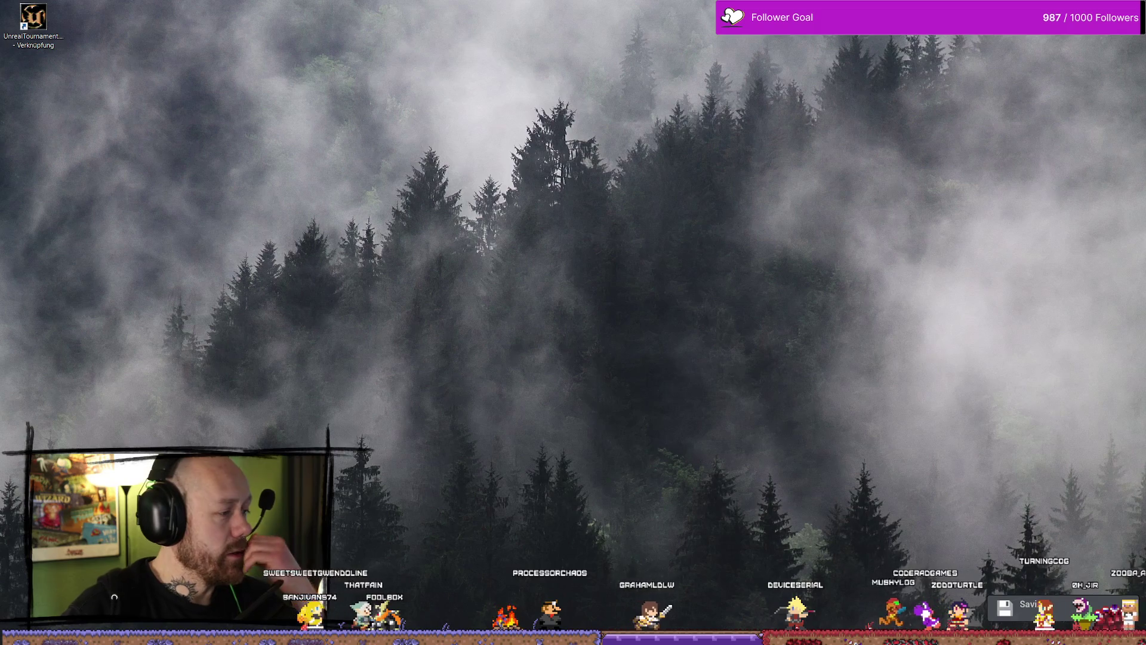
key("alt+Tab")
key("alt+F4")
left_click(565, 335)
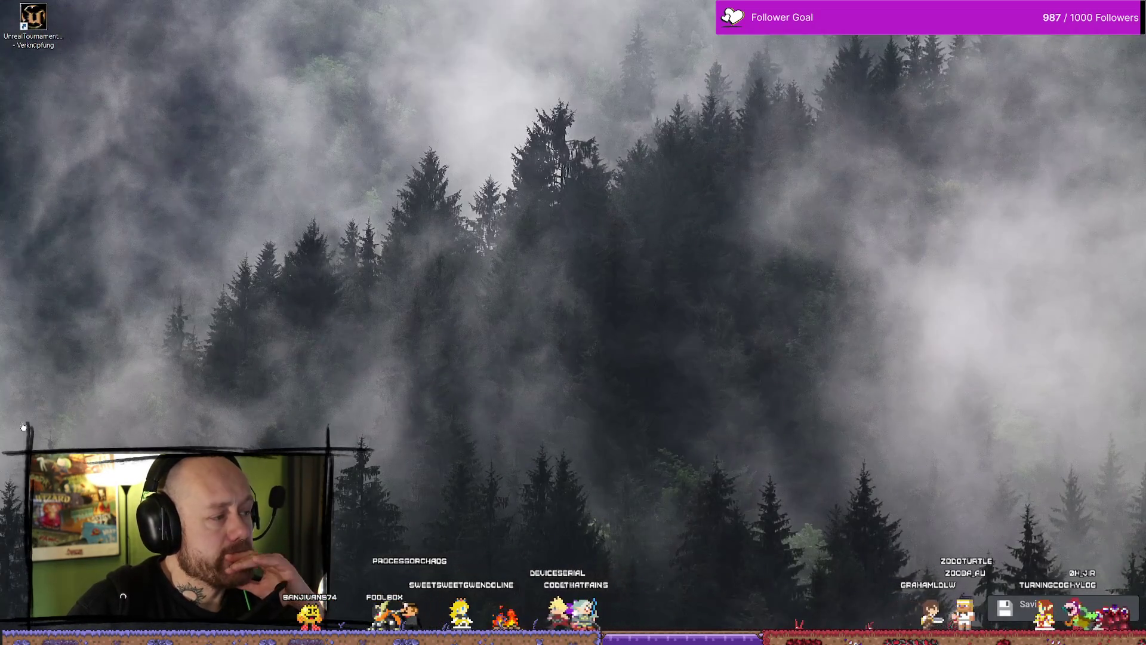
key("alt+Tab")
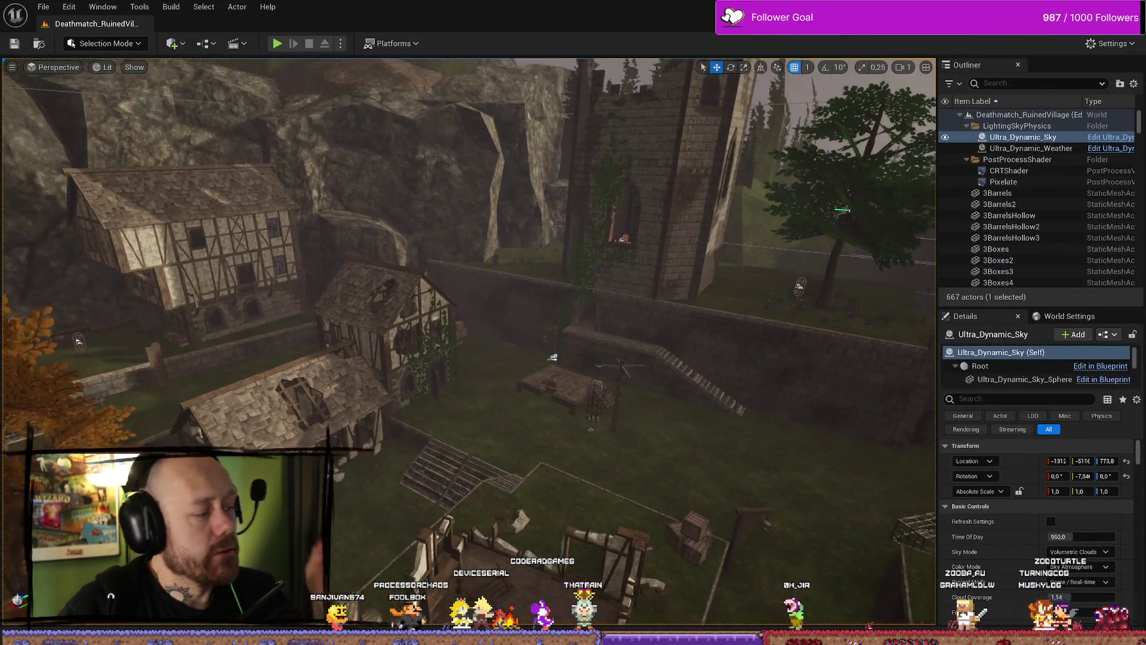
Open the BP_PlayerCharacter Blueprint from the asset browser
key("ctrl+space")
left_click(448, 370)
double_click(468, 380)
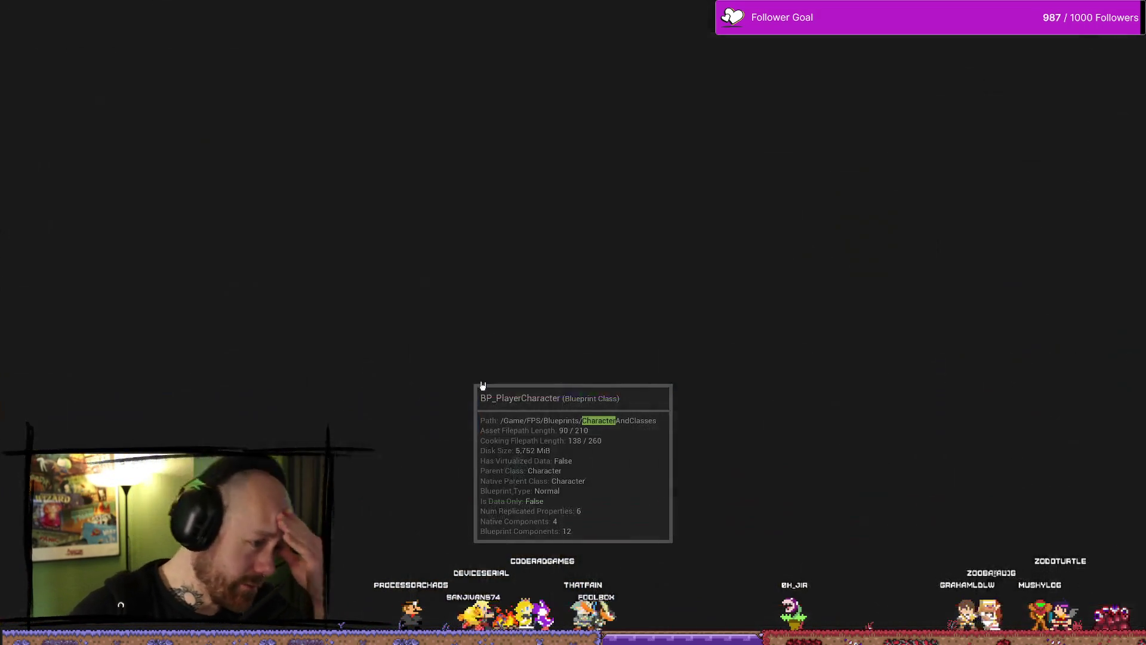
scroll(474, 299, "down", 4)
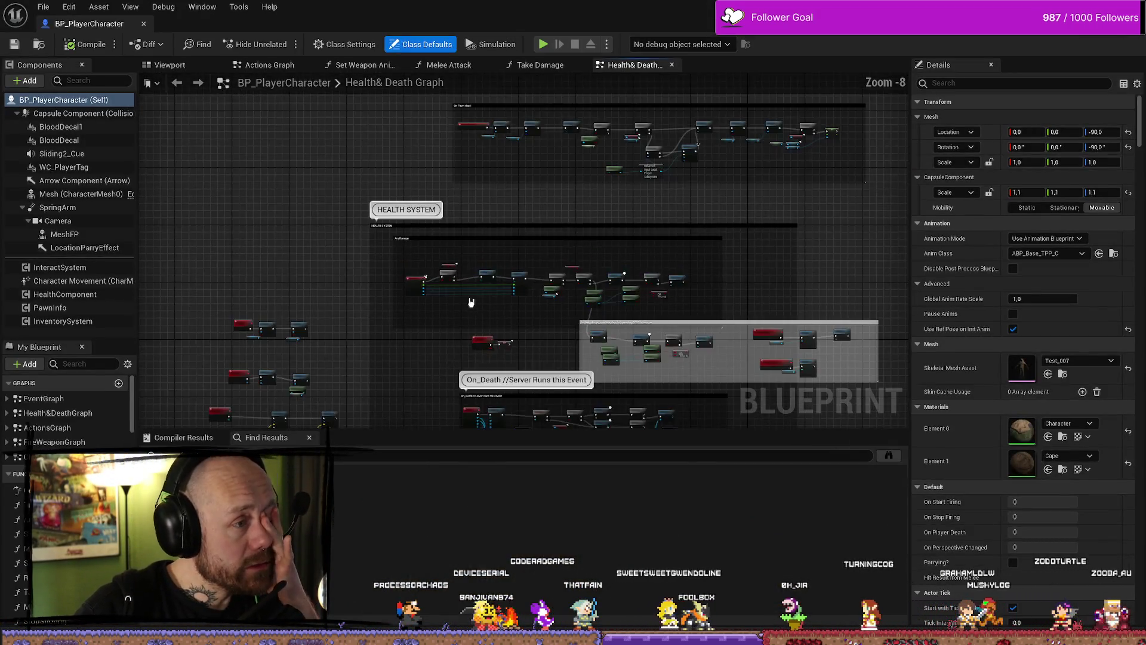
scroll(458, 208, "up", 2)
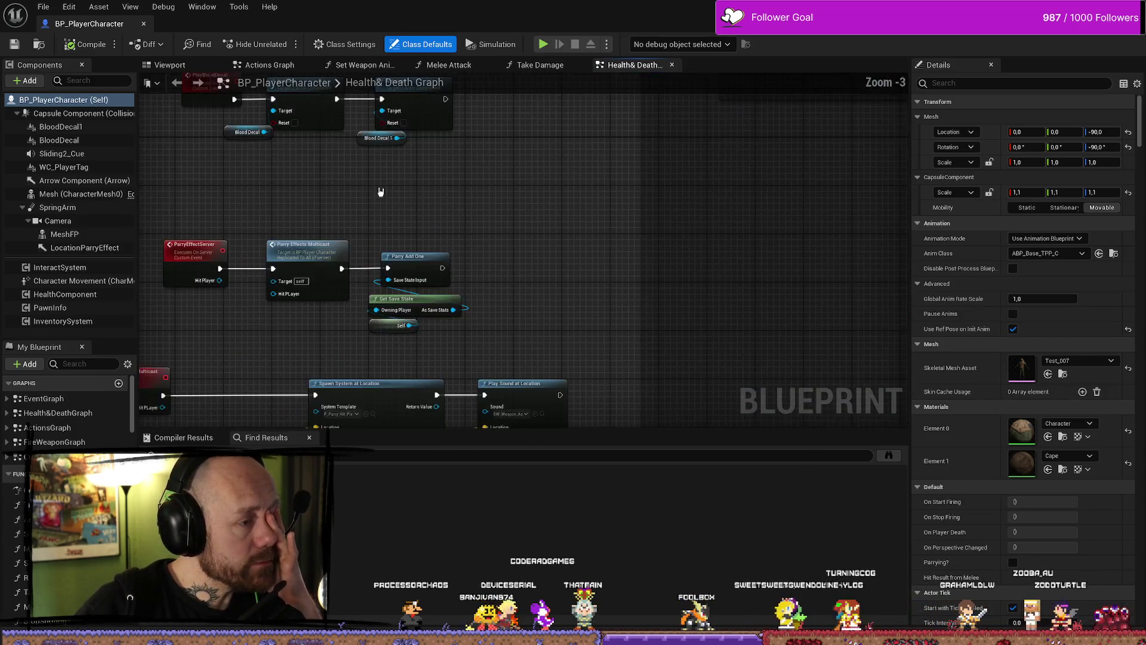
Pan past the Spawn System and Play Sound nodes to inspect the ParryEffectsMulticast event
mouse_move(423, 279)
left_mouse_down()
mouse_move(369, 232)
mouse_move(497, 215)
mouse_move(501, 148)
mouse_move(352, 263)
left_mouse_up()
left_click_drag(329, 186, 333, 263)
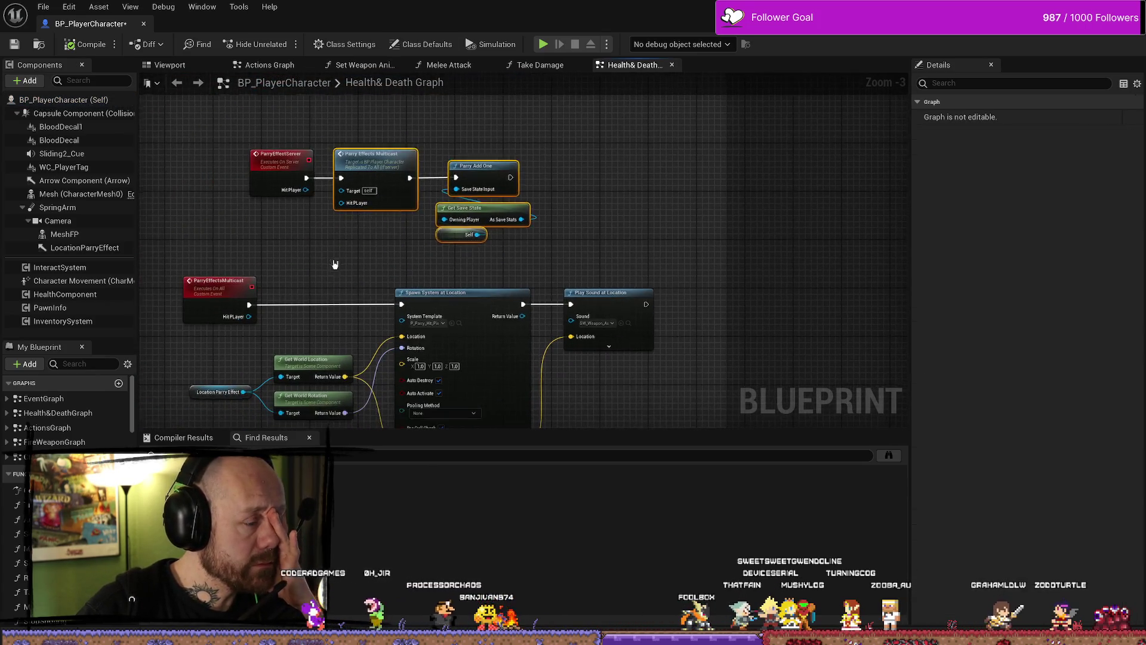
mouse_move(203, 257)
left_mouse_down()
mouse_move(417, 210)
mouse_move(408, 227)
left_mouse_up()
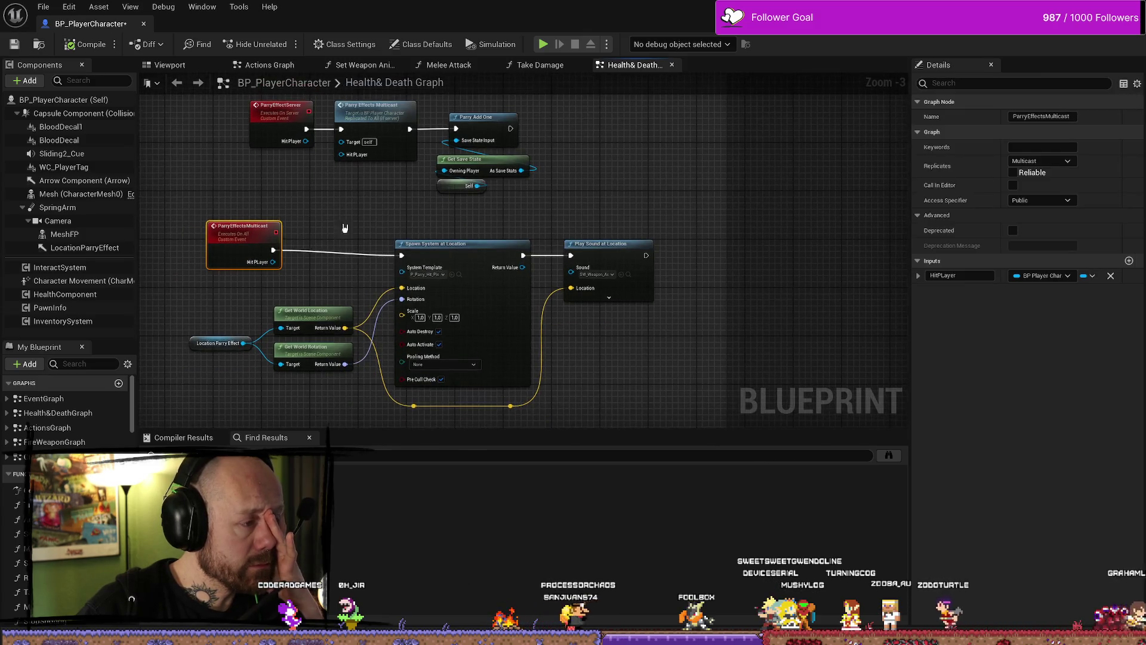
double_click(267, 227)
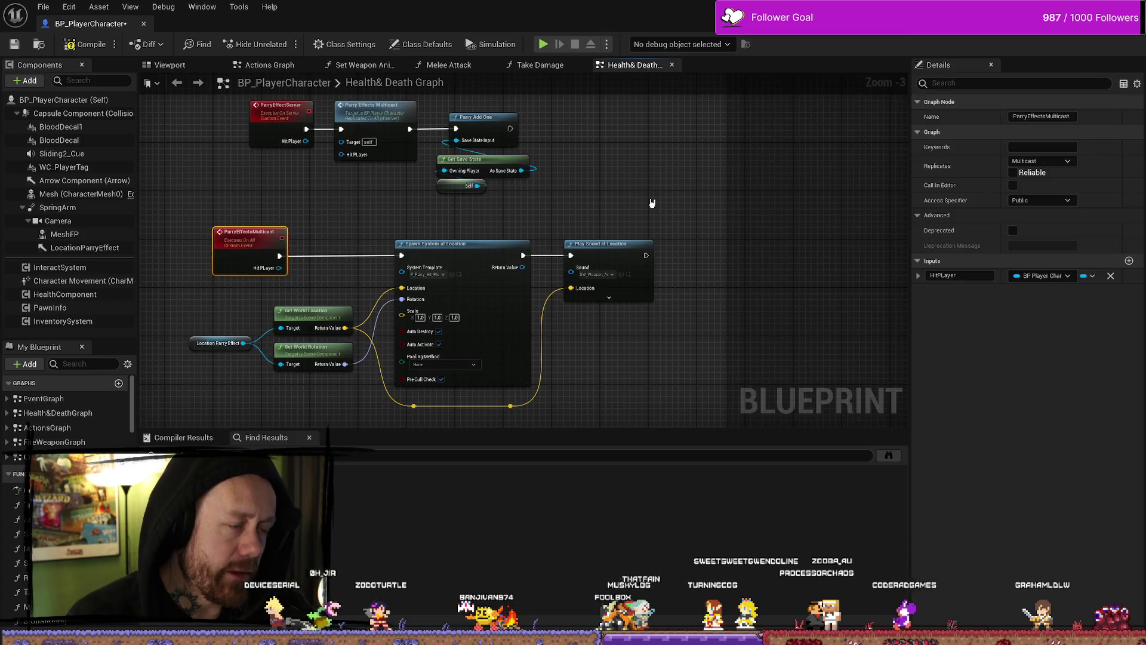
left_click(342, 219)
scroll(346, 218, "down", 4)
scroll(325, 217, "up", 5)
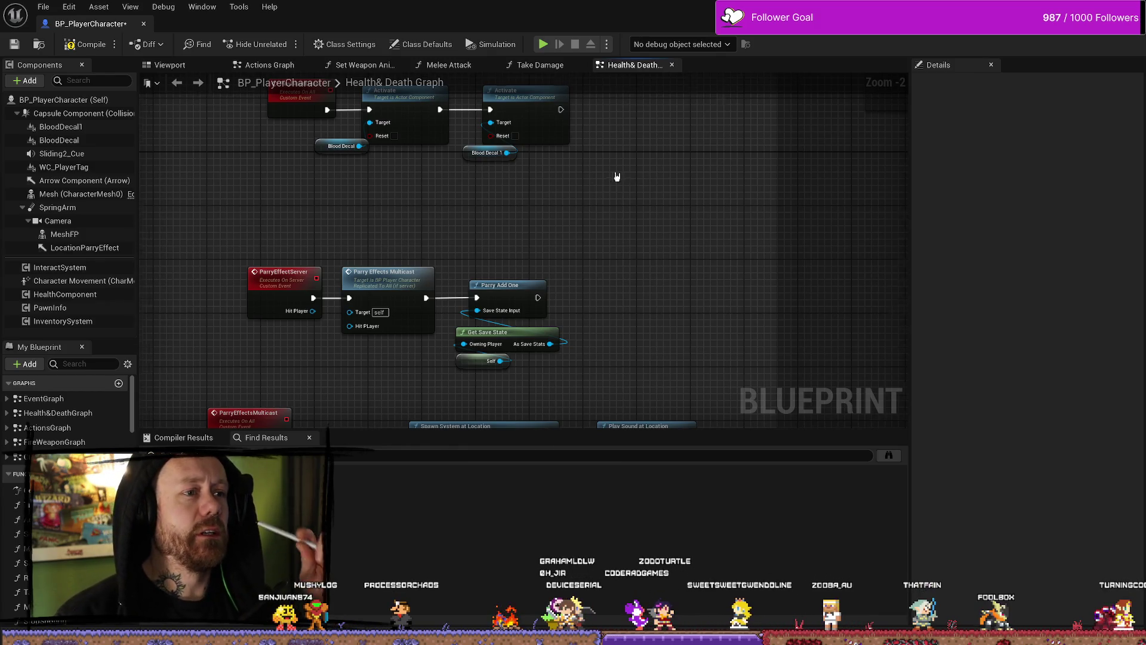
Review Event AnyDamage, Destroy Actor, Play Blood Decal, SetParrying and the headshot comment group
scroll(617, 176, "down", 4)
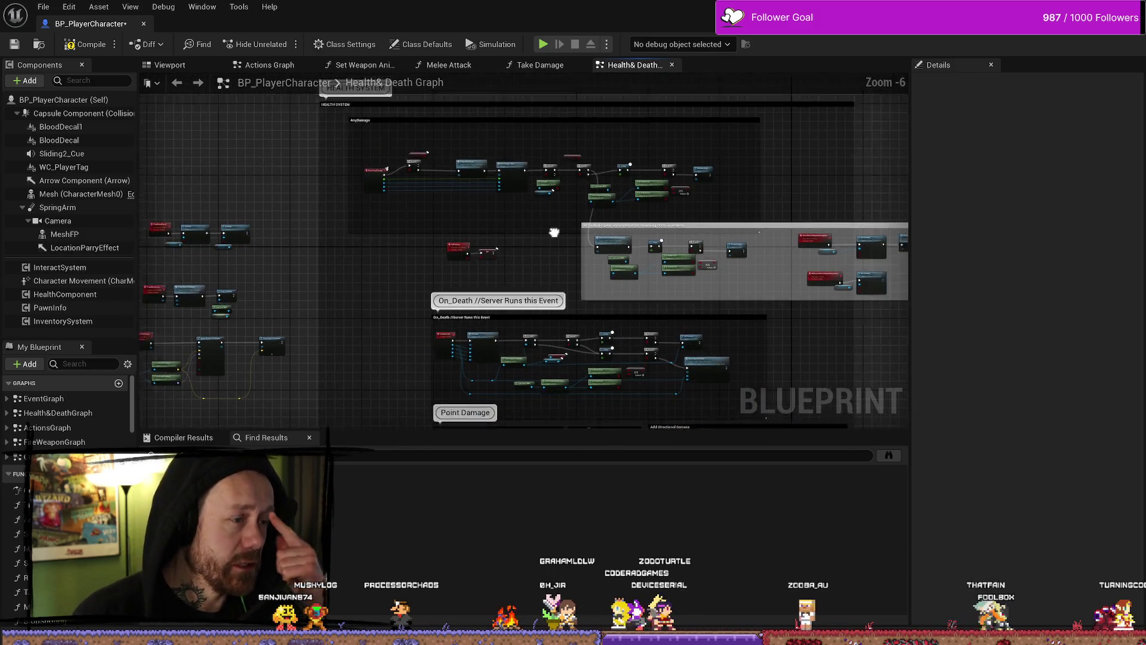
scroll(553, 232, "up", 4)
mouse_move(450, 187)
left_mouse_down()
mouse_move(548, 299)
mouse_move(677, 302)
mouse_move(436, 296)
left_mouse_up()
left_click_drag(586, 299, 412, 293)
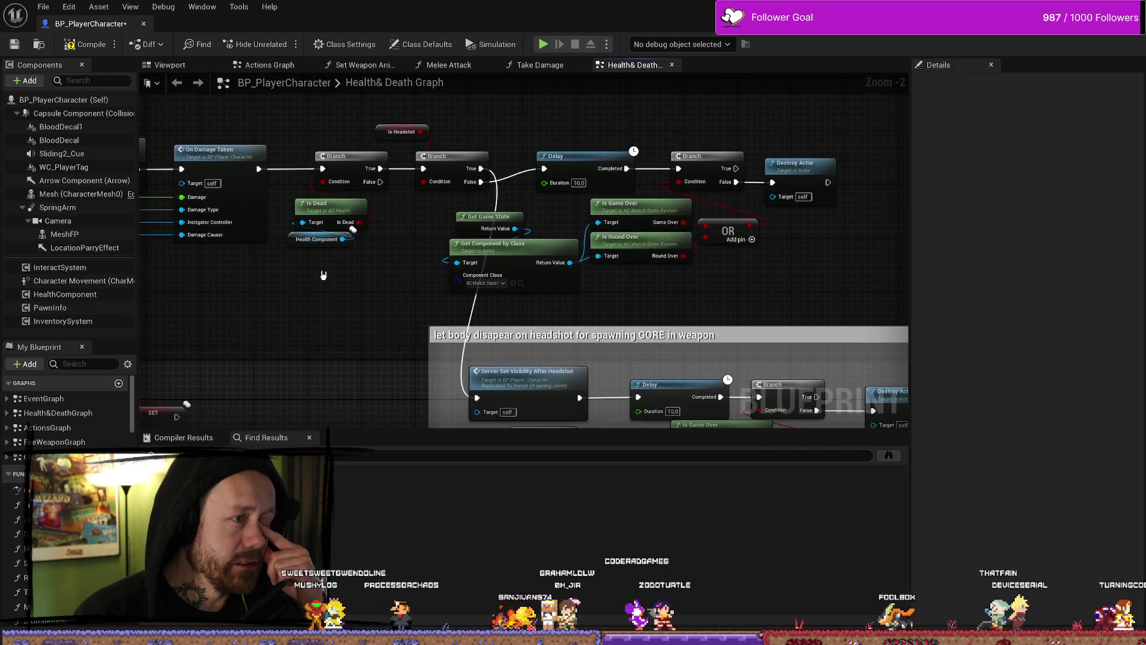
left_click_drag(323, 275, 457, 295)
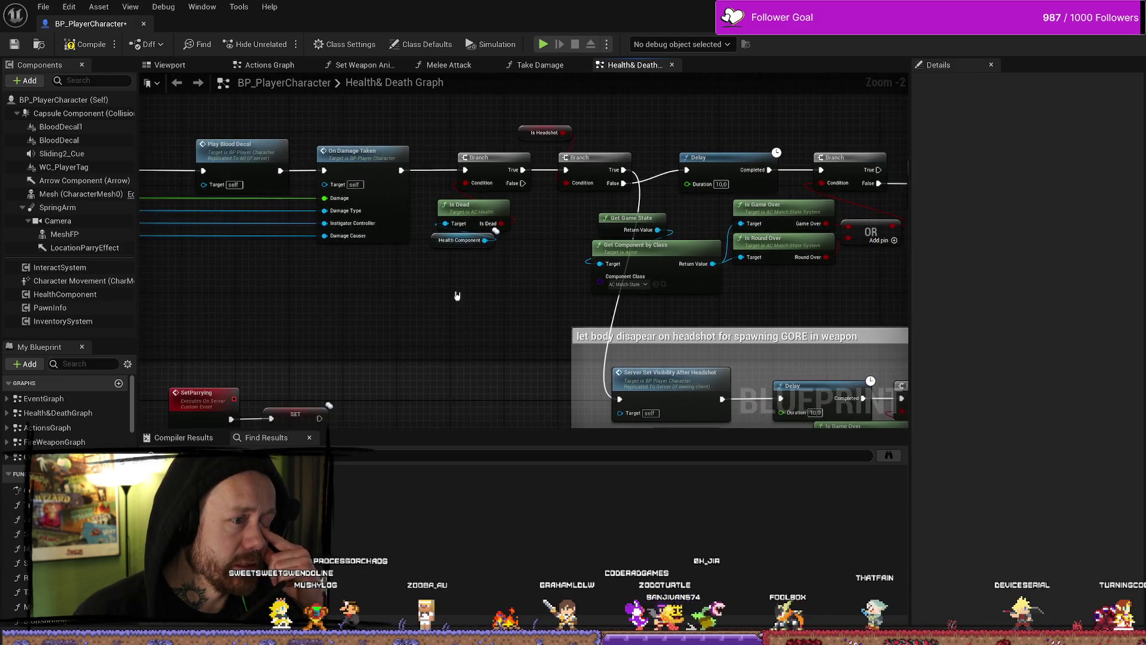
scroll(458, 295, "down", 3)
scroll(621, 310, "up", 3)
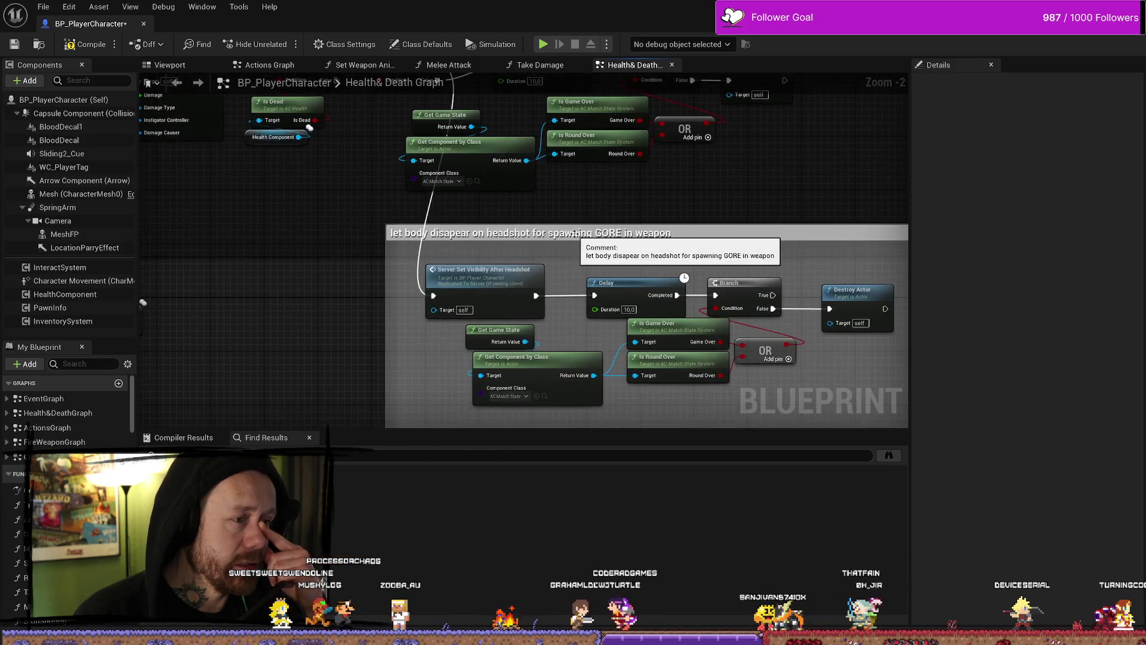
scroll(576, 239, "down", 2)
left_click_drag(350, 243, 398, 255)
scroll(422, 174, "down", 5)
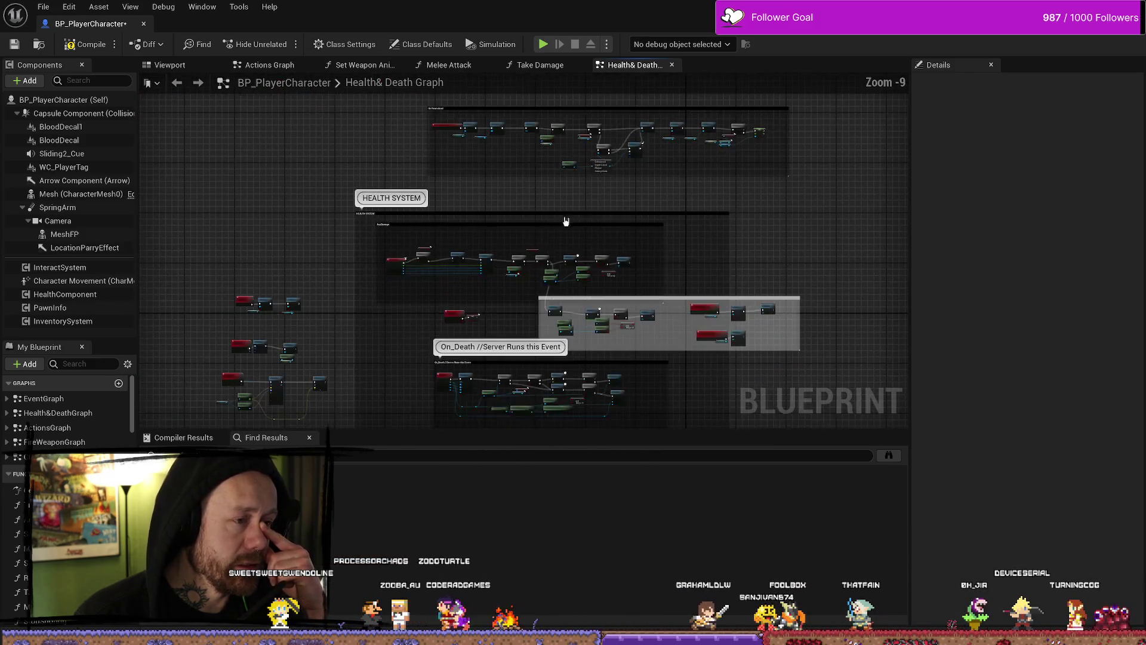
scroll(492, 344, "up", 7)
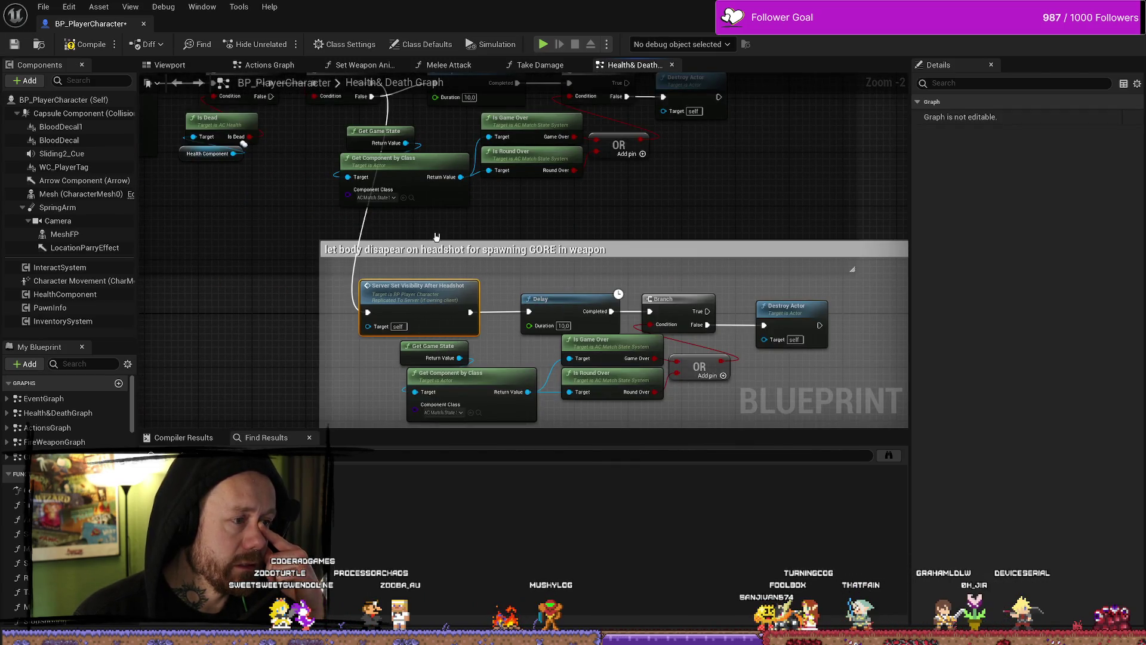
Jump to ServerSetVisibilityAfterHeadshot, review its Ragdoll branch, then switch to the Take Damage graph
double_click(416, 284)
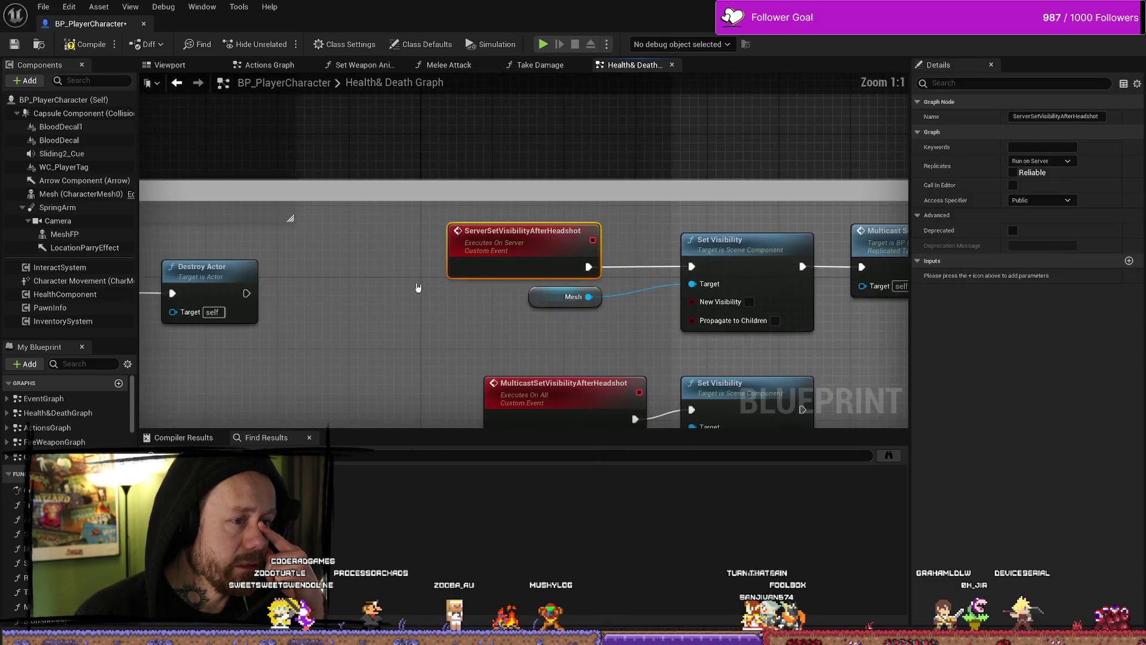
scroll(597, 197, "down", 6)
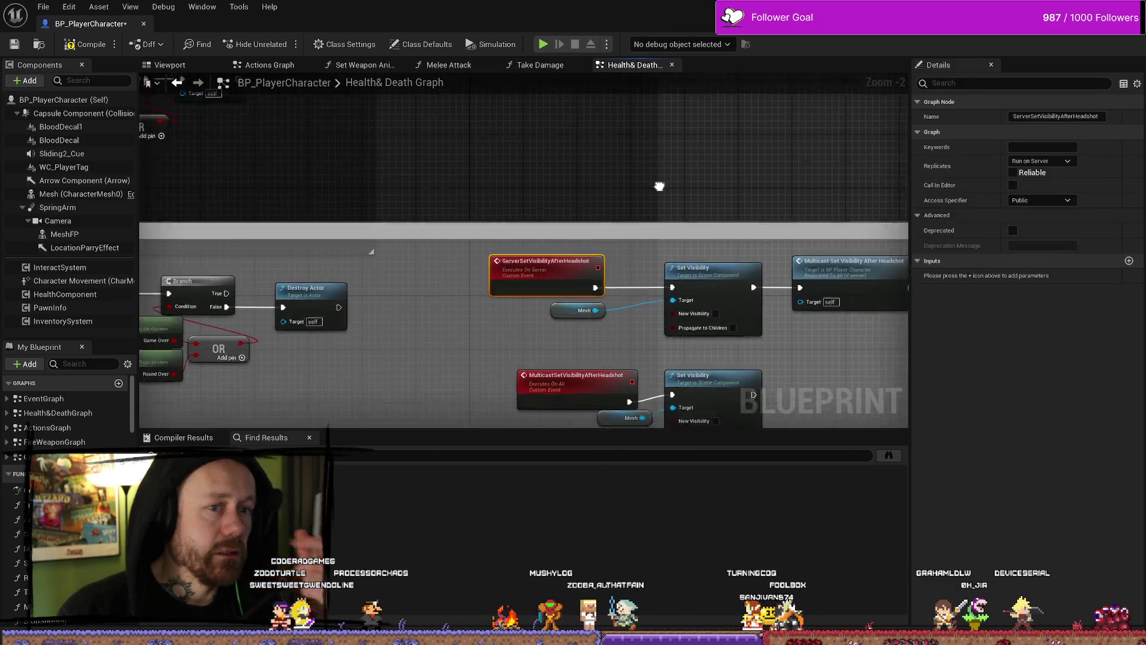
scroll(607, 205, "up", 6)
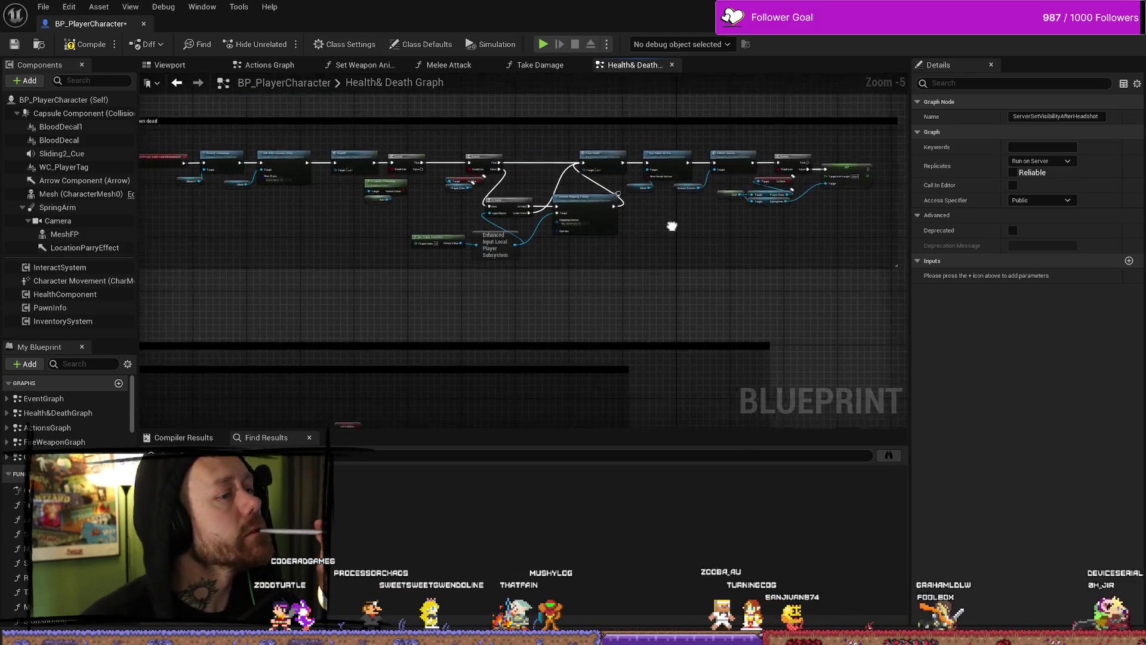
mouse_move(465, 302)
left_mouse_down()
mouse_move(570, 313)
mouse_move(448, 246)
mouse_move(776, 183)
mouse_move(358, 342)
left_mouse_up()
scroll(776, 183, "down", 3)
scroll(357, 343, "up", 5)
scroll(358, 343, "down", 8)
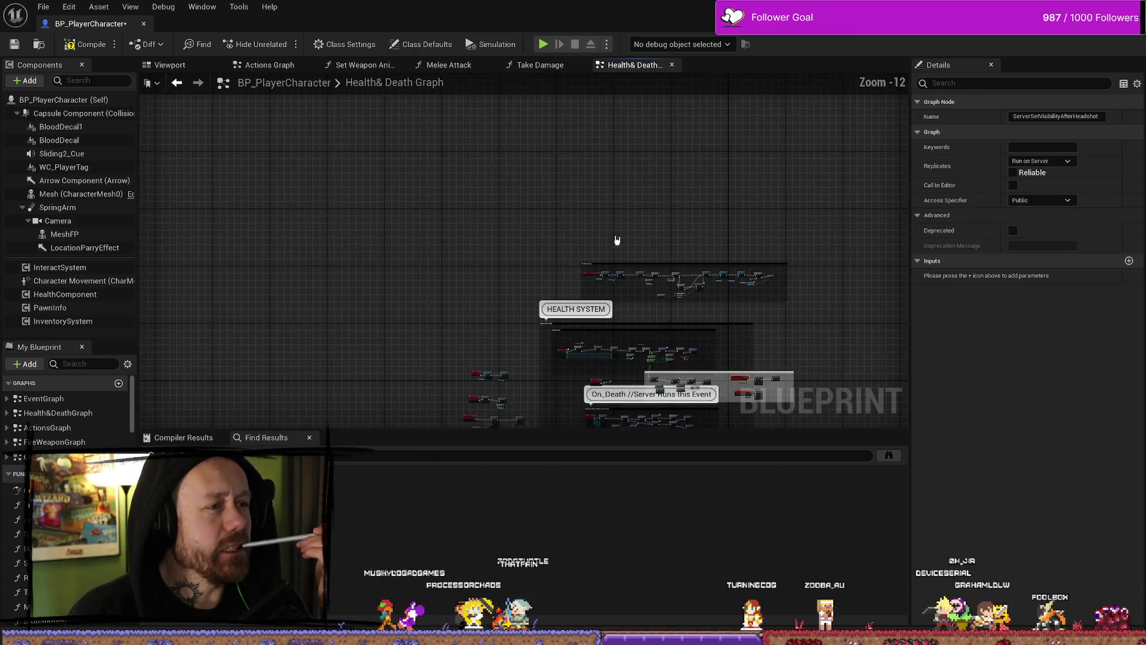
left_click(537, 65)
scroll(333, 256, "up", 6)
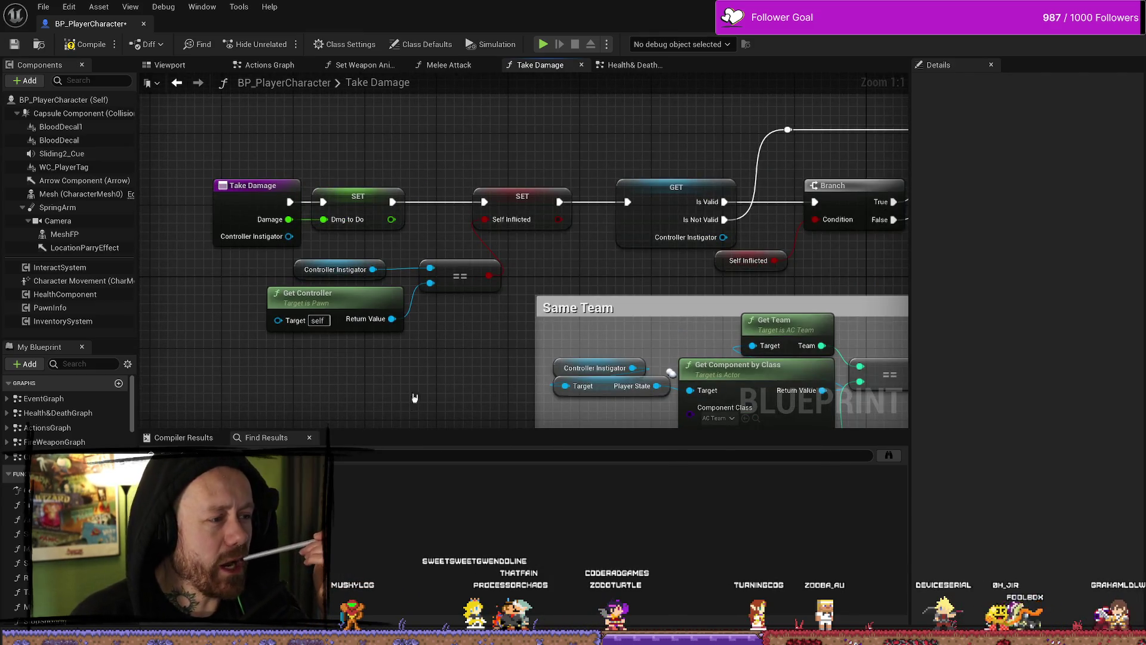
Pan across Take Damage's Branch, Get Game State and Friendly Fire checks, then close the tab
left_click_drag(621, 279, 453, 269)
mouse_move(727, 276)
left_mouse_down()
mouse_move(637, 275)
mouse_move(606, 221)
mouse_move(578, 209)
mouse_move(567, 273)
mouse_move(592, 350)
mouse_move(729, 307)
mouse_move(687, 299)
mouse_move(665, 312)
mouse_move(619, 238)
left_mouse_up()
scroll(578, 209, "down", 2)
scroll(583, 243, "down", 1)
scroll(597, 305, "down", 3)
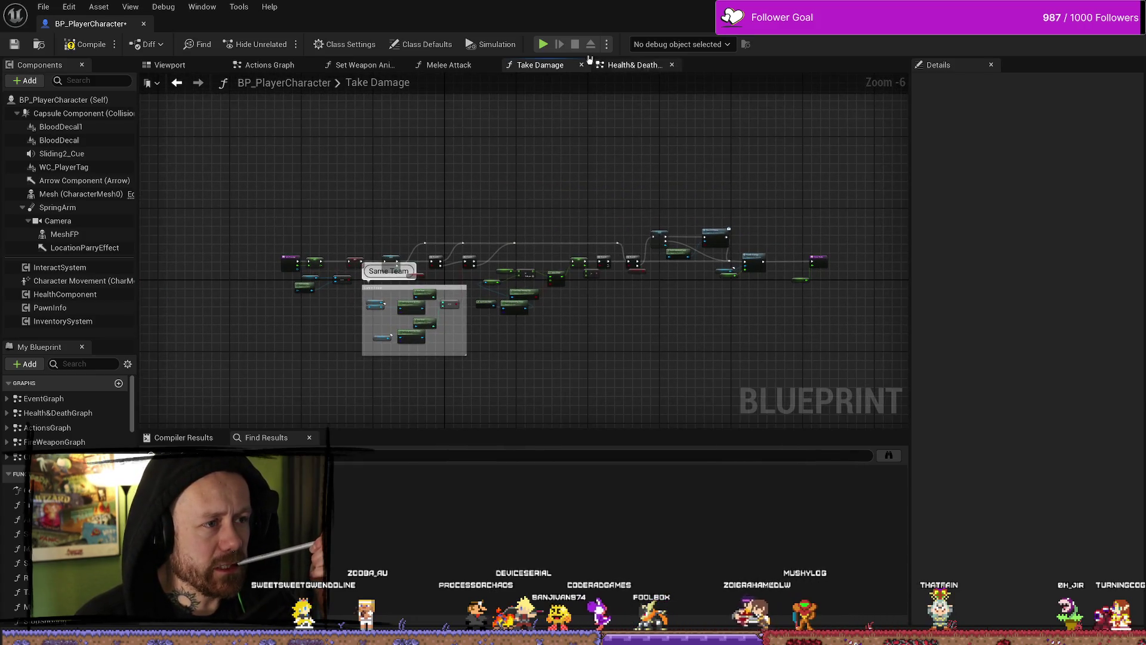
left_click(582, 65)
scroll(466, 299, "down", 5)
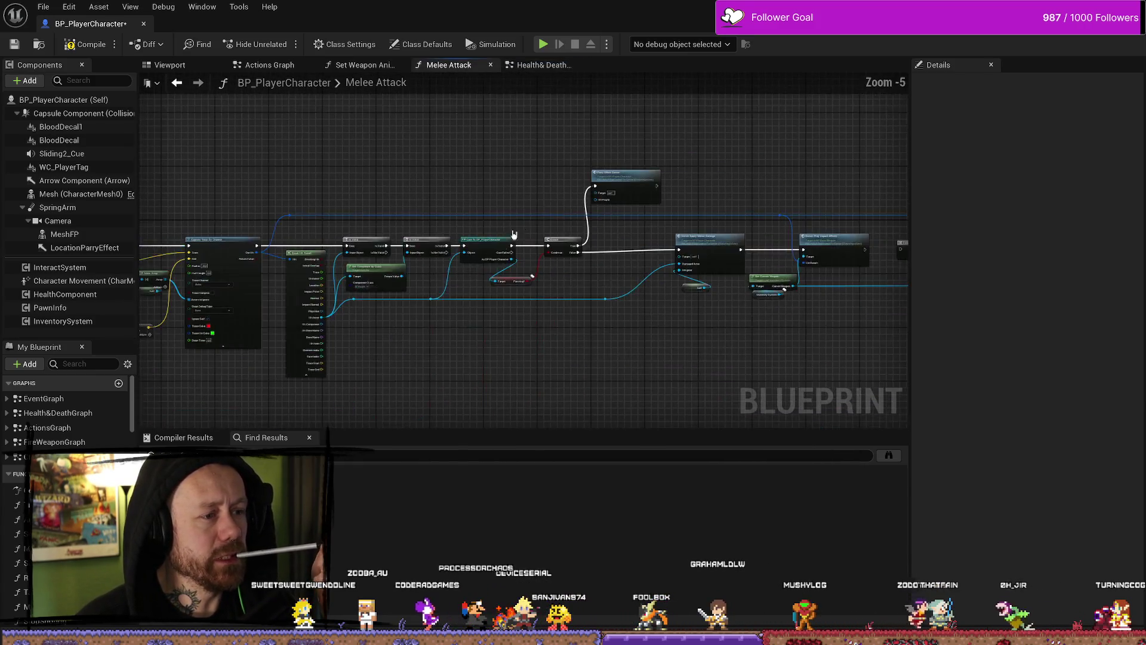
scroll(513, 341, "up", 4)
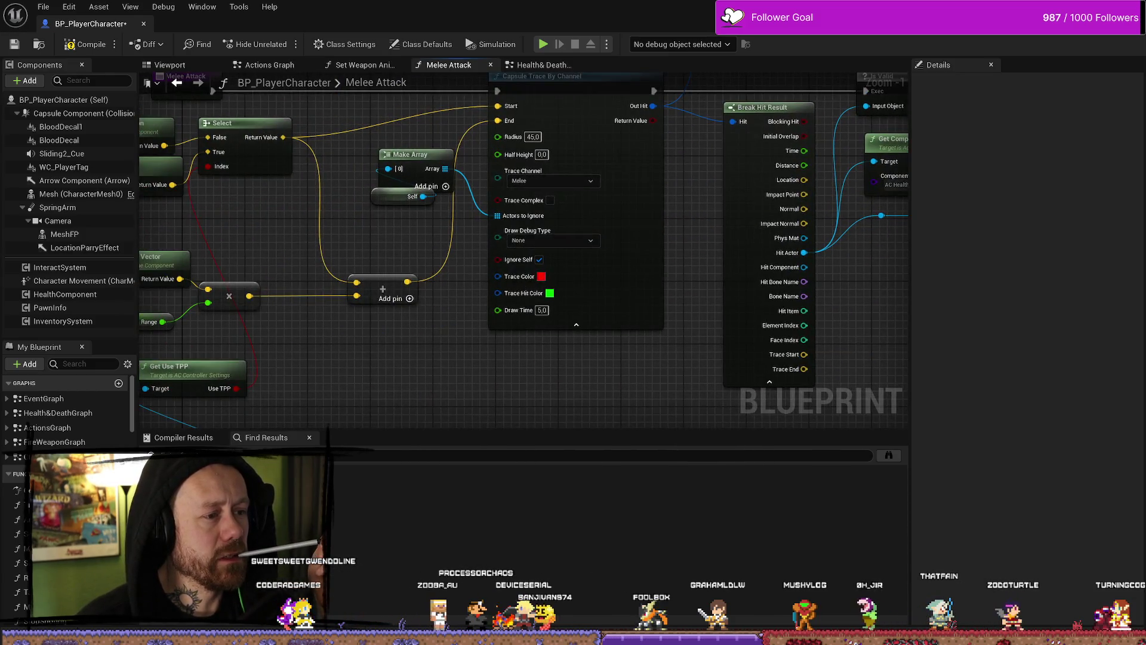
left_click_drag(513, 280, 554, 319)
scroll(500, 249, "down", 3)
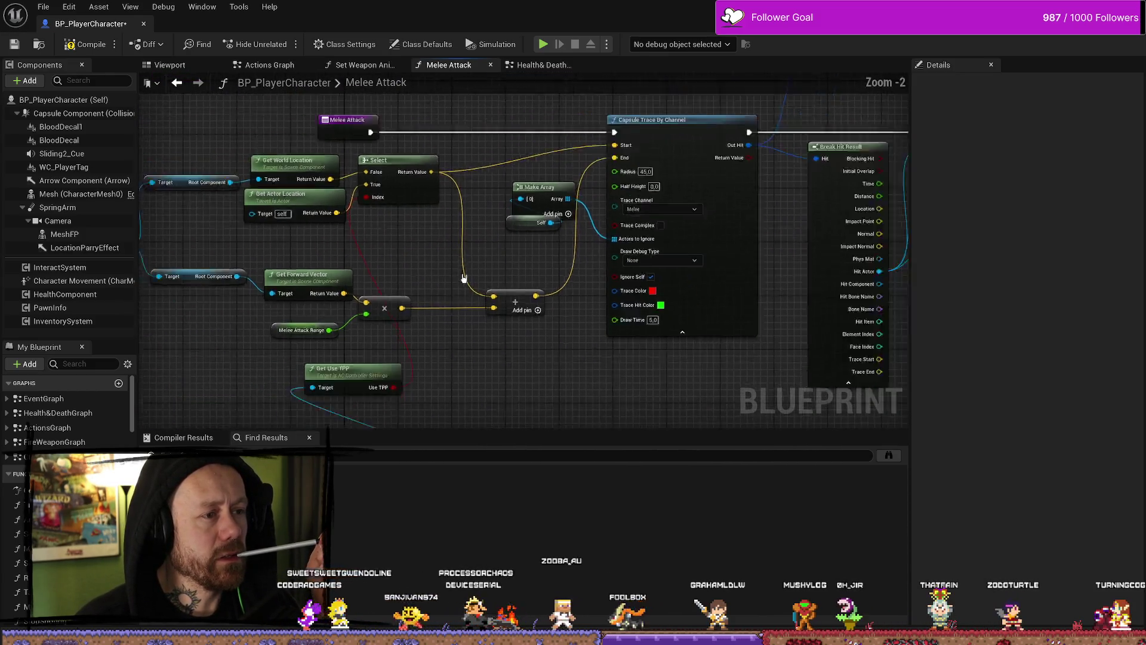
scroll(378, 159, "up", 5)
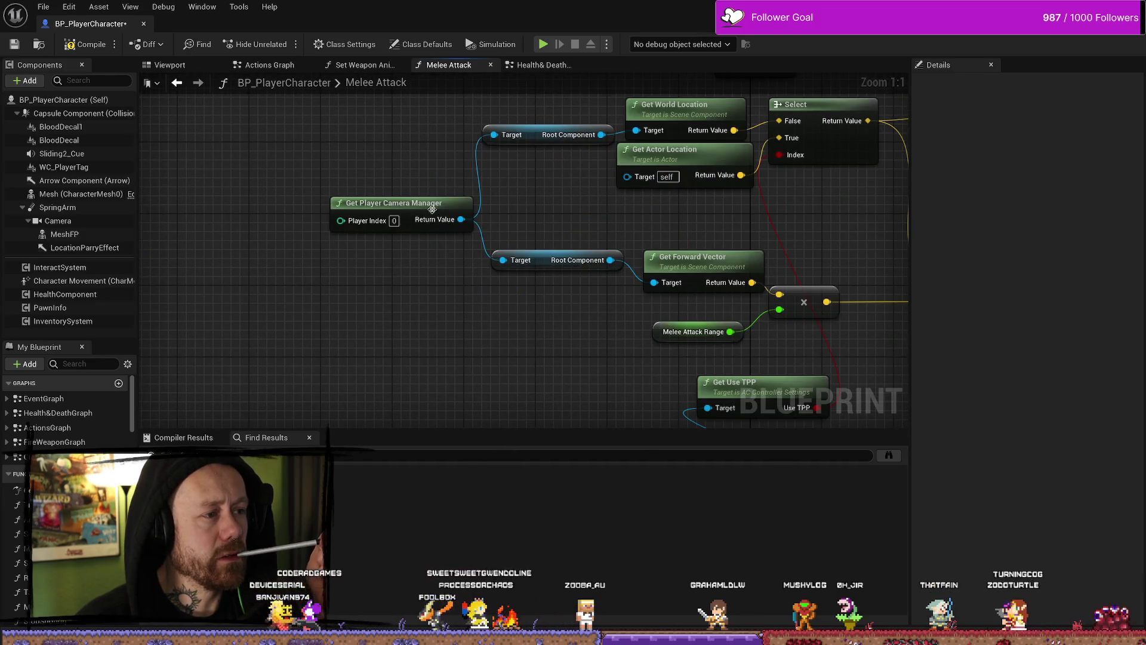
scroll(561, 239, "down", 7)
scroll(534, 259, "up", 4)
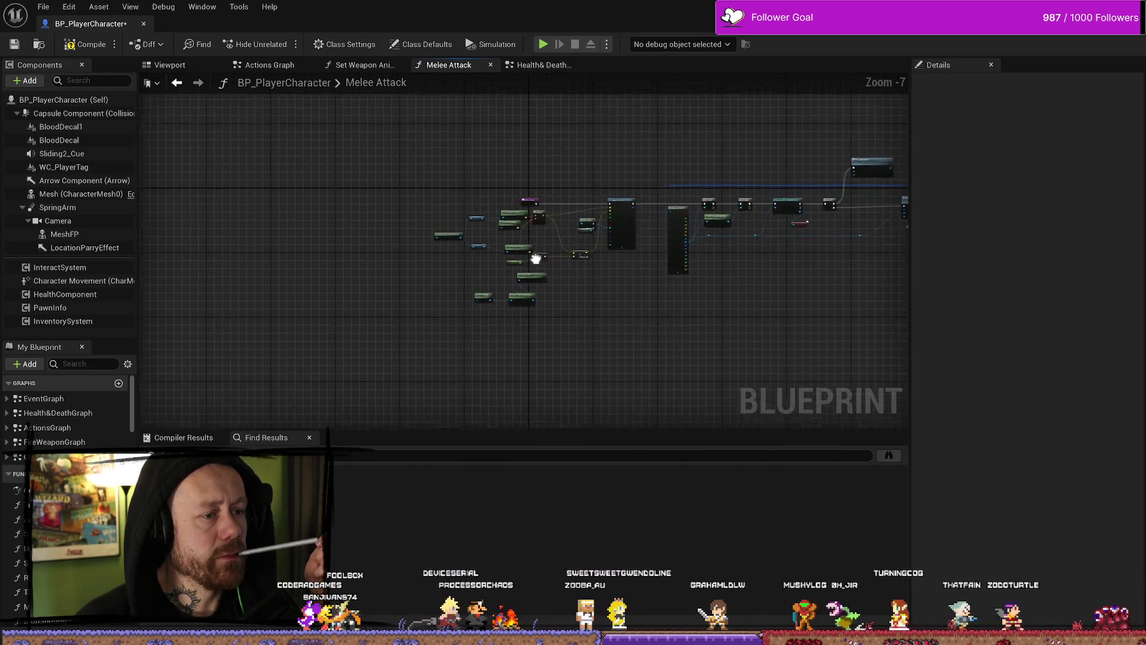
mouse_move(544, 250)
left_mouse_down()
mouse_move(540, 269)
mouse_move(533, 215)
mouse_move(470, 287)
left_mouse_up()
left_click_drag(577, 142, 404, 321)
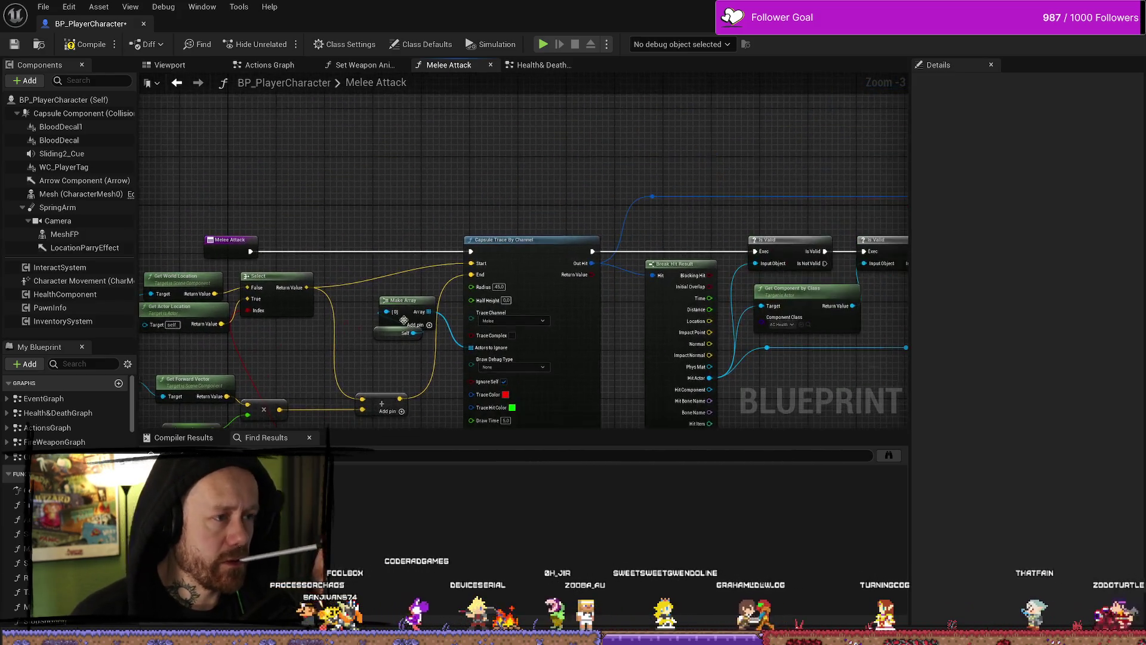
left_click_drag(636, 270, 550, 172)
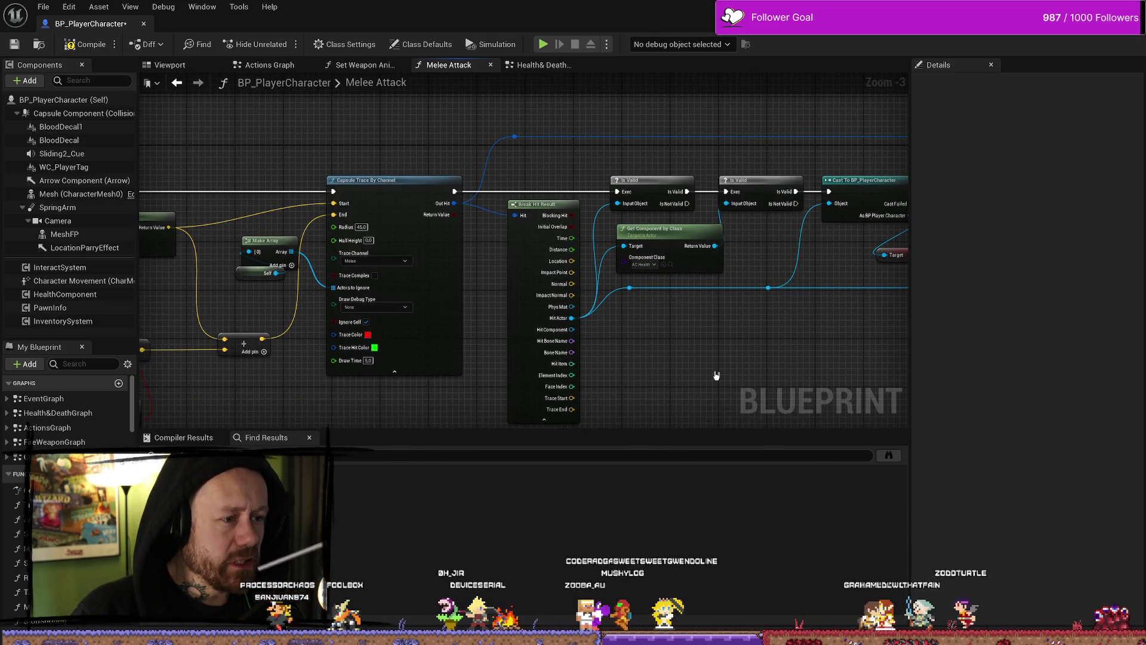
left_click_drag(716, 373, 614, 366)
left_click_drag(801, 311, 618, 304)
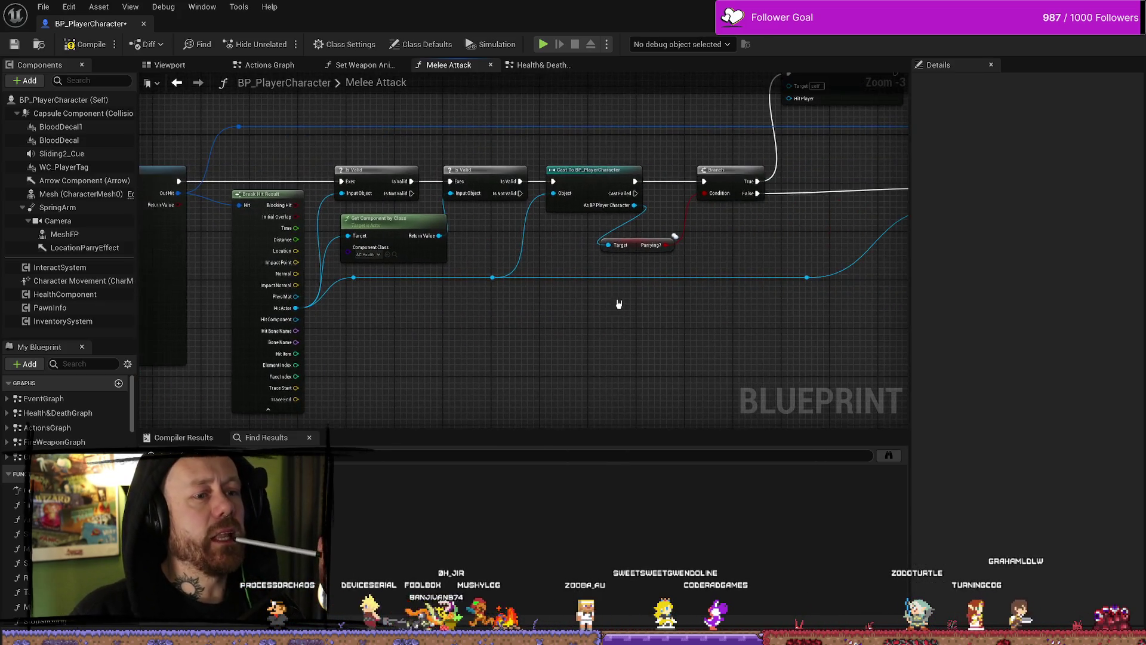
left_click_drag(794, 249, 740, 276)
left_click_drag(867, 165, 614, 217)
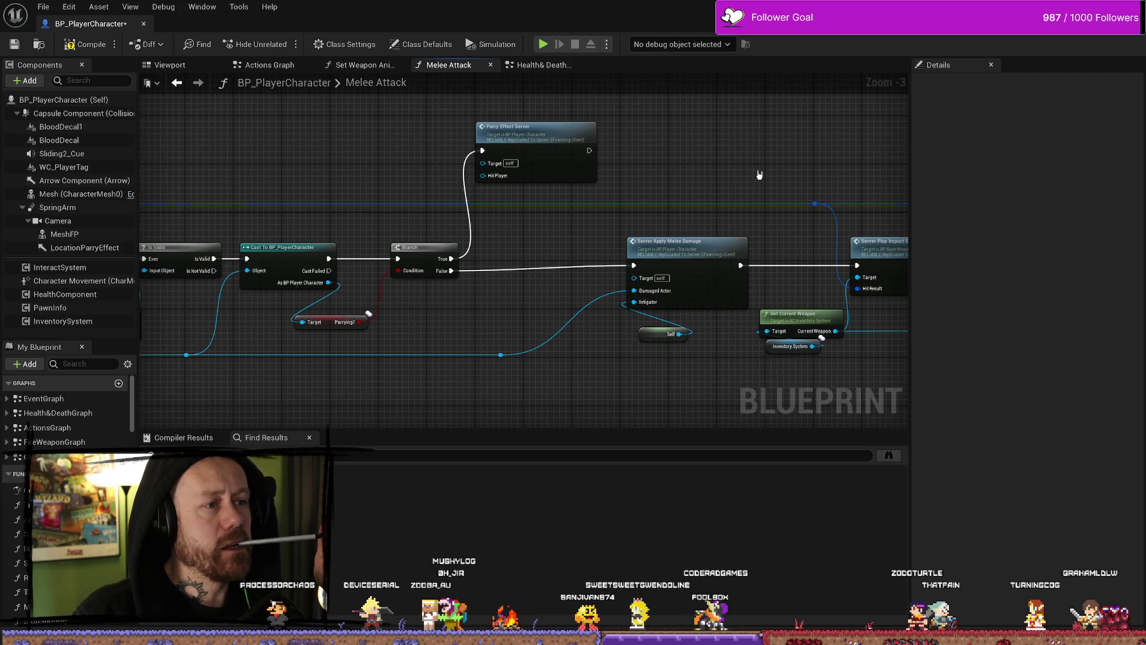
left_click_drag(545, 310, 421, 282)
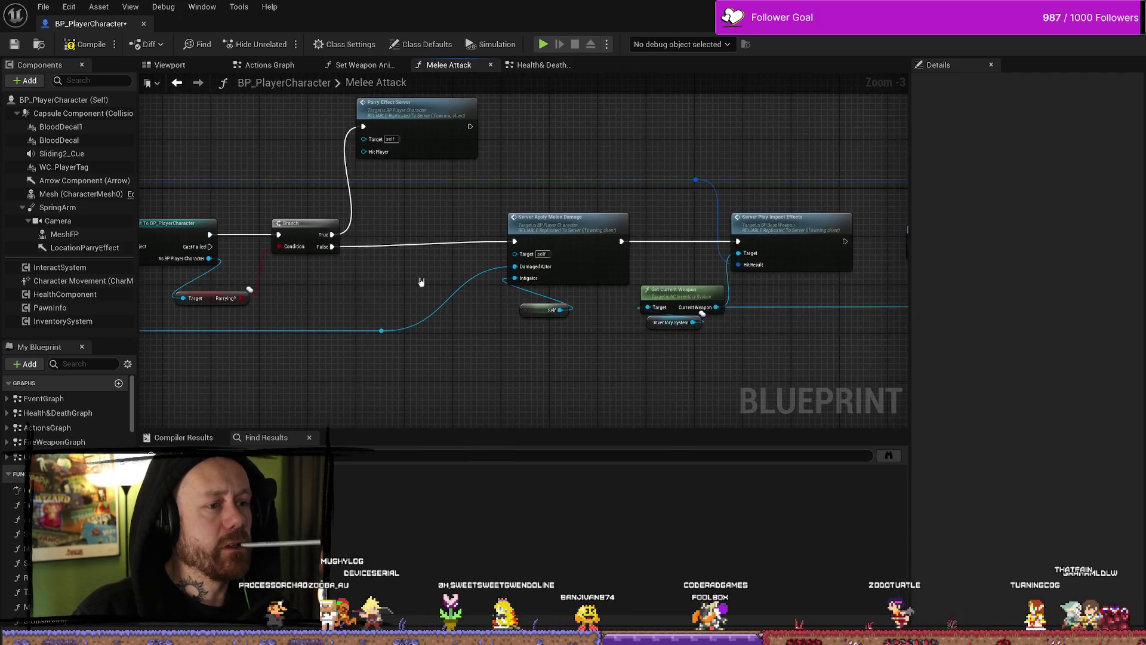
mouse_move(505, 205)
left_mouse_down()
mouse_move(630, 288)
mouse_move(560, 374)
left_mouse_up()
left_click_drag(594, 190, 577, 277)
left_click_drag(542, 389, 538, 387)
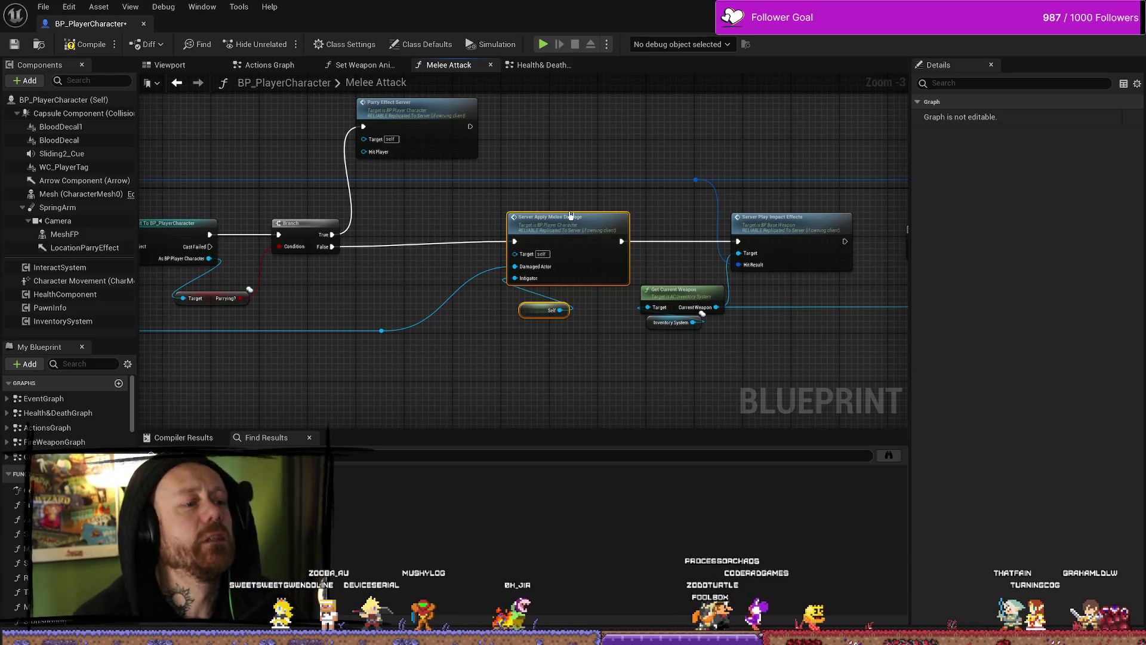
left_click_drag(572, 202, 572, 188)
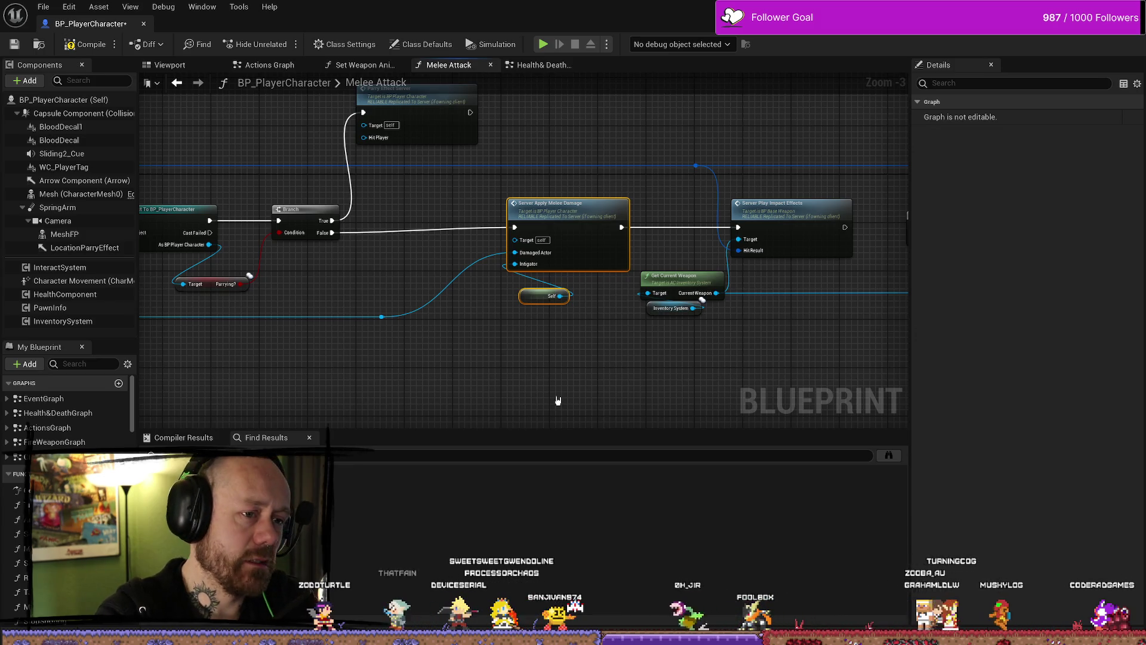
scroll(624, 409, "down", 2)
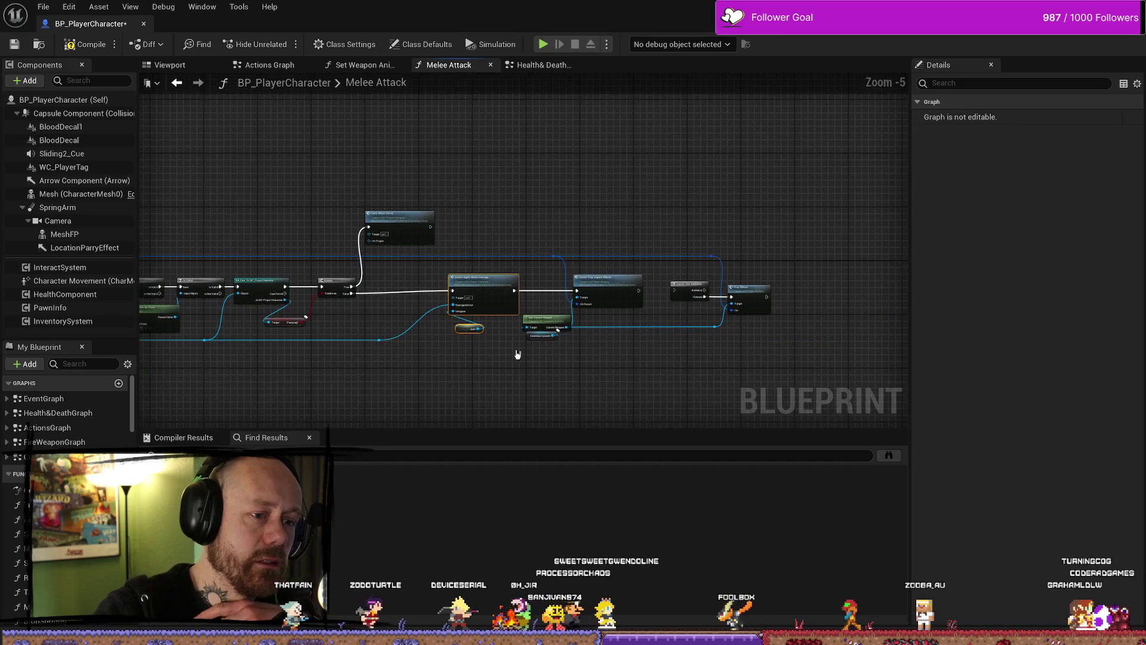
scroll(780, 250, "up", 2)
scroll(746, 248, "up", 1)
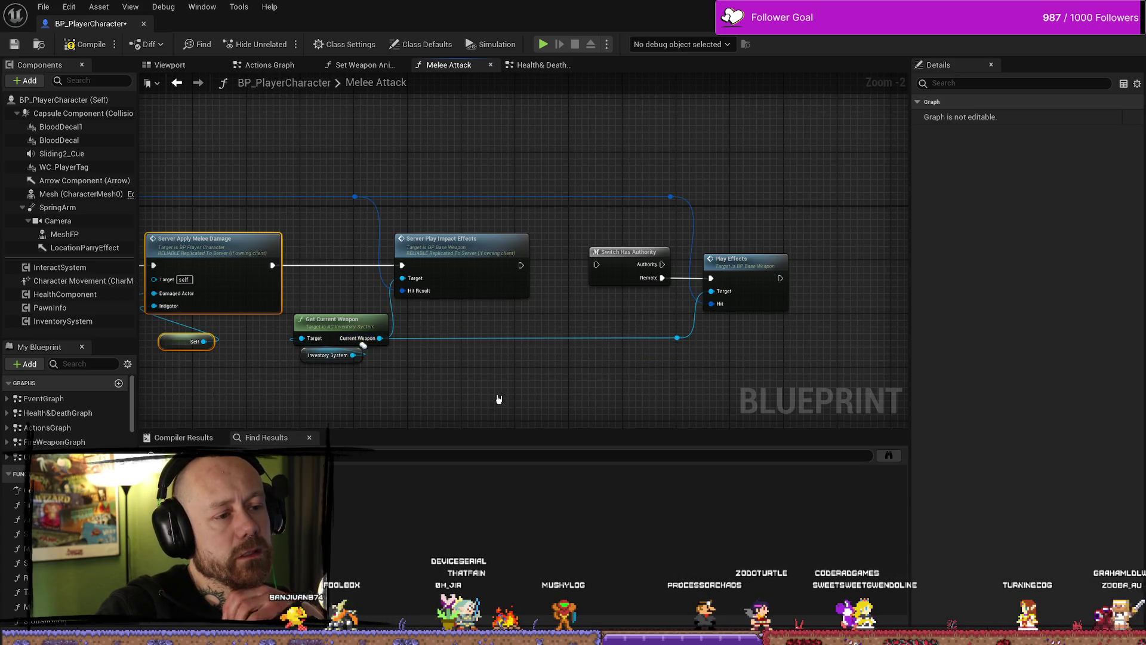
left_click_drag(499, 398, 708, 362)
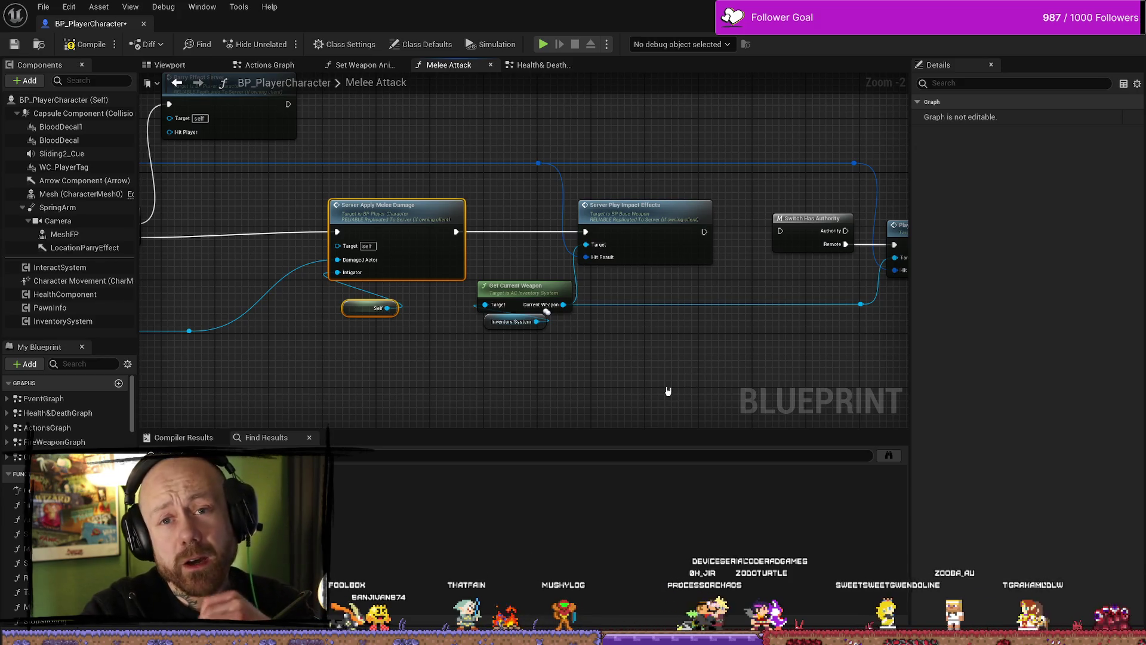
left_click_drag(662, 367, 568, 392)
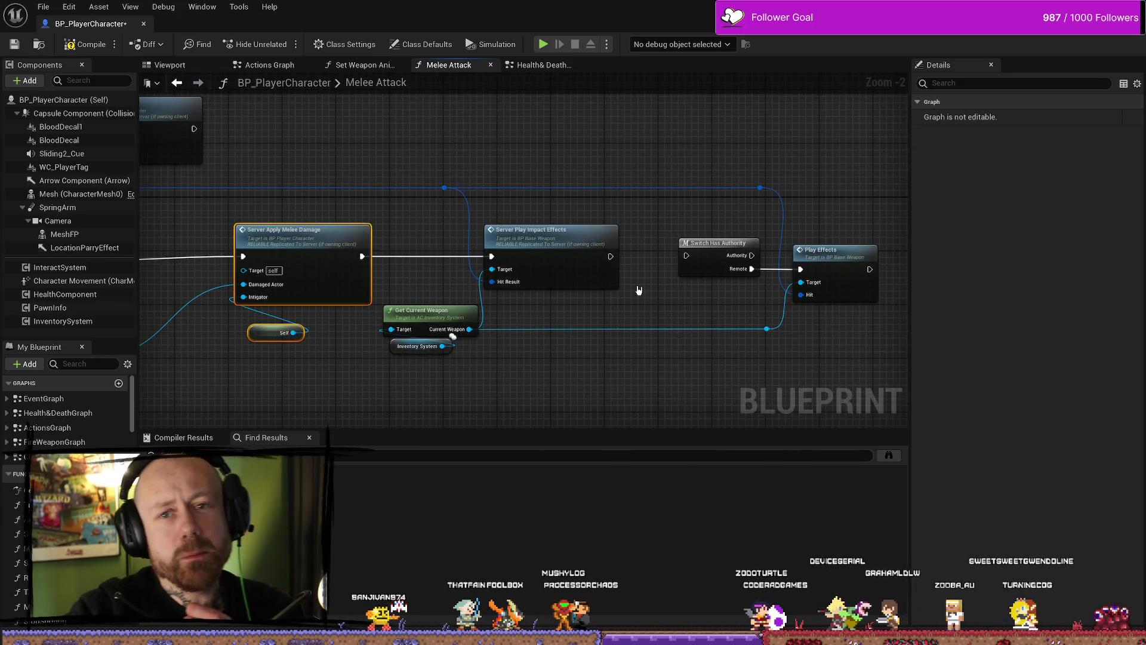
mouse_move(676, 142)
left_mouse_down()
mouse_move(888, 401)
mouse_move(862, 365)
left_mouse_up()
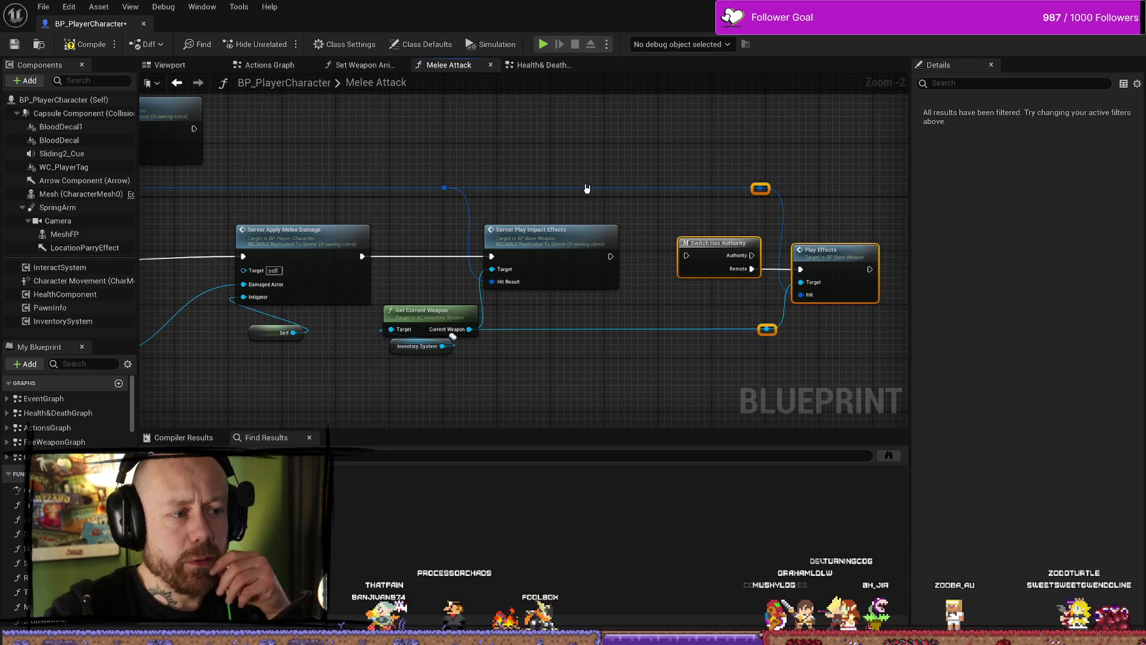
left_click_drag(586, 117, 638, 425)
mouse_move(561, 341)
left_mouse_down()
mouse_move(692, 370)
mouse_move(604, 354)
left_mouse_up()
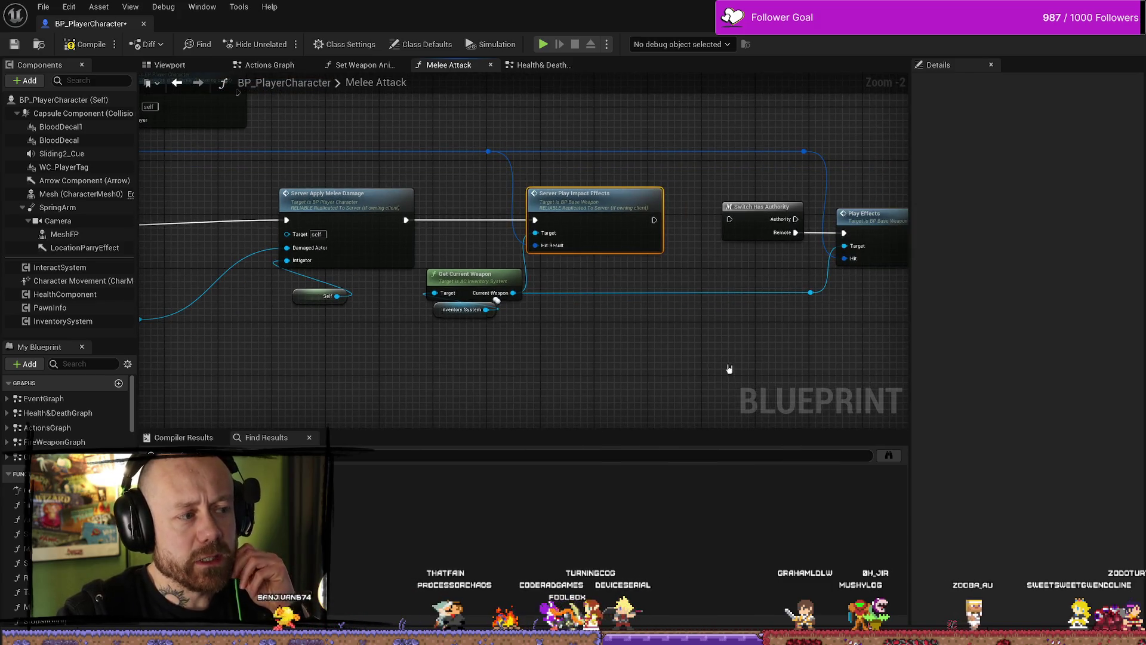
left_click_drag(729, 369, 637, 351)
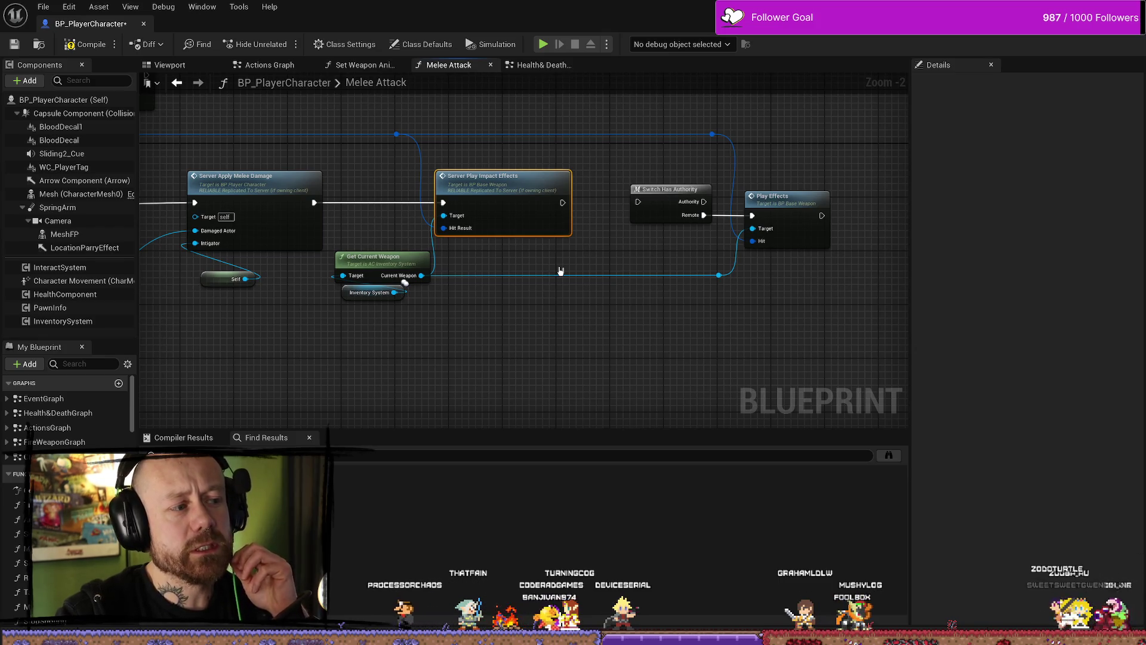
left_click_drag(403, 363, 539, 378)
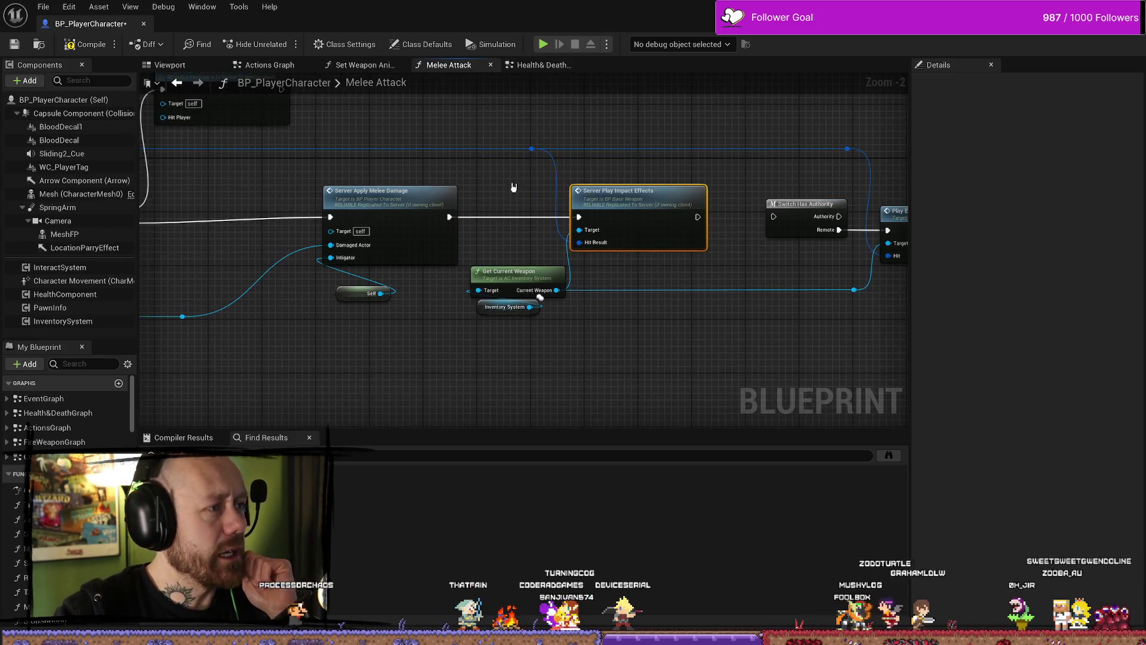
left_click(540, 65)
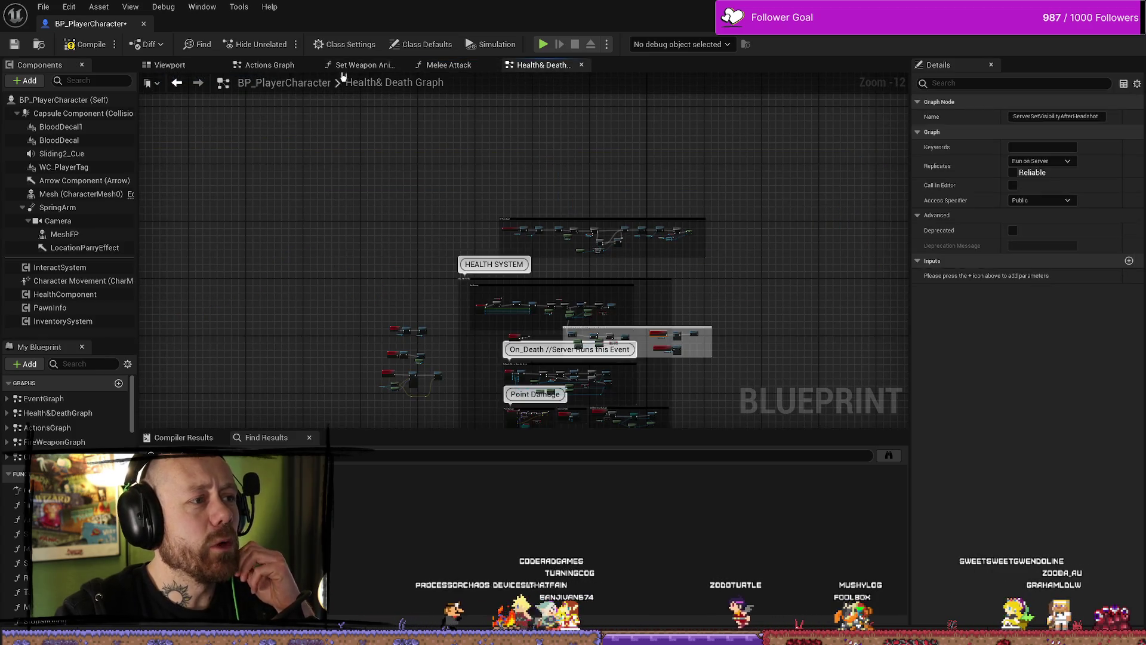
View the Actions Graph's UseMelee and melee damage events, collapsing SpringArm, then switch to Fork
left_click(263, 65)
mouse_move(402, 288)
left_mouse_down()
mouse_move(401, 257)
mouse_move(304, 213)
left_mouse_up()
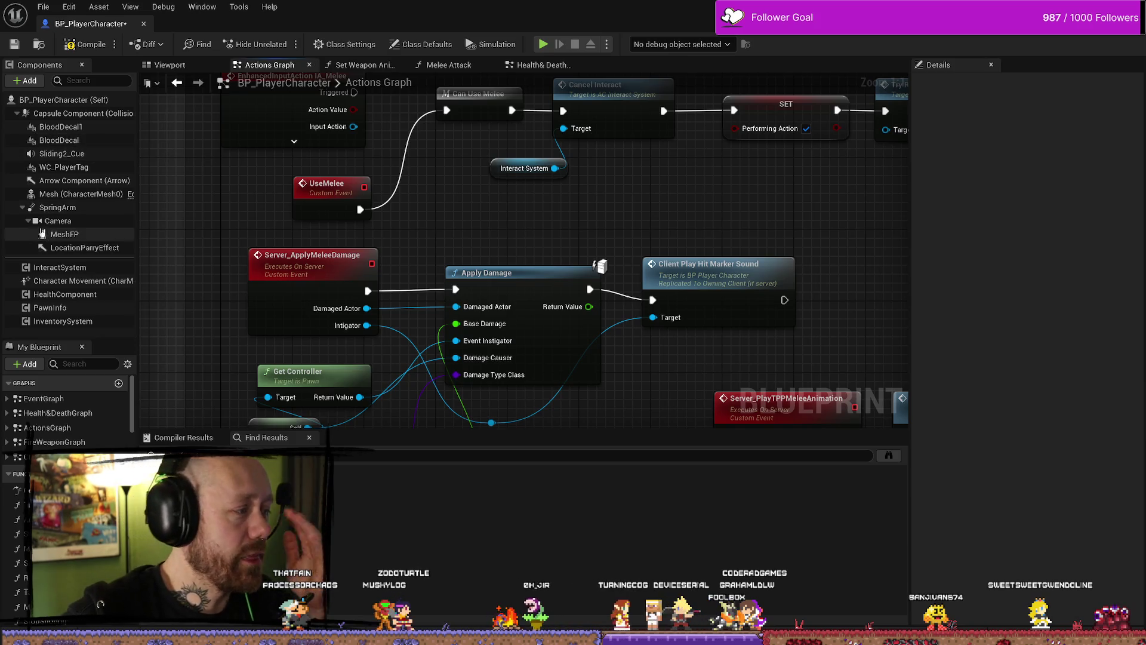
left_click(20, 207)
scroll(642, 193, "down", 10)
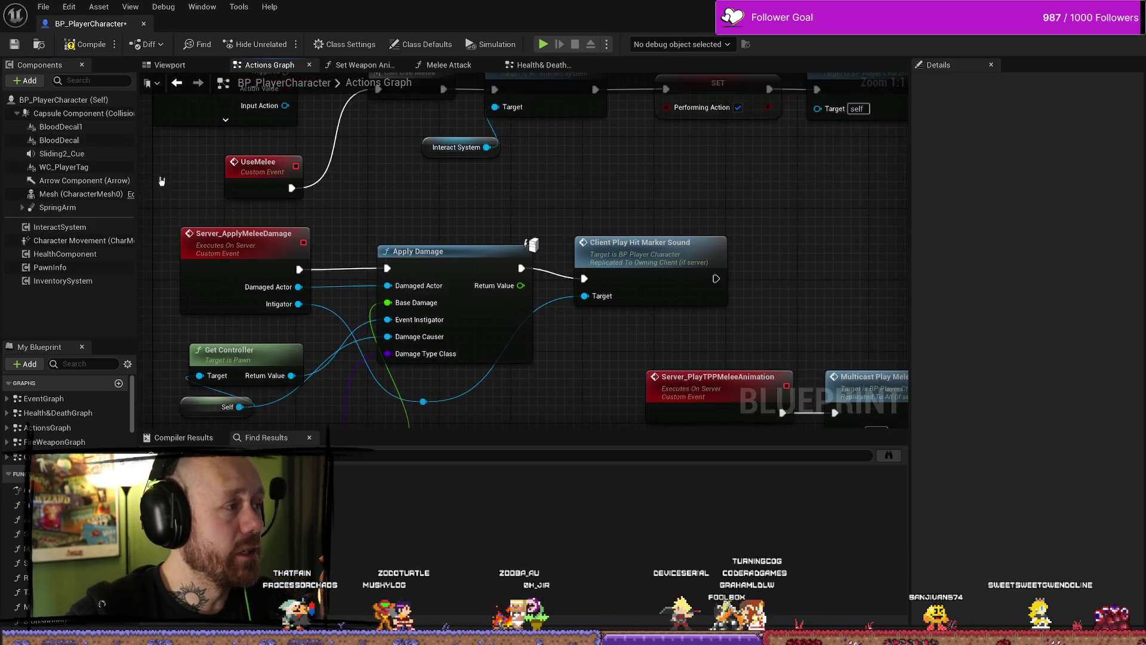
scroll(643, 193, "up", 5)
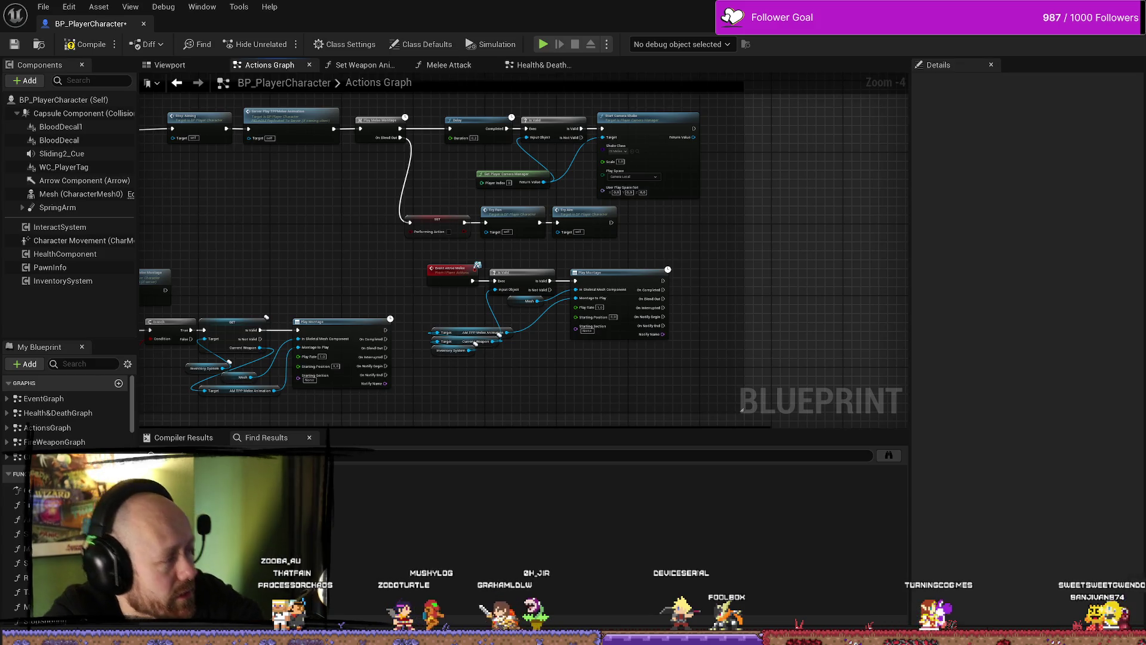
key("alt+Tab")
Browse the skins and blood splatter commits, then inspect the 13 Jan bullet-hit replication fix
left_click_drag(815, 75, 773, 109)
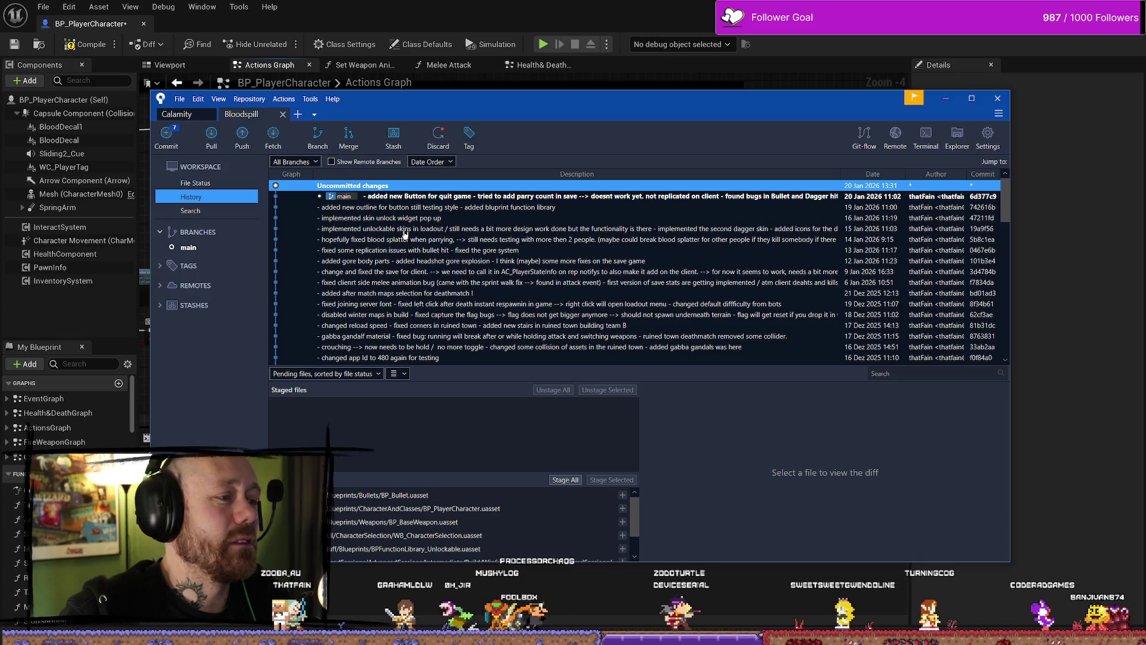
left_click(433, 232)
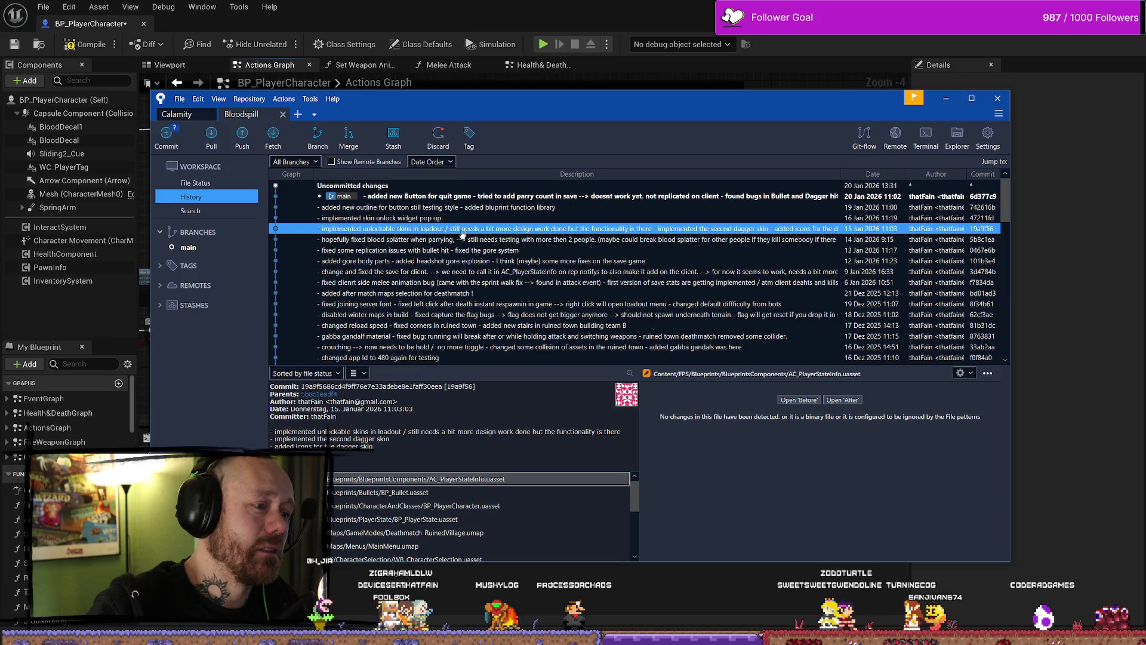
left_click(430, 240)
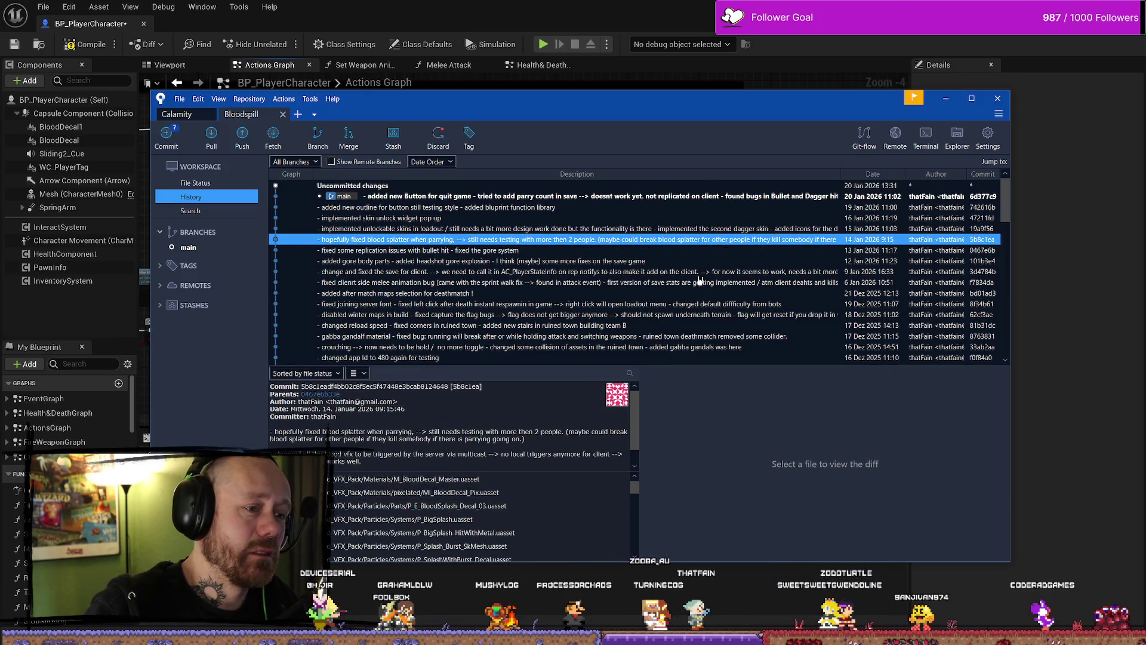
left_click(971, 97)
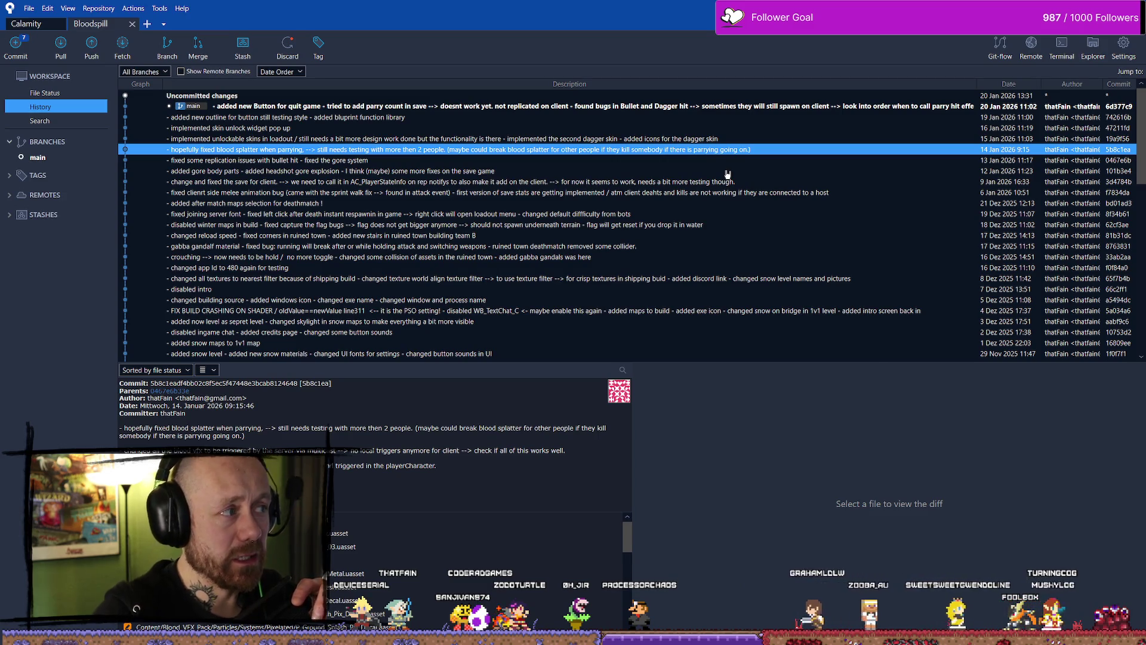
left_click(332, 160)
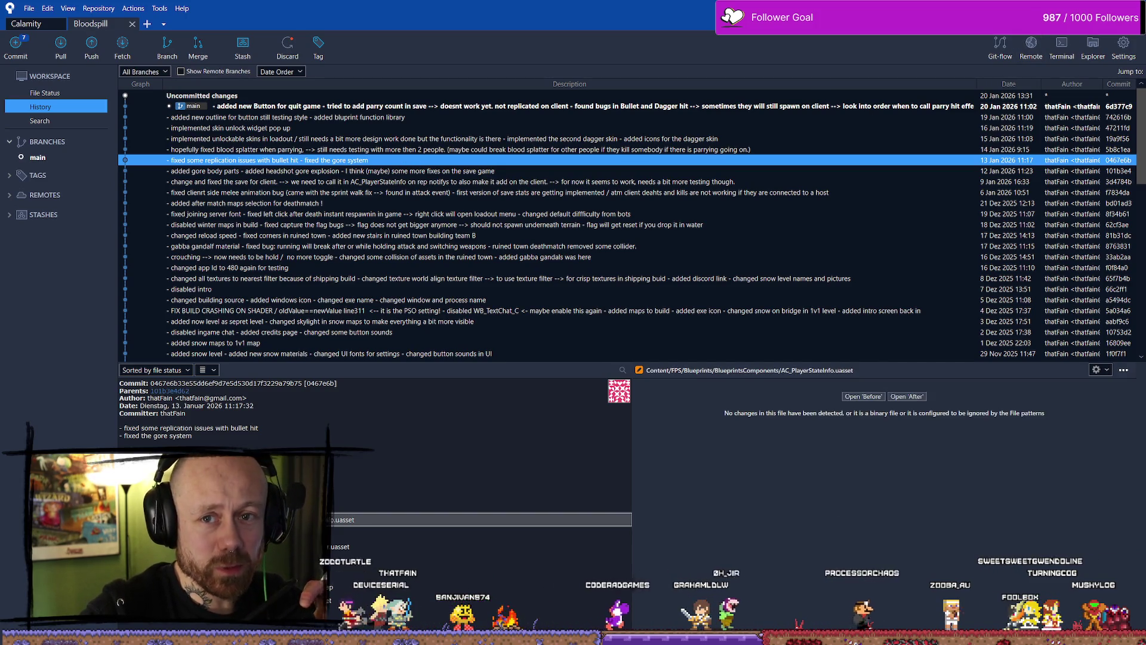
key("alt+Tab")
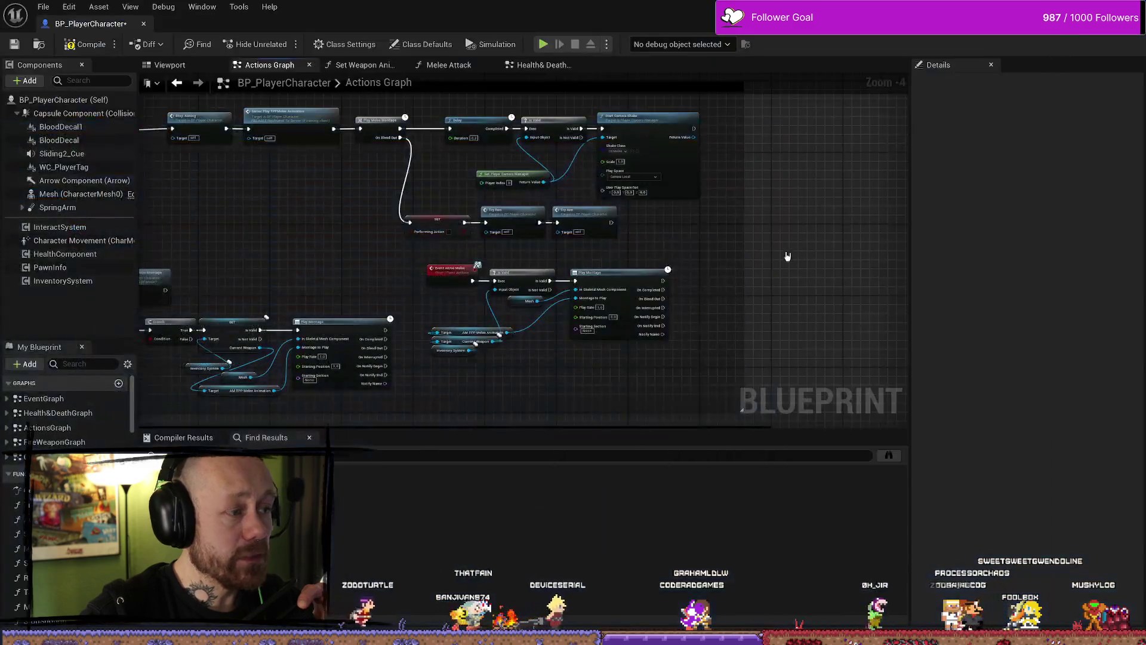
From the Melee Attack graph, go to the Parry Effect Server node's ParryEffectServer definition
scroll(787, 256, "down", 1)
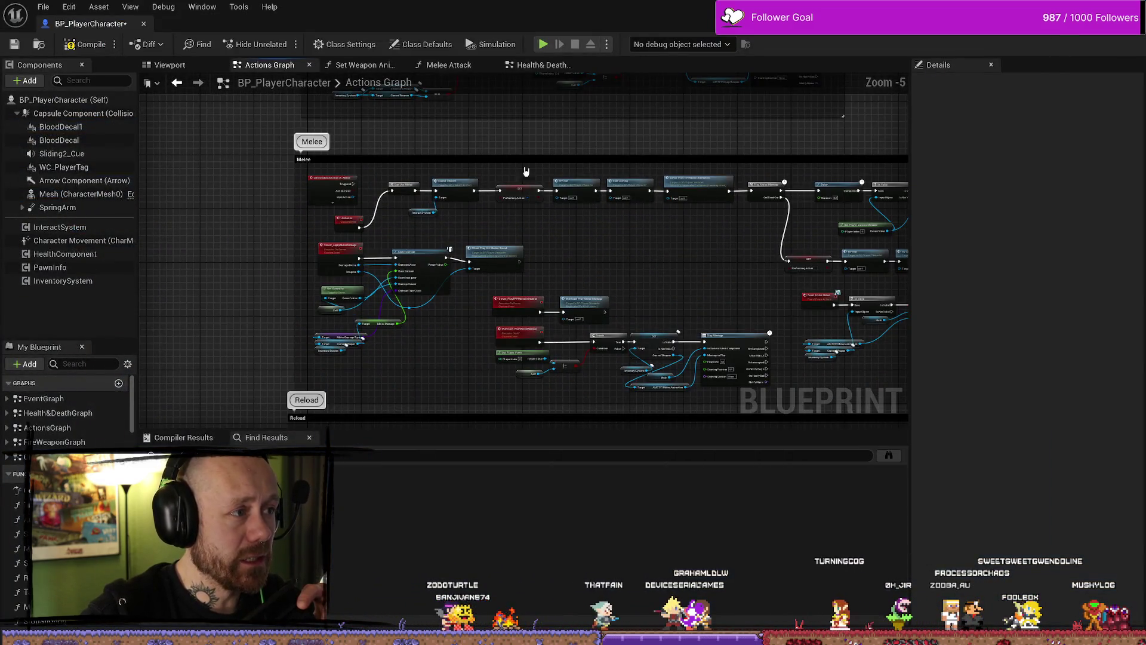
left_click(456, 65)
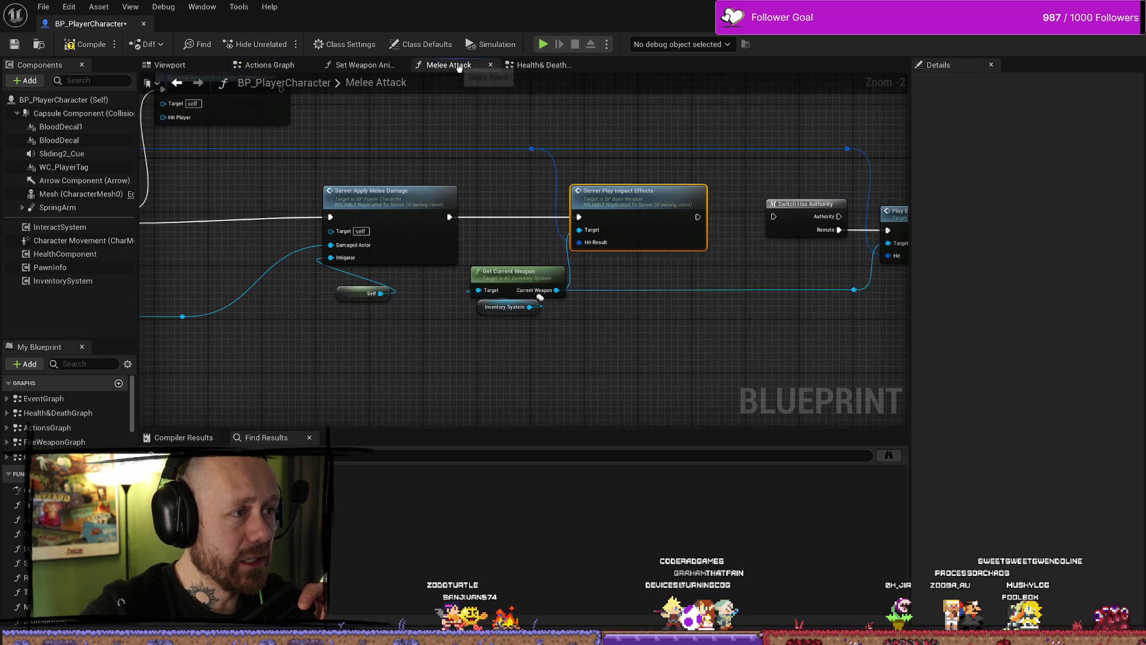
scroll(609, 163, "down", 3)
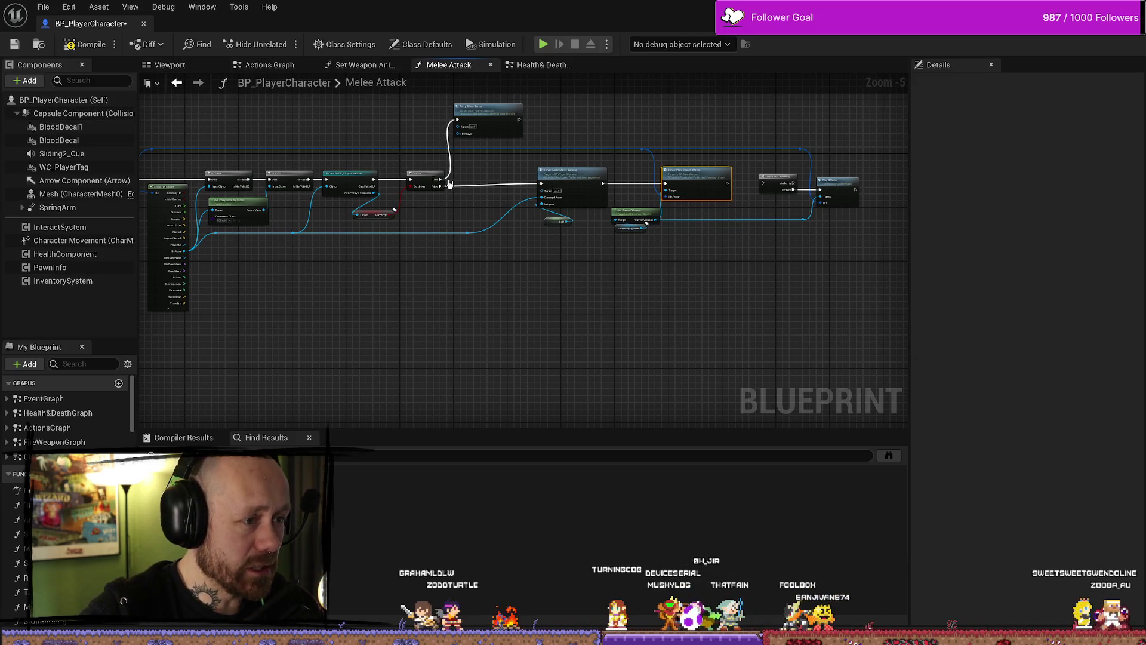
scroll(450, 184, "up", 2)
left_click(420, 166)
right_click(420, 166)
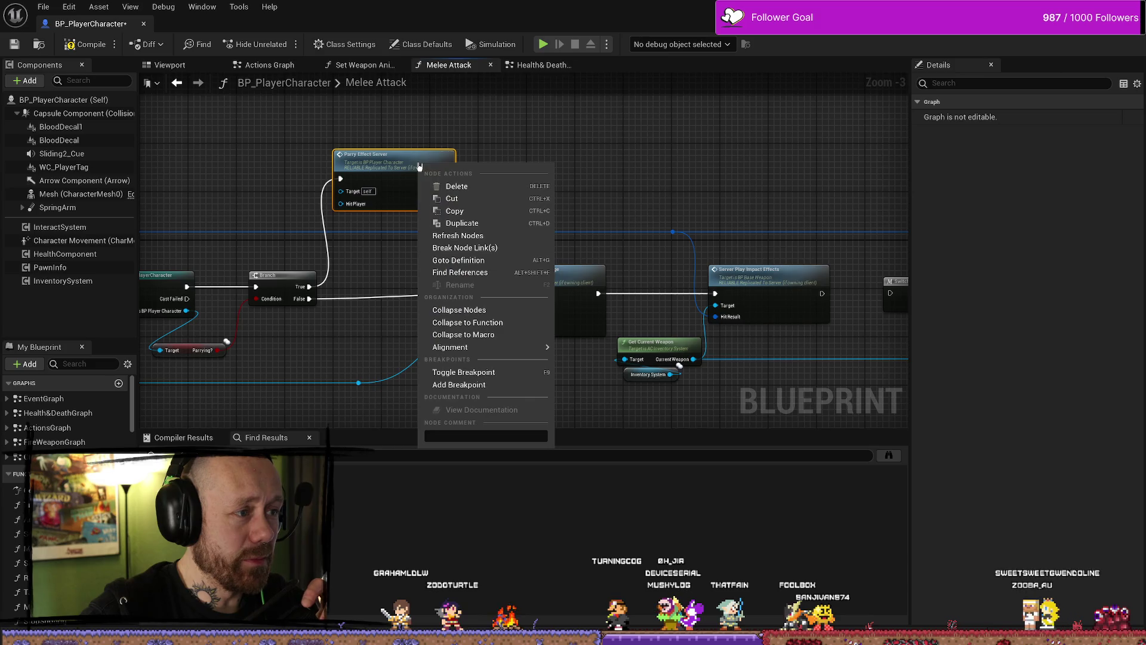
left_click(397, 158)
double_click(397, 158)
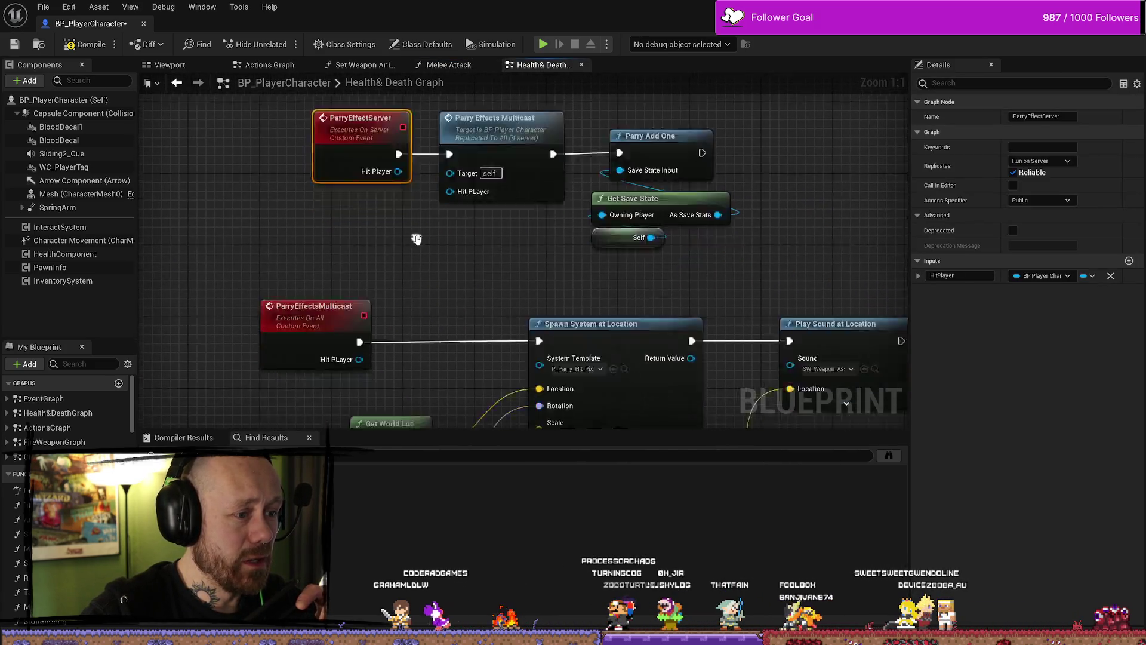
scroll(424, 242, "down", 3)
scroll(418, 242, "up", 2)
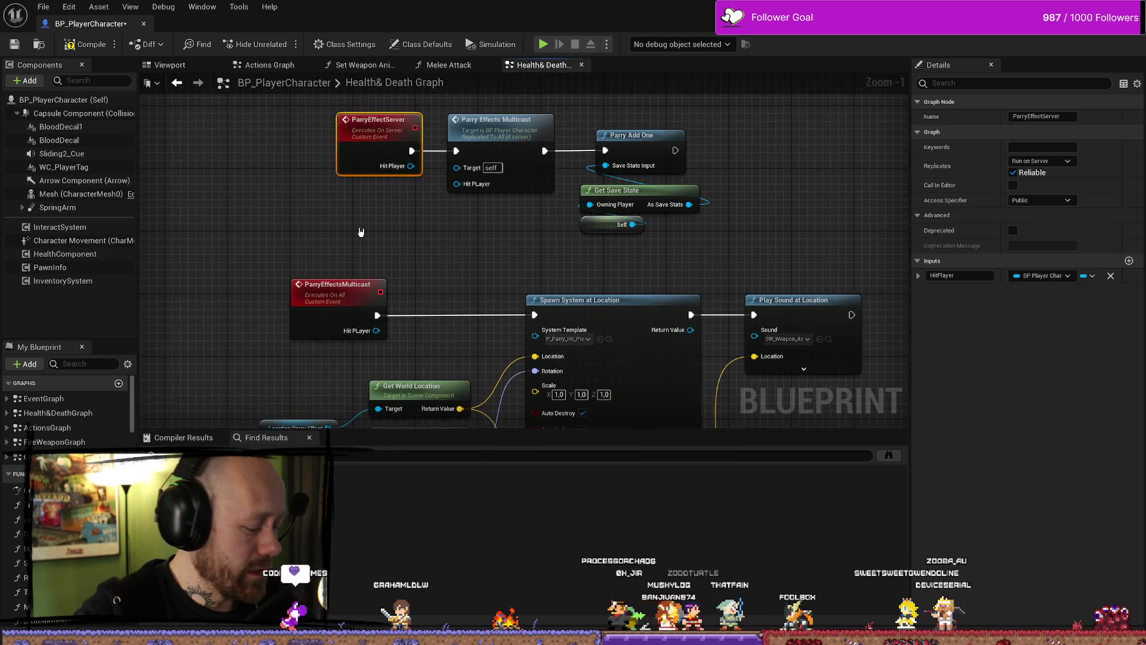
Search the asset browser for 'bullet' and open BP_Bullet
key("ctrl+space")
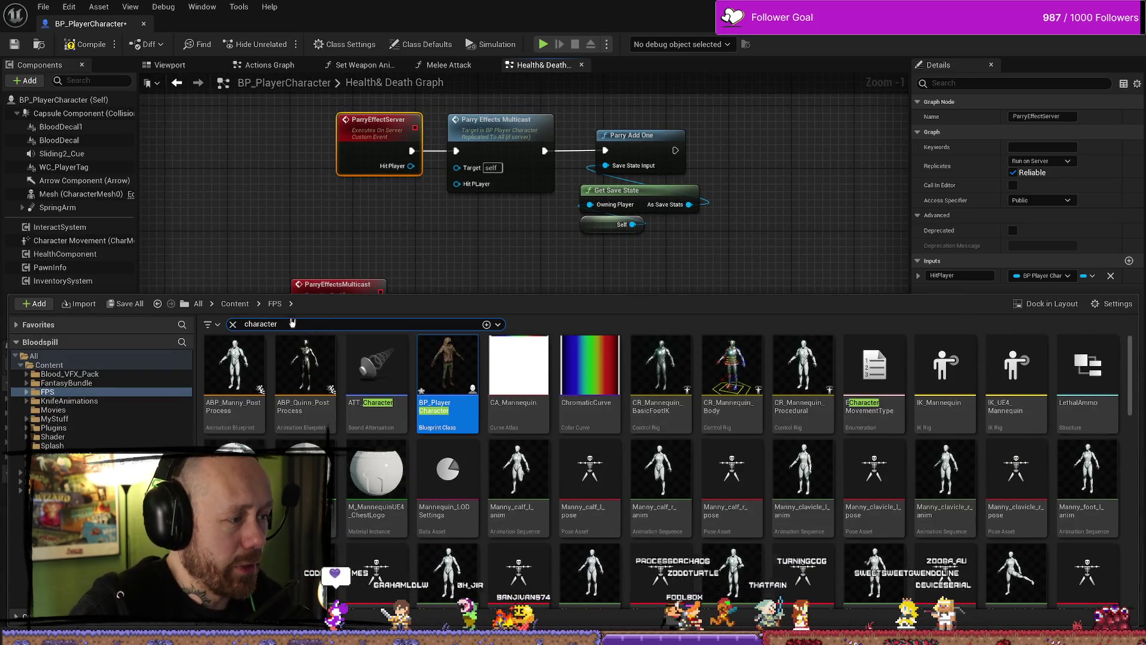
type("bul")
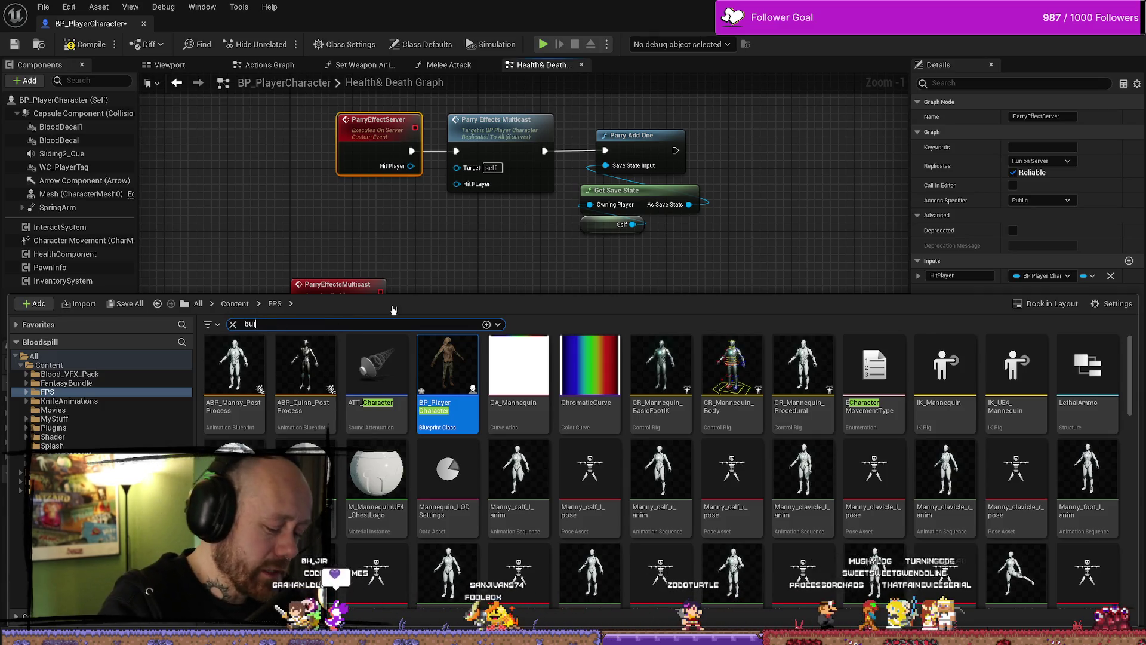
type("let")
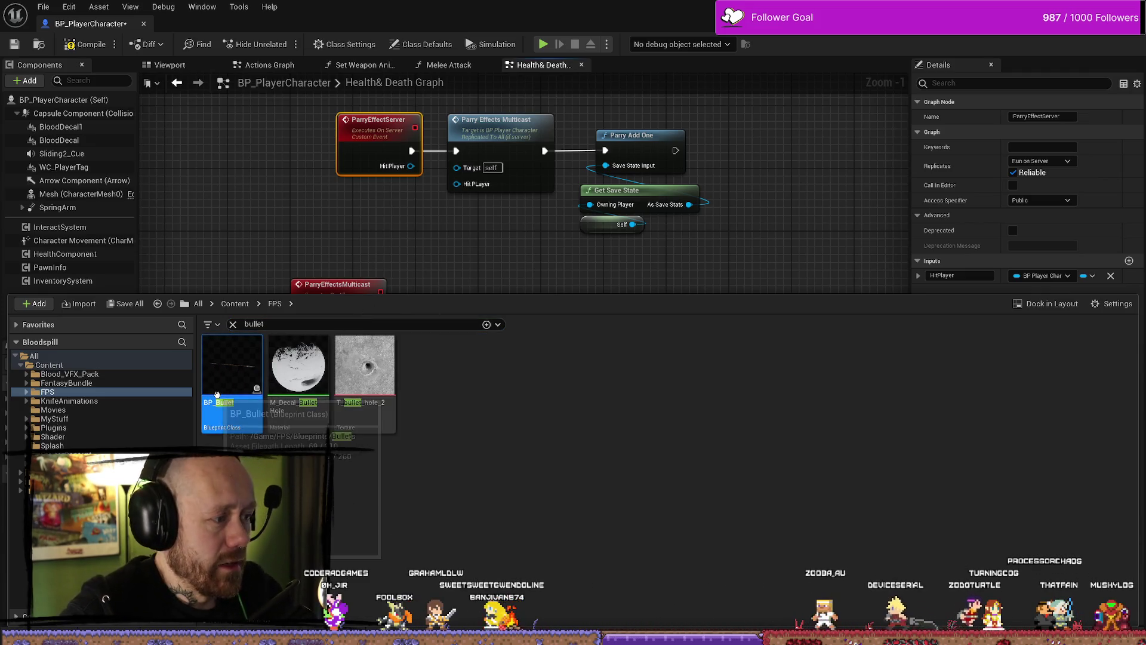
double_click(232, 368)
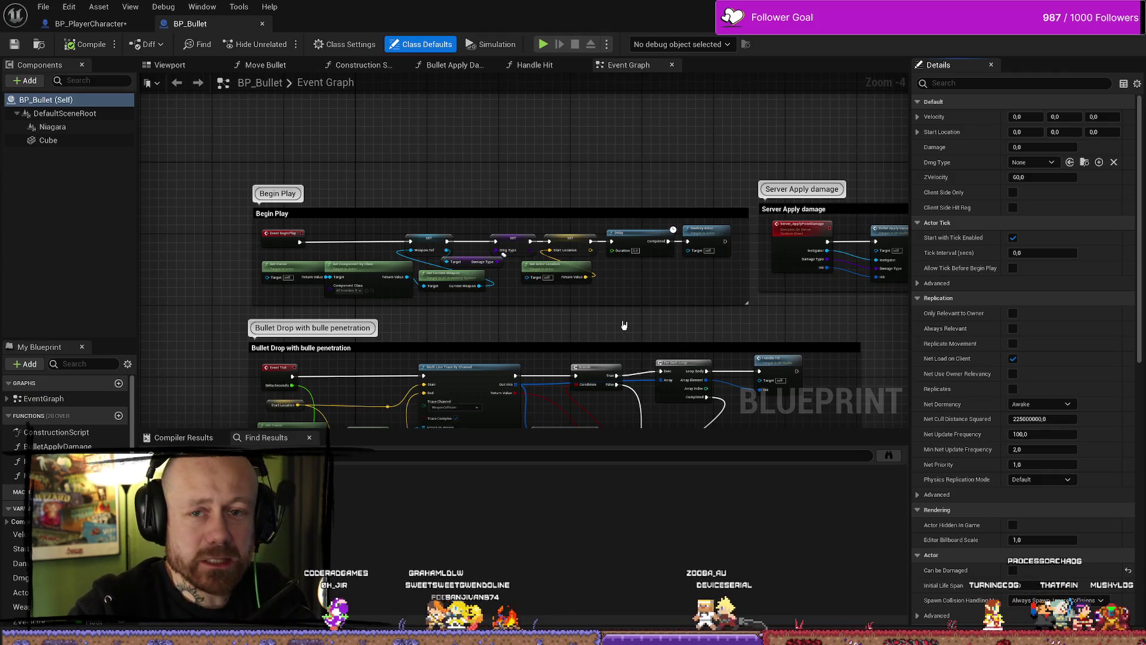
Nudge the Begin Play comment block up-left in BP_Bullet's Event Graph
left_click_drag(772, 306, 723, 296)
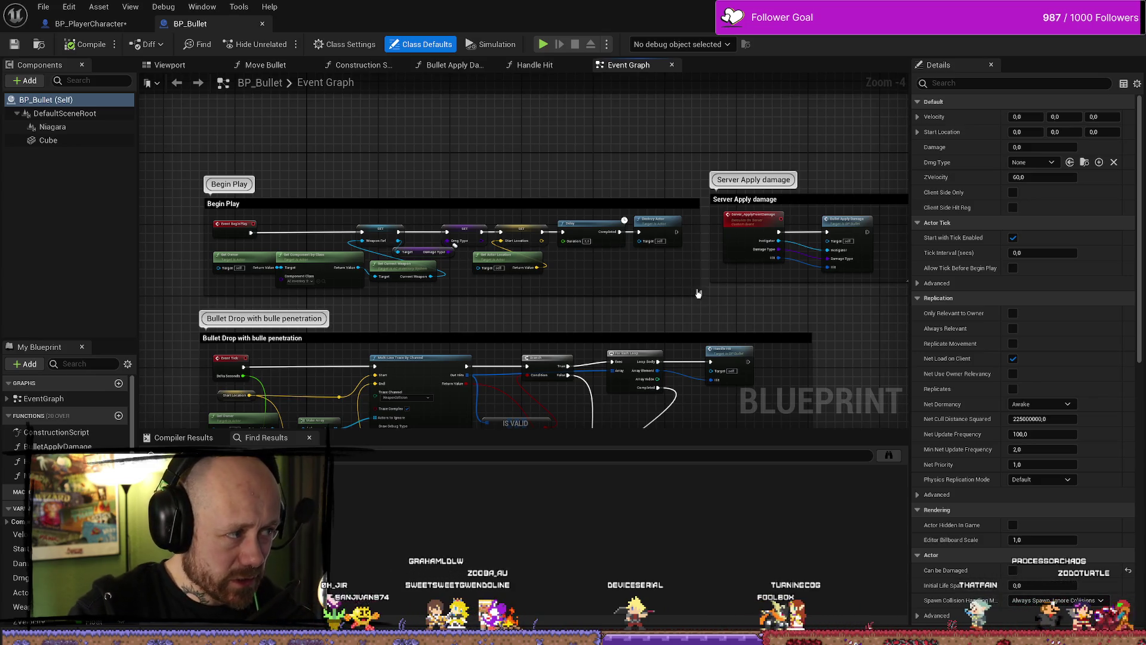
left_click(518, 204)
left_click(490, 182)
left_click_drag(424, 210, 404, 189)
Compare BP_PlayerCharacter's Health&Death nodes above the parry events with BP_Bullet's Event Graph
left_click(89, 24)
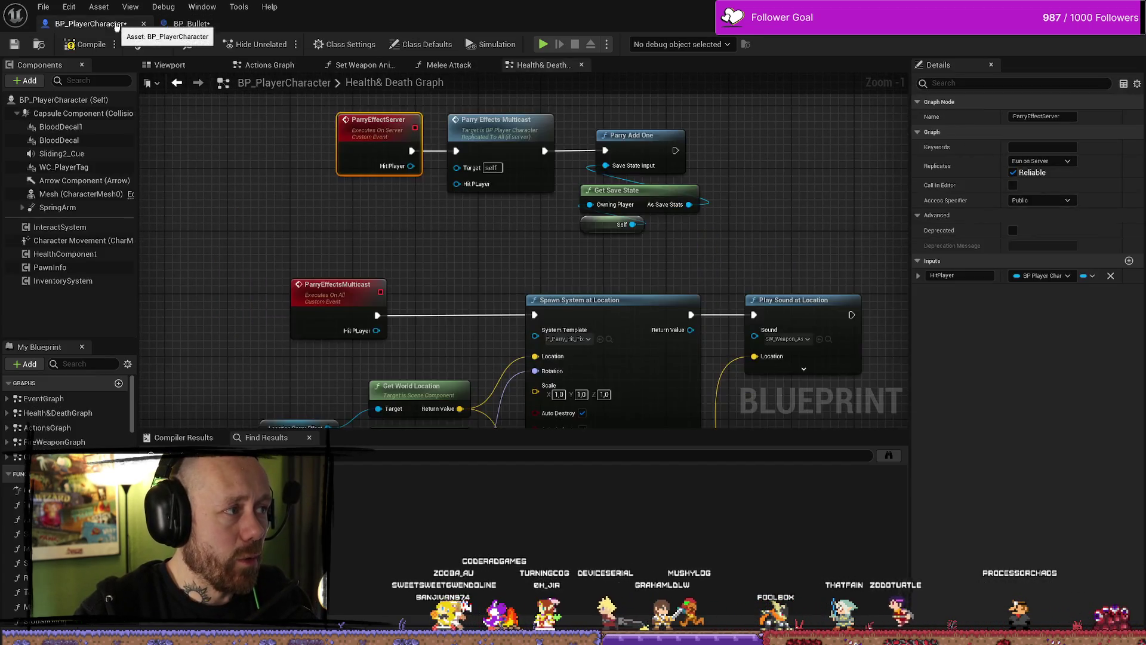
scroll(463, 305, "up", 2)
scroll(463, 306, "down", 3)
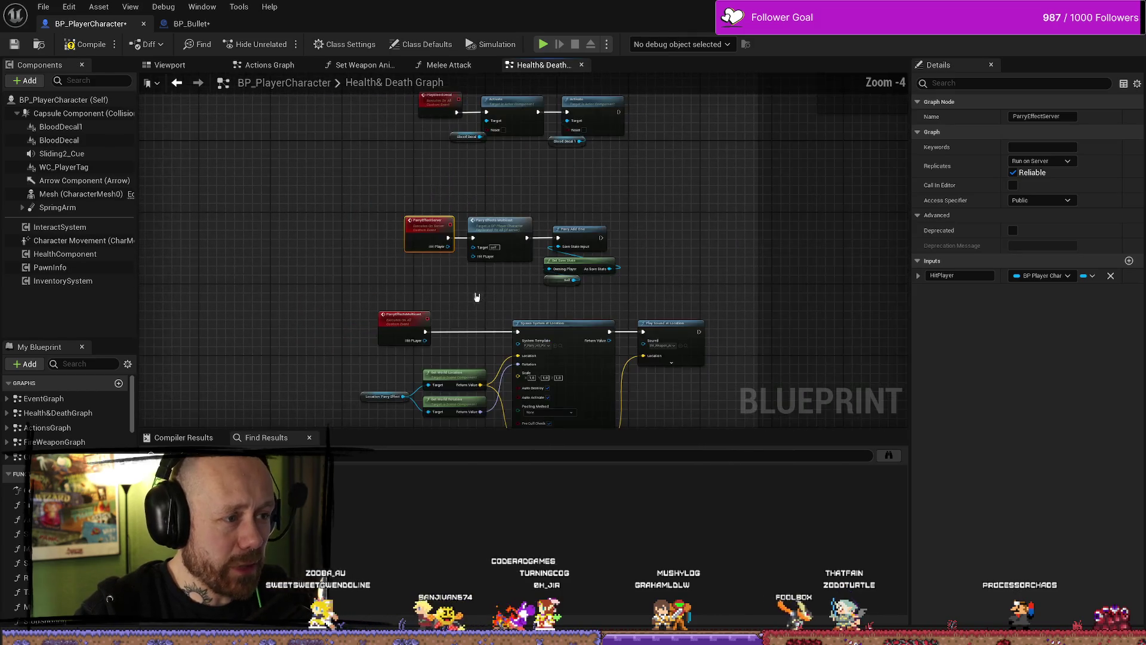
left_click_drag(481, 189, 420, 285)
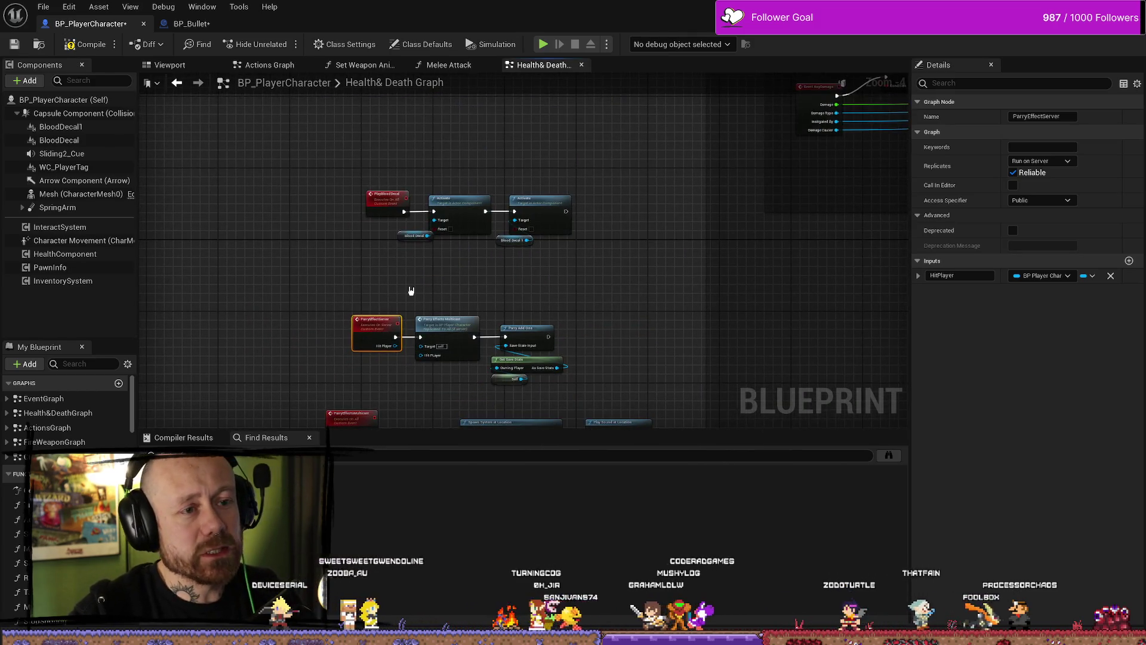
left_click(191, 23)
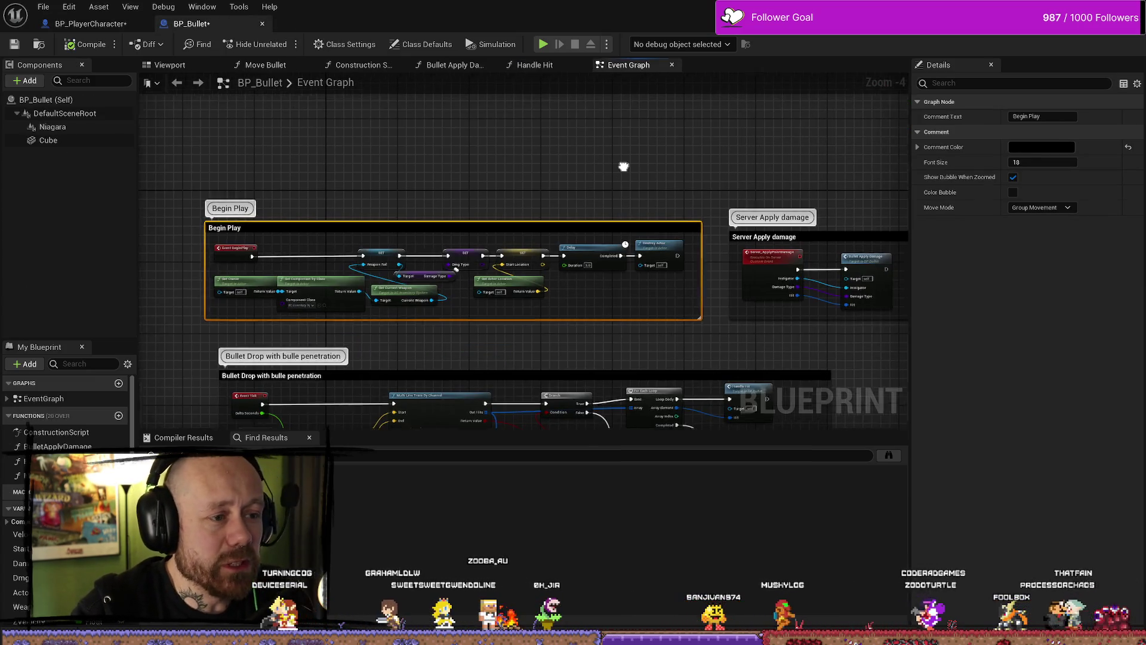
left_click_drag(621, 166, 603, 174)
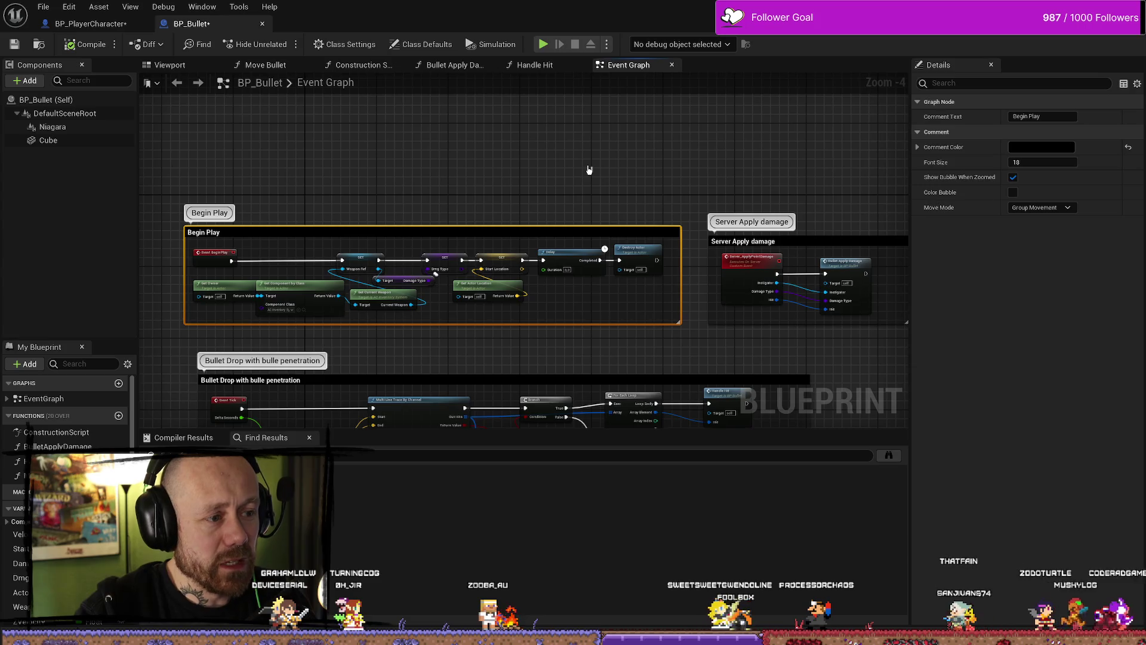
scroll(535, 171, "down", 2)
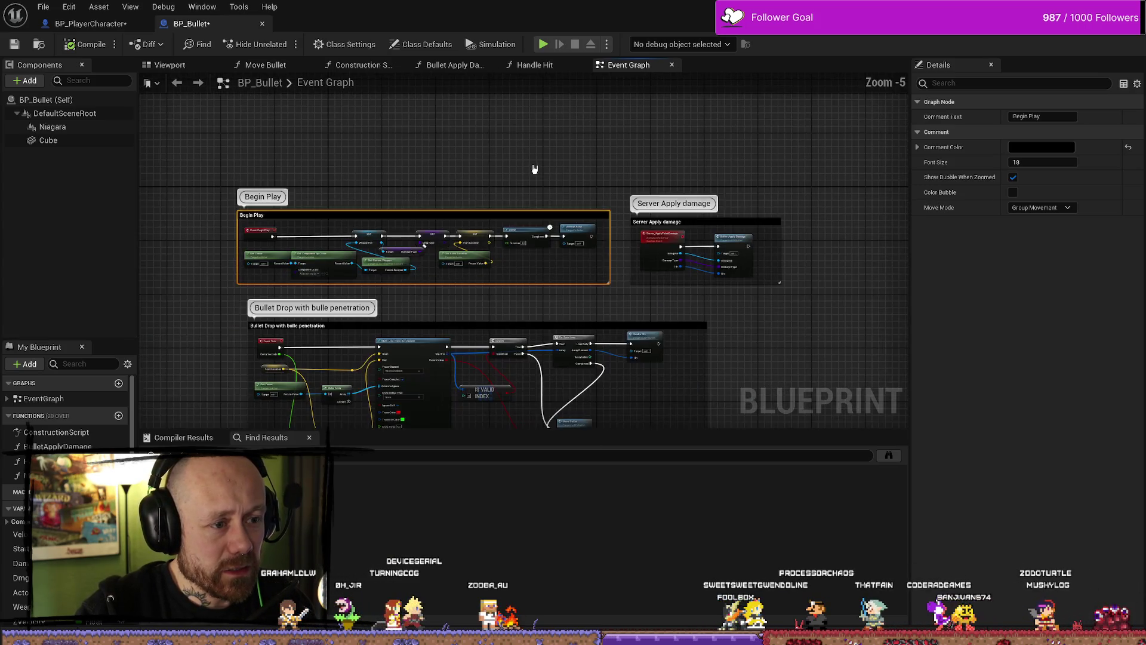
scroll(530, 175, "up", 2)
scroll(530, 242, "down", 2)
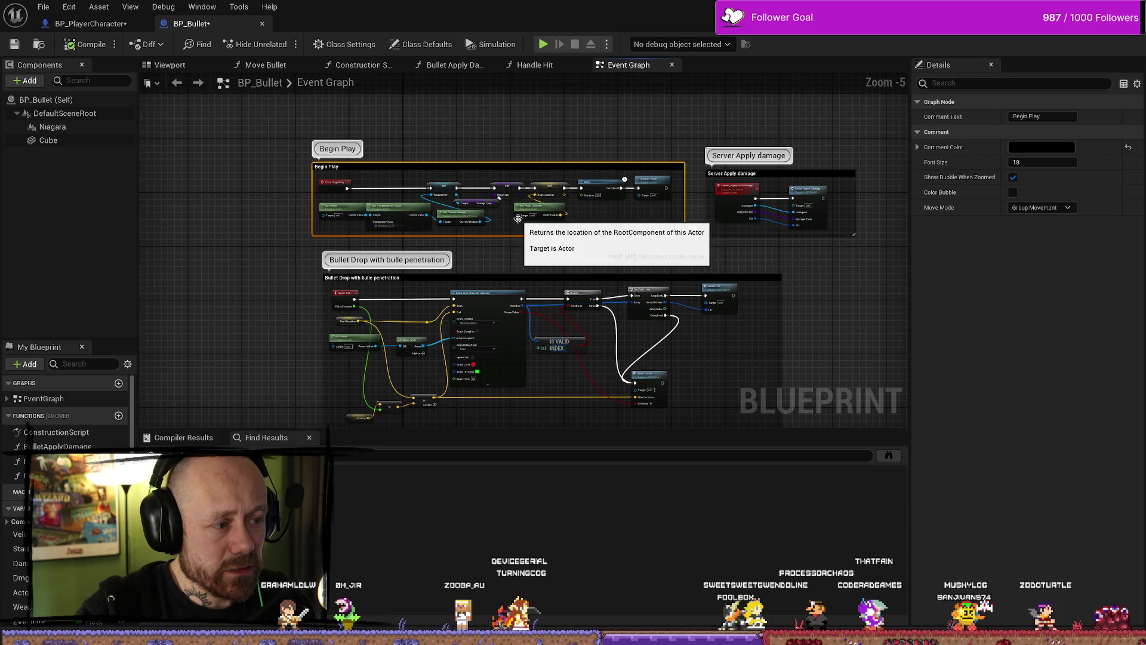
scroll(552, 259, "up", 2)
scroll(560, 251, "down", 1)
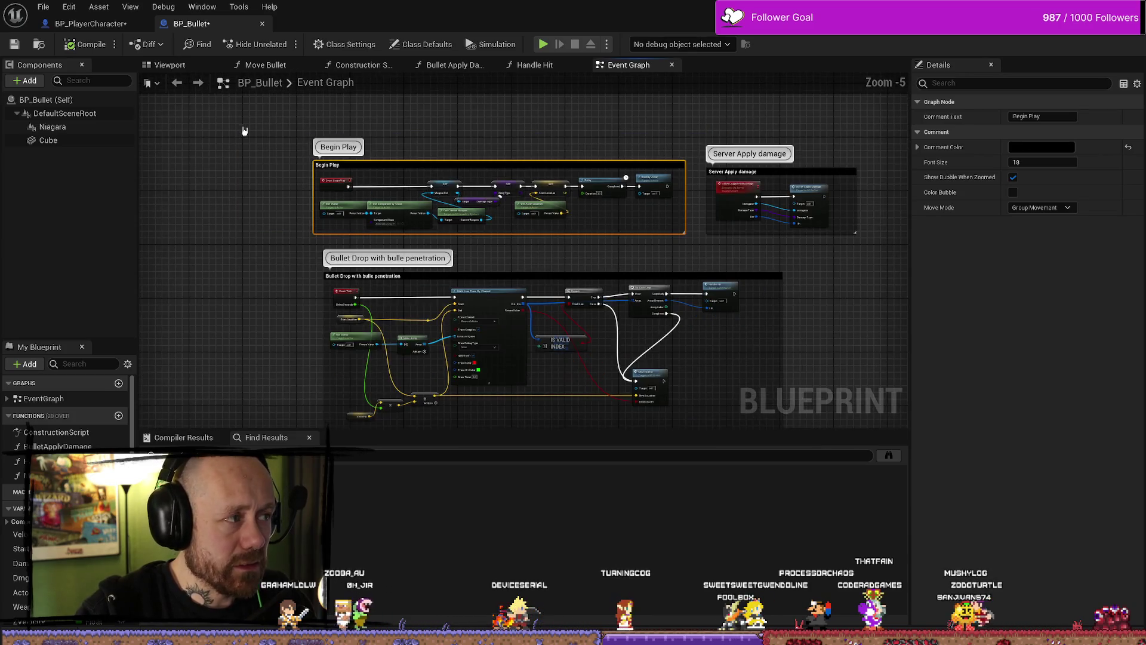
Open BP_Bullet's Handle Hit function and select the visual-bullet check comment group
key("ctrl+Tab")
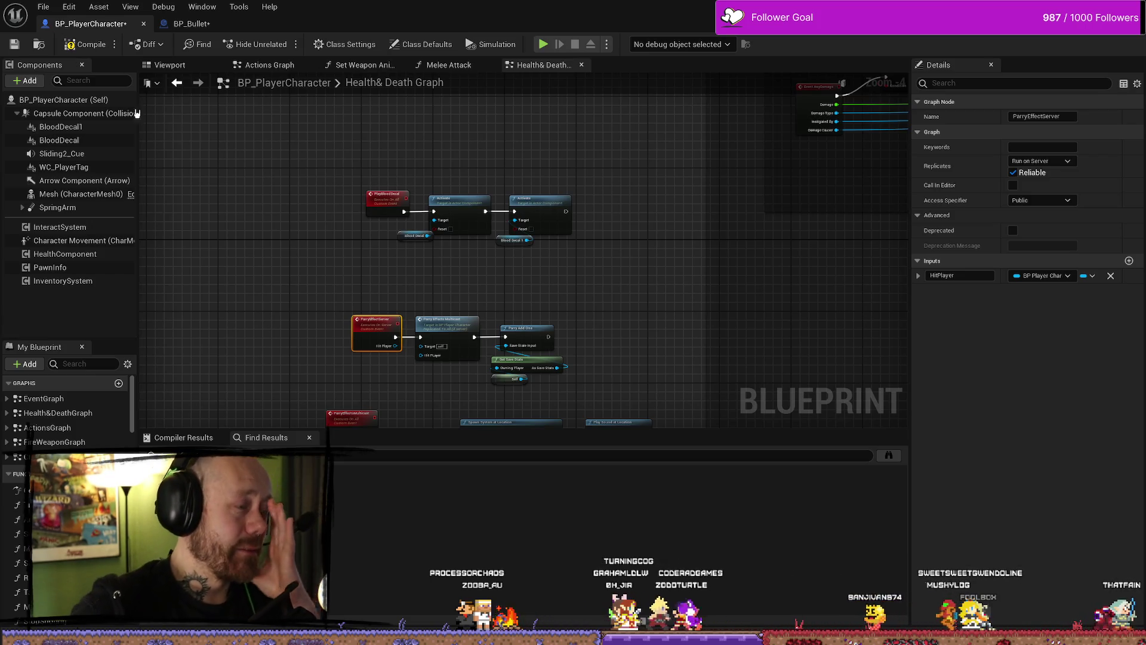
left_click(192, 27)
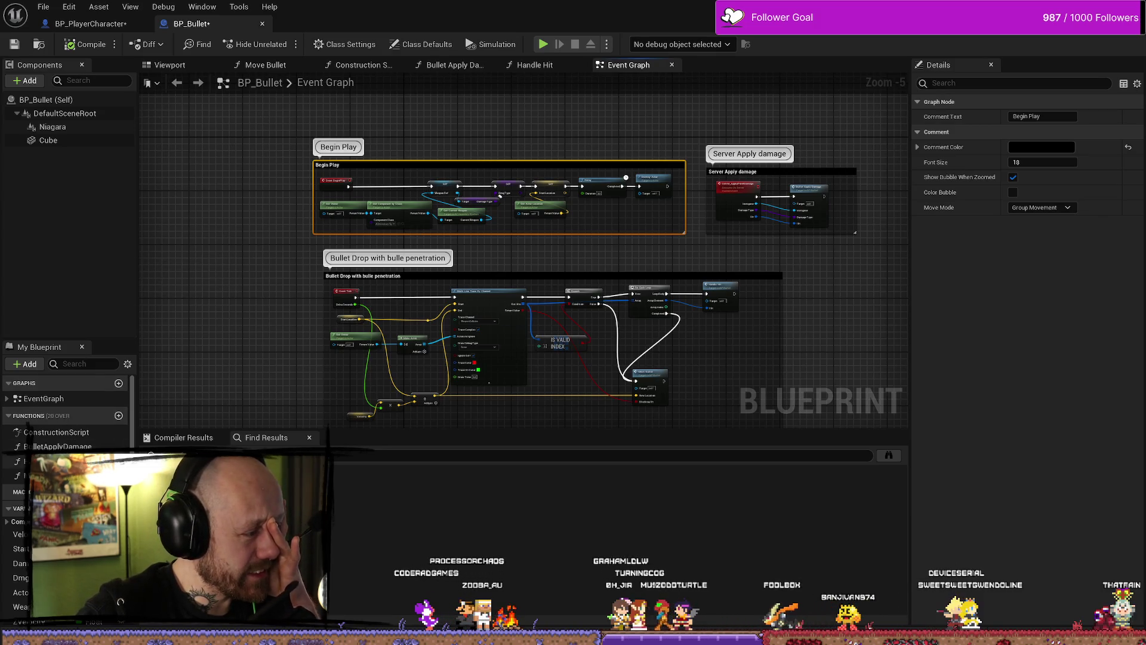
double_click(42, 461)
mouse_move(294, 345)
left_mouse_down()
mouse_move(721, 203)
mouse_move(540, 276)
left_mouse_up()
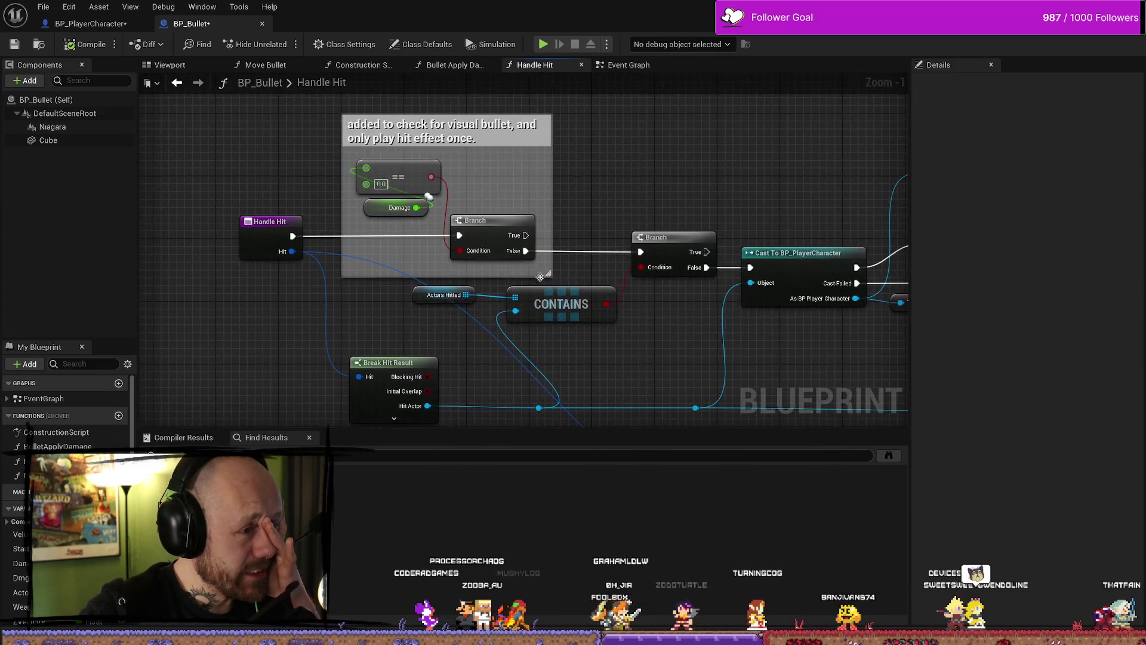
left_click(442, 178)
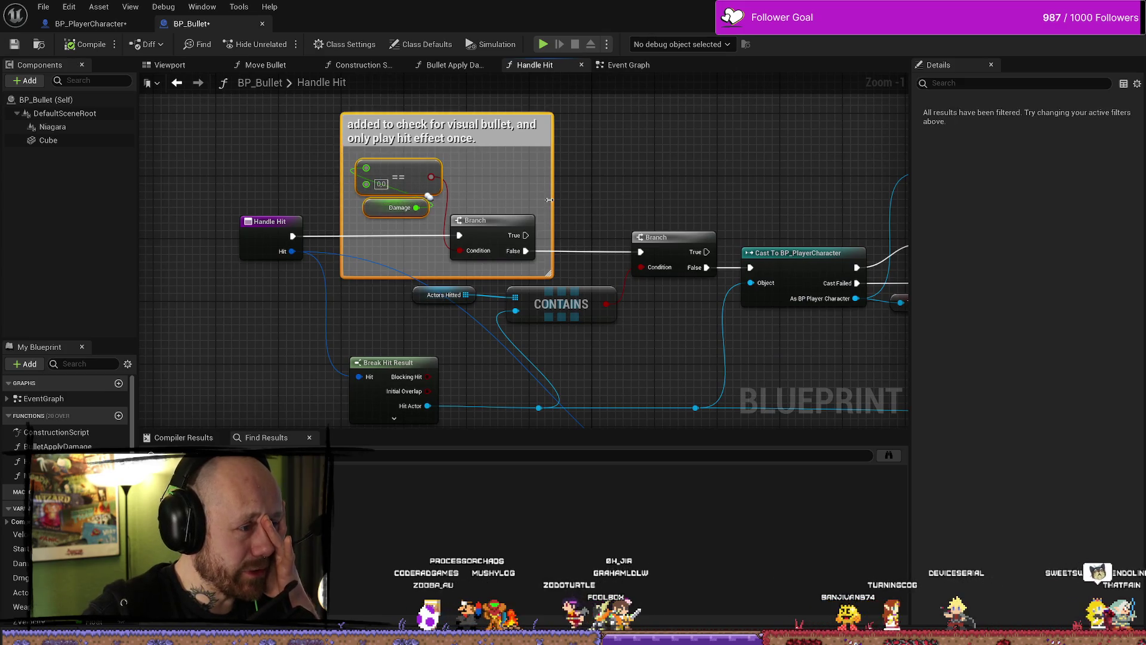